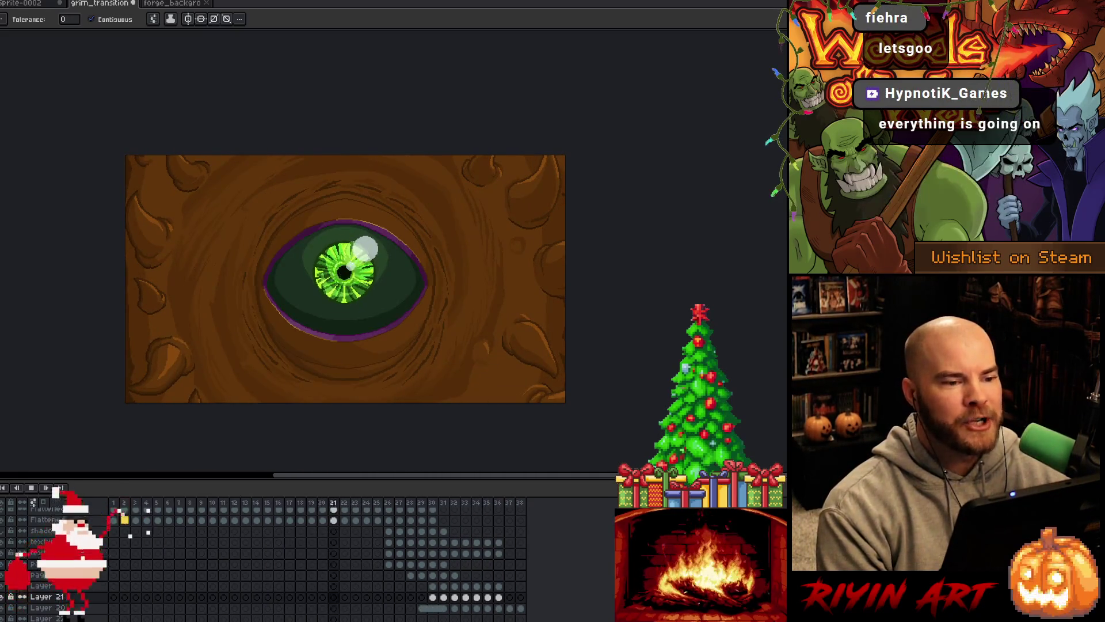
- Stop the playback, save the grimth_transition file, and play the animation again
{"action": "key", "text": "Return"}
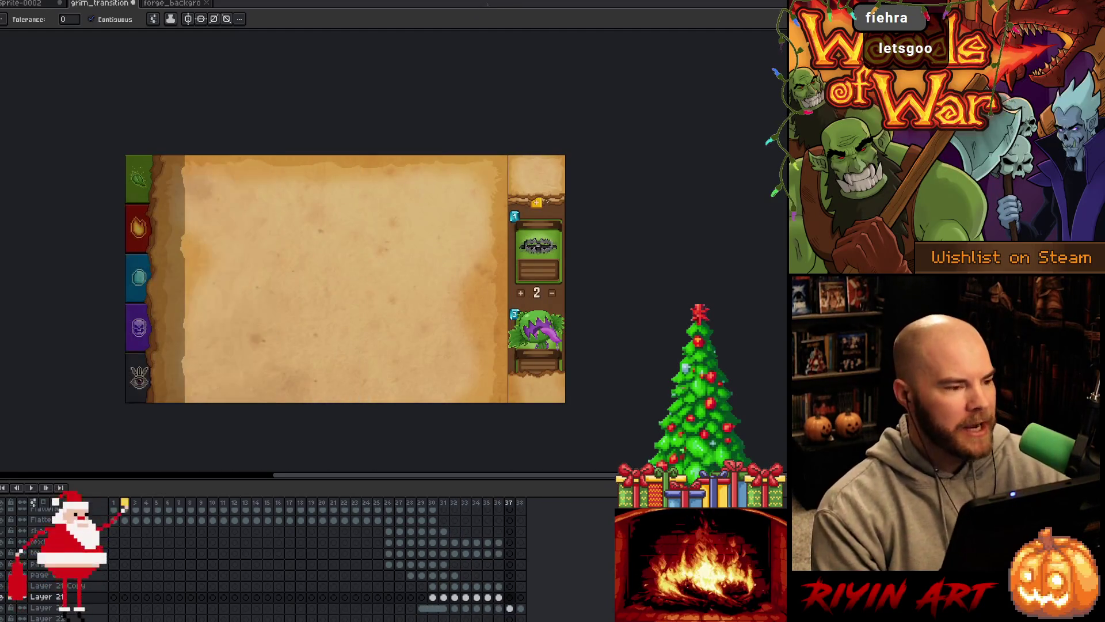
{"action": "key", "text": "ctrl+s"}
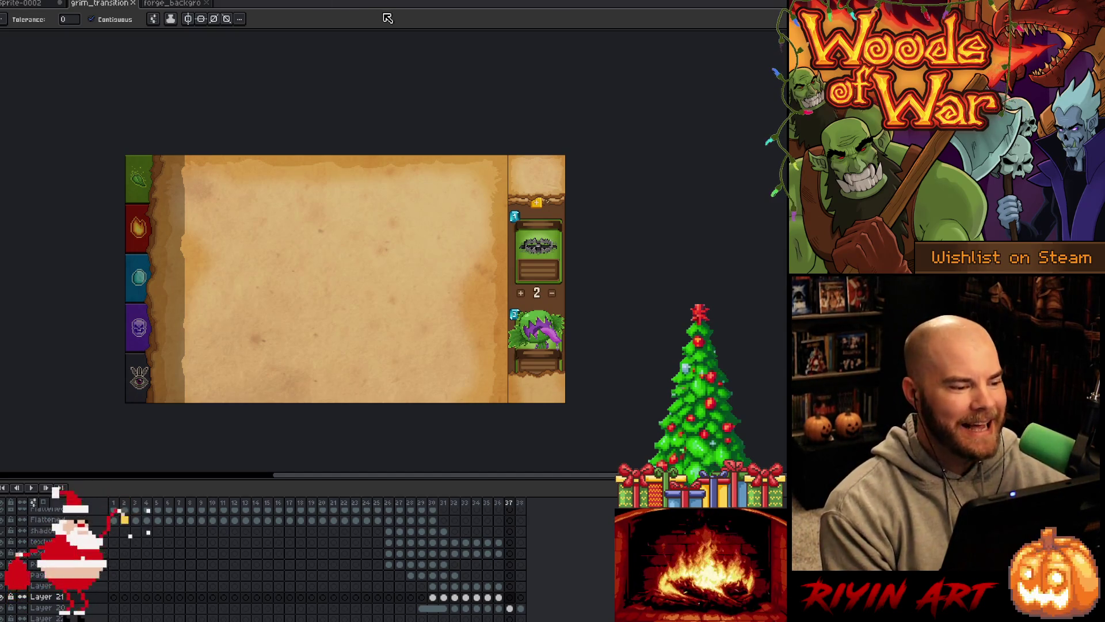
{"action": "key", "text": "Return"}
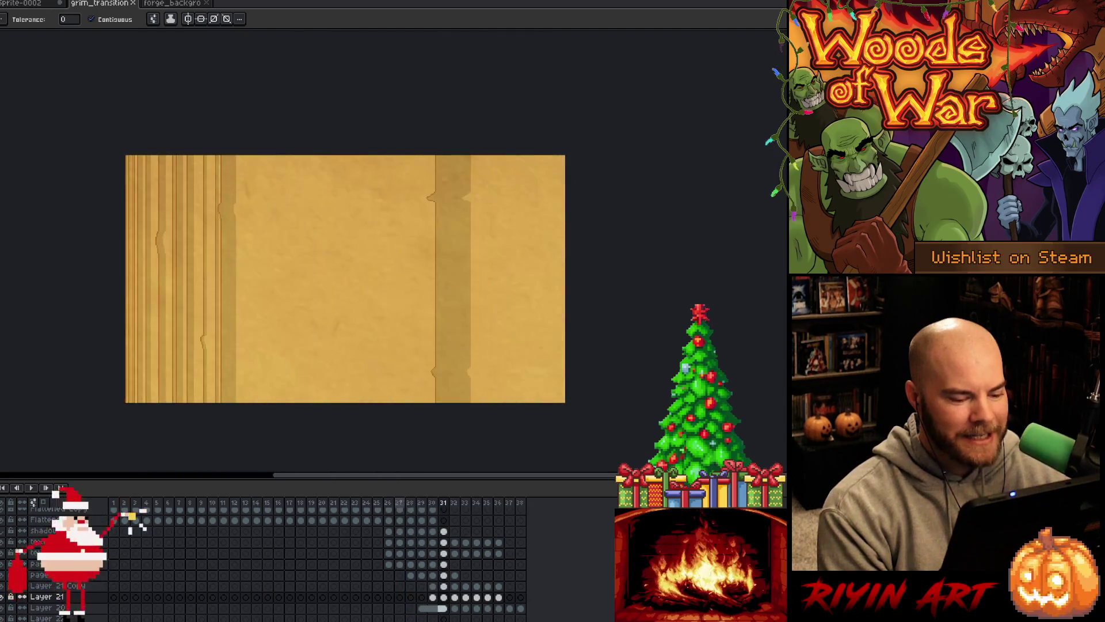
- Step through the transition around frames 28–33, then replay the animation
{"action": "left_click", "coordinate": [401, 502]}
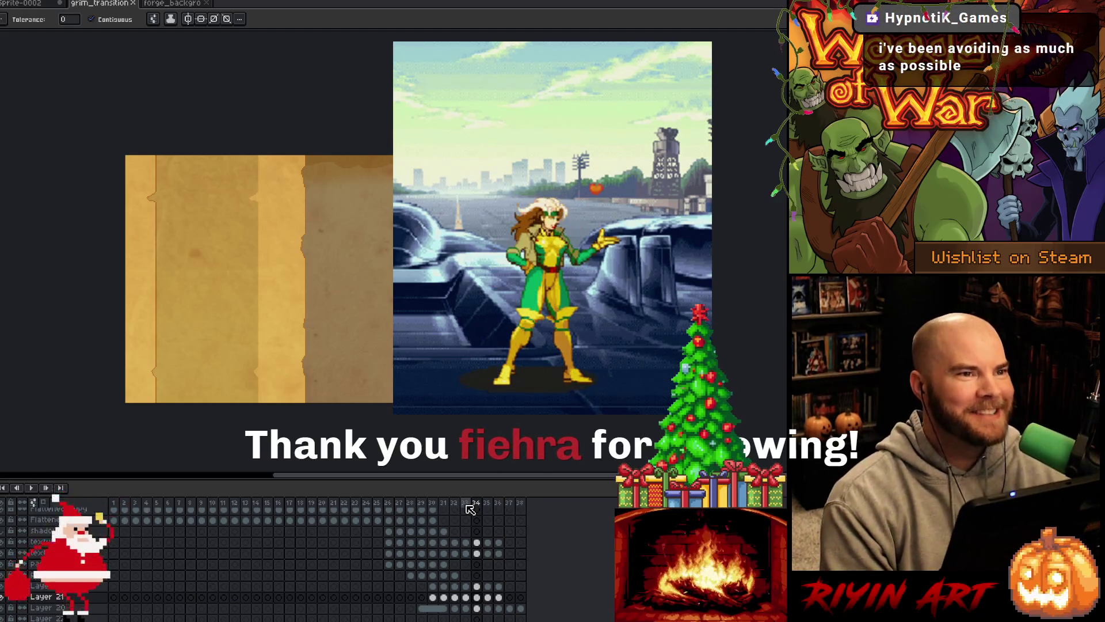
{"action": "key", "text": "Right"}
{"action": "key", "text": "Left"}
{"action": "key", "text": "Left"}
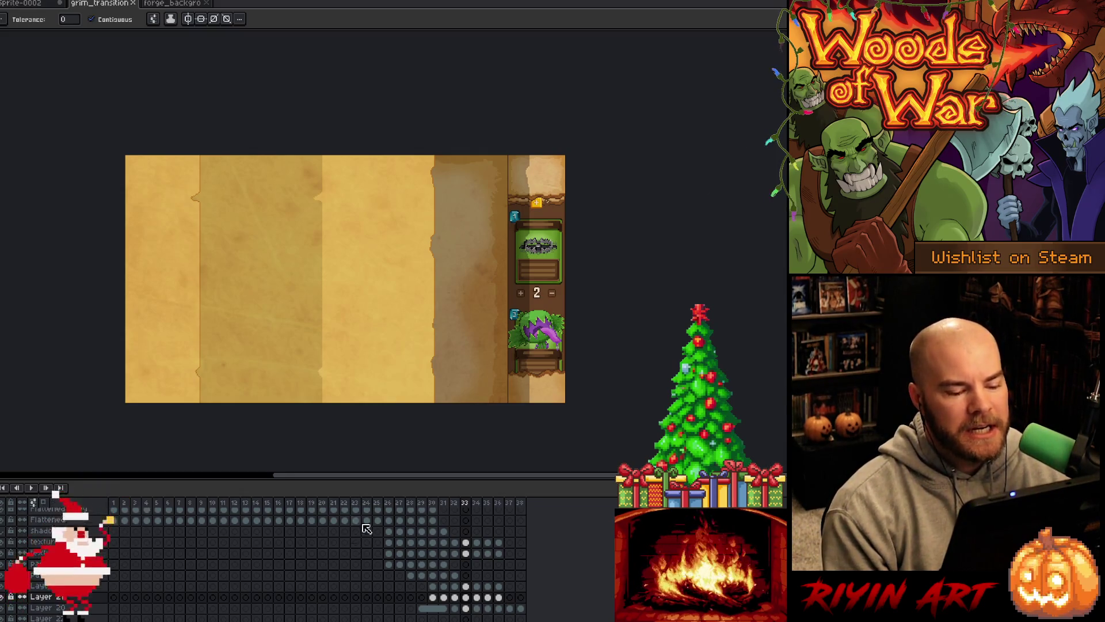
{"action": "key", "text": "Return"}
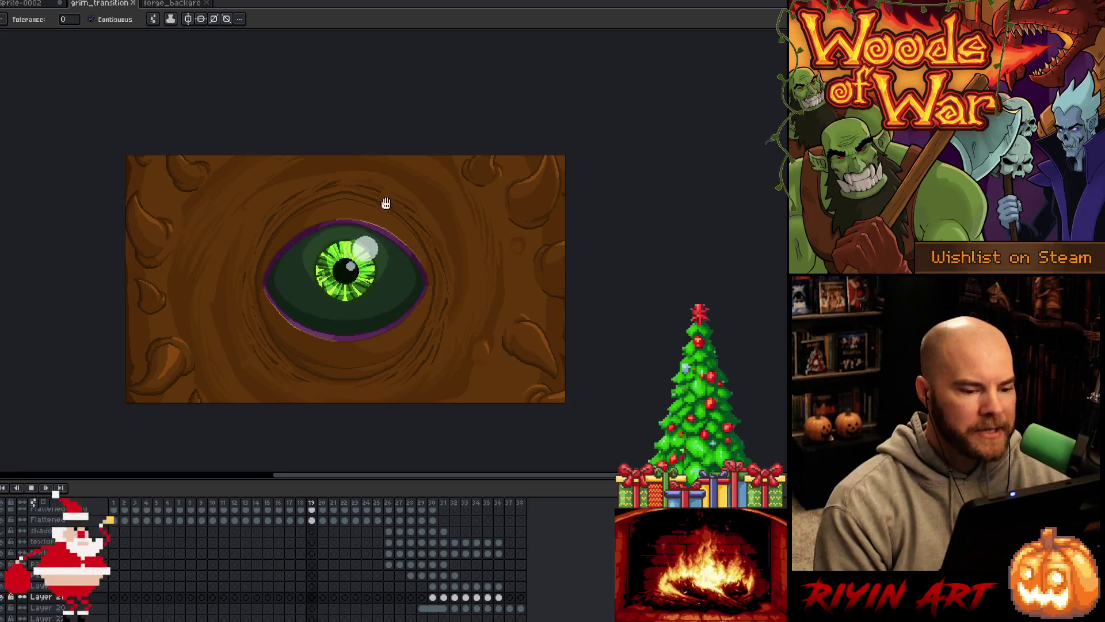
- Stop on frame 35 and toggle the parchment texture layer off and back on
{"action": "key", "text": "Return"}
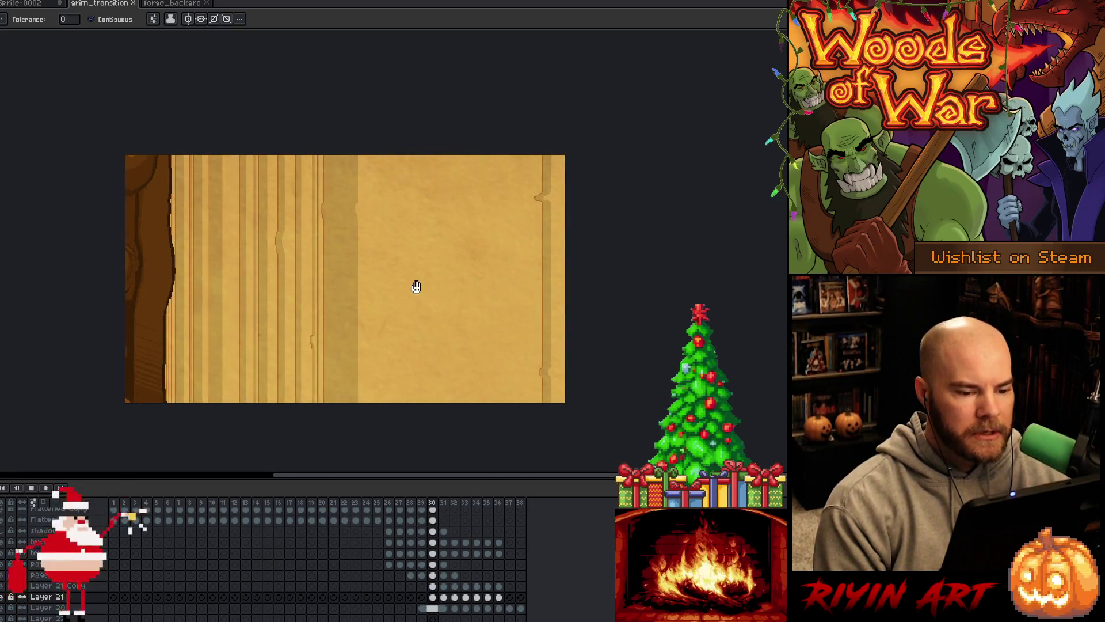
{"action": "key", "text": "Right"}
{"action": "key", "text": "Right"}
{"action": "key", "text": "Right"}
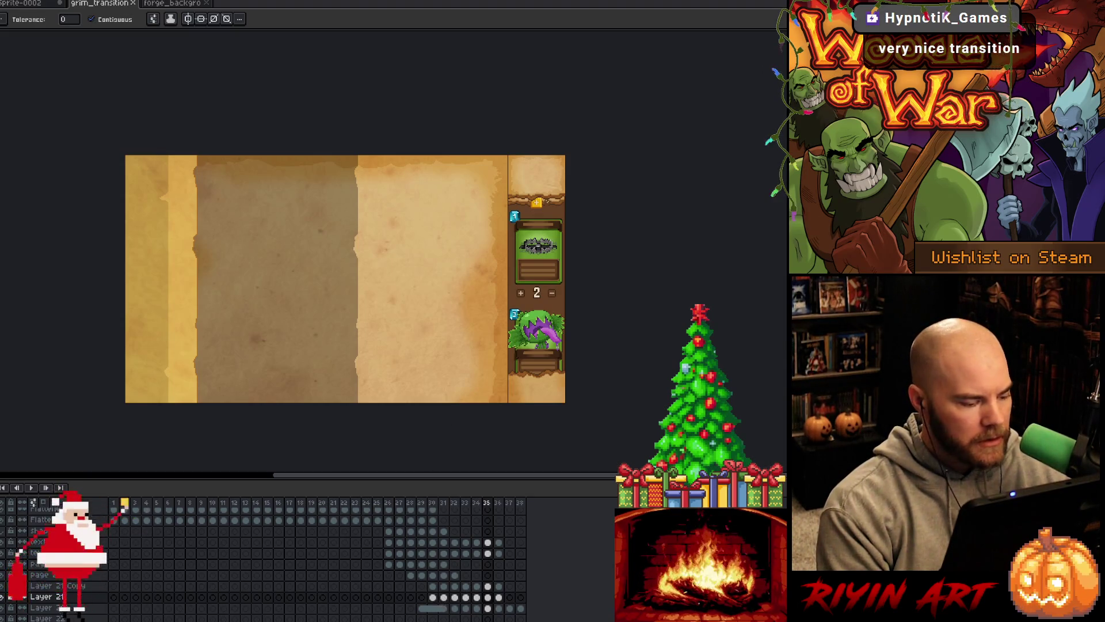
{"action": "left_click", "coordinate": [3, 554]}
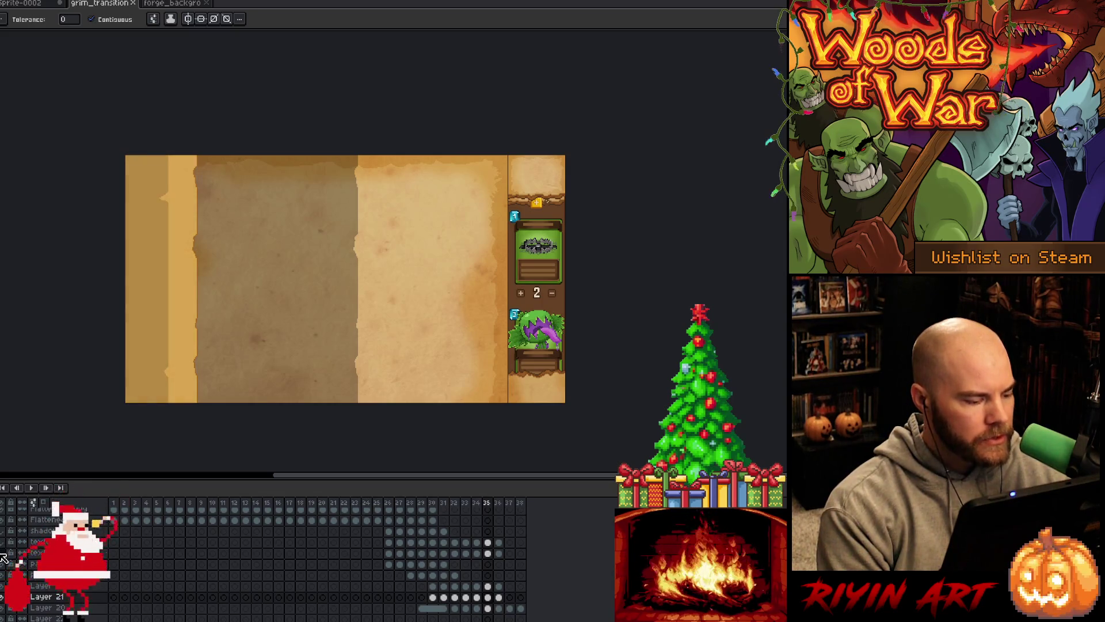
{"action": "key", "text": "i"}
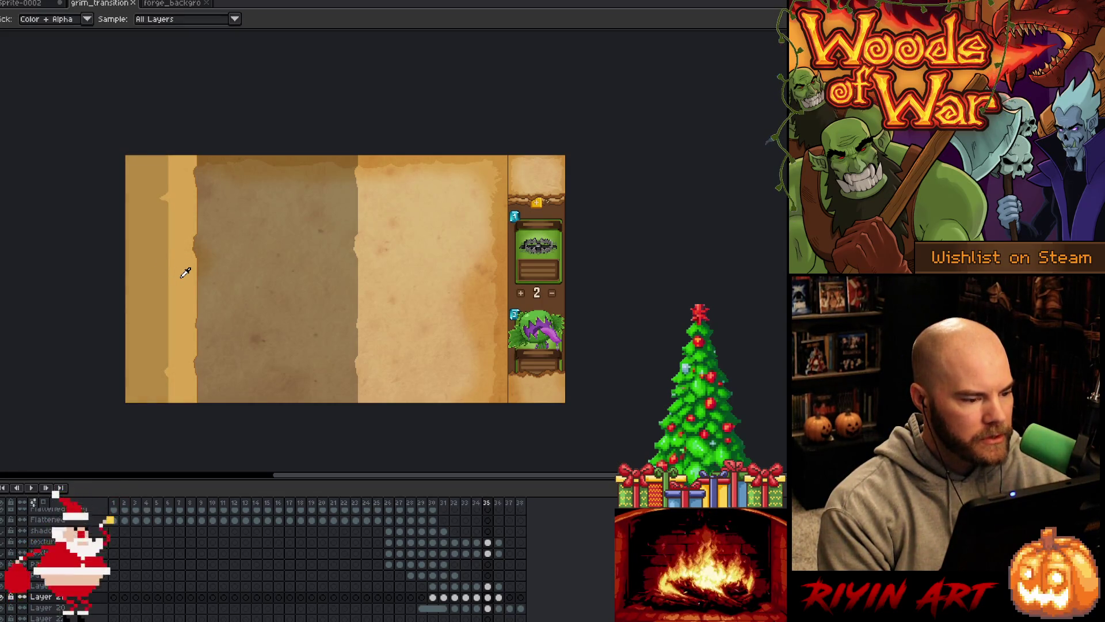
{"action": "left_click", "coordinate": [4, 544]}
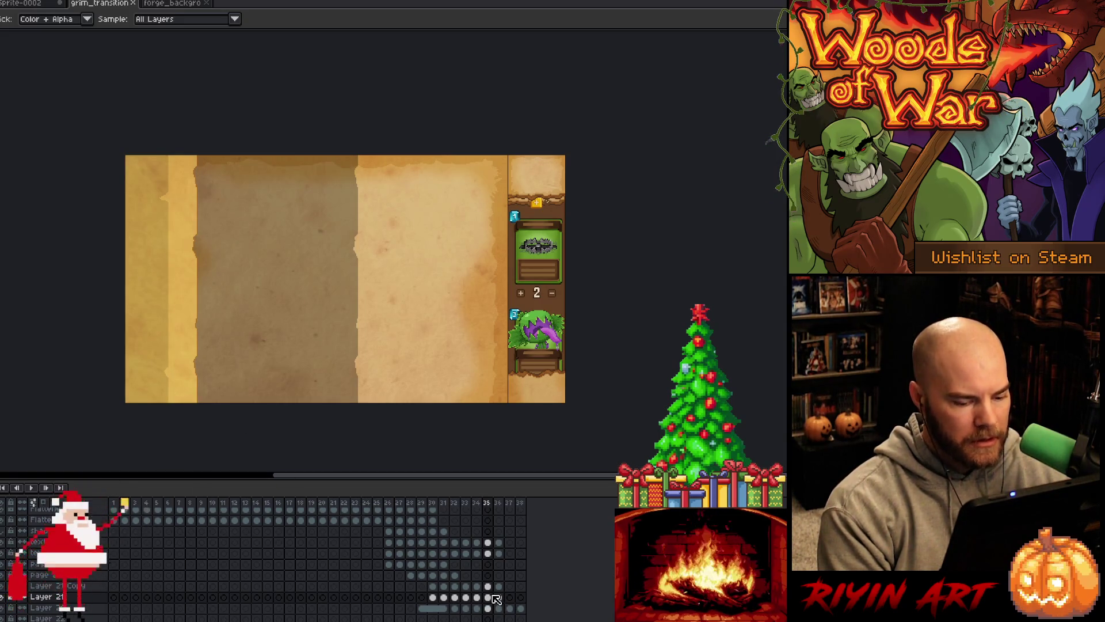
- Select the cels from frame 26 to 35 across the parchment layers and bring up Replace Color
{"action": "left_click", "coordinate": [394, 552]}
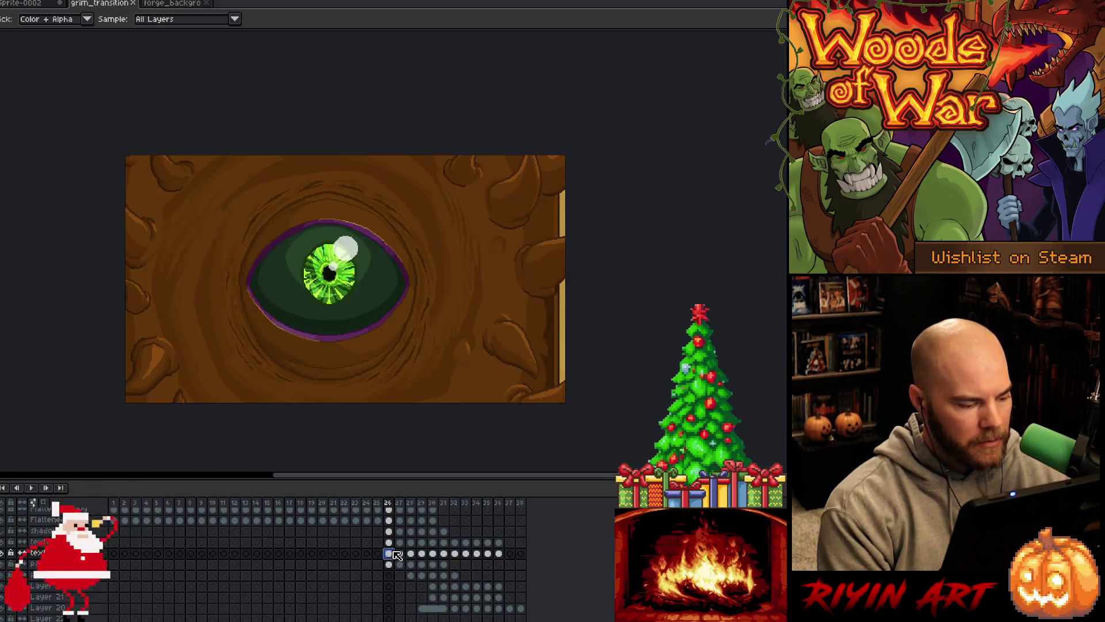
{"action": "left_click_drag", "start_coordinate": [389, 564], "coordinate": [506, 600]}
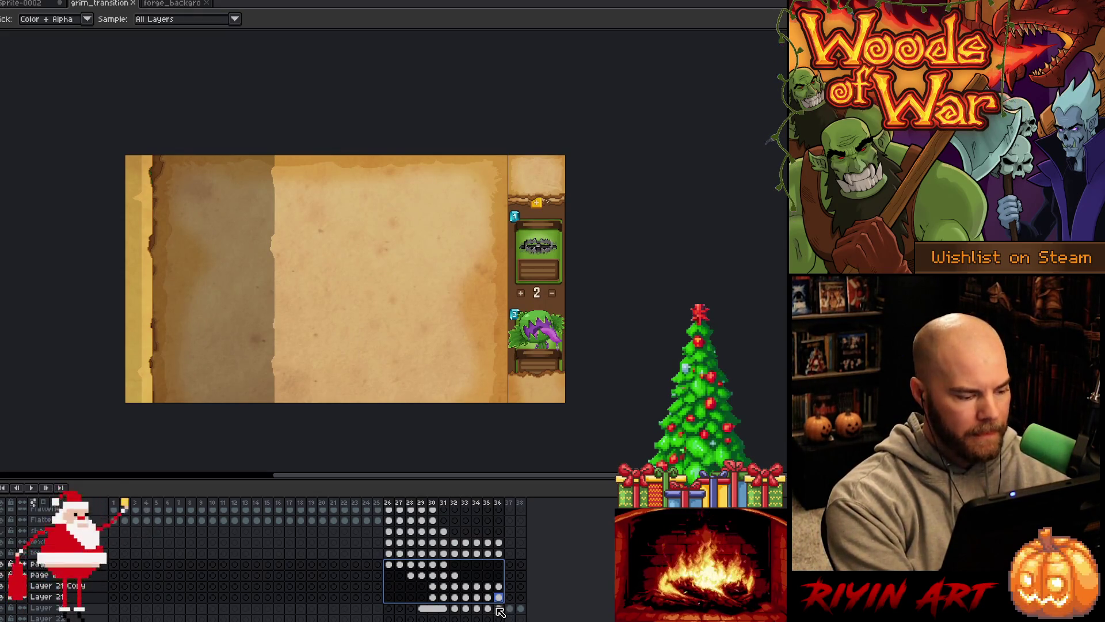
{"action": "key", "text": "shift+r"}
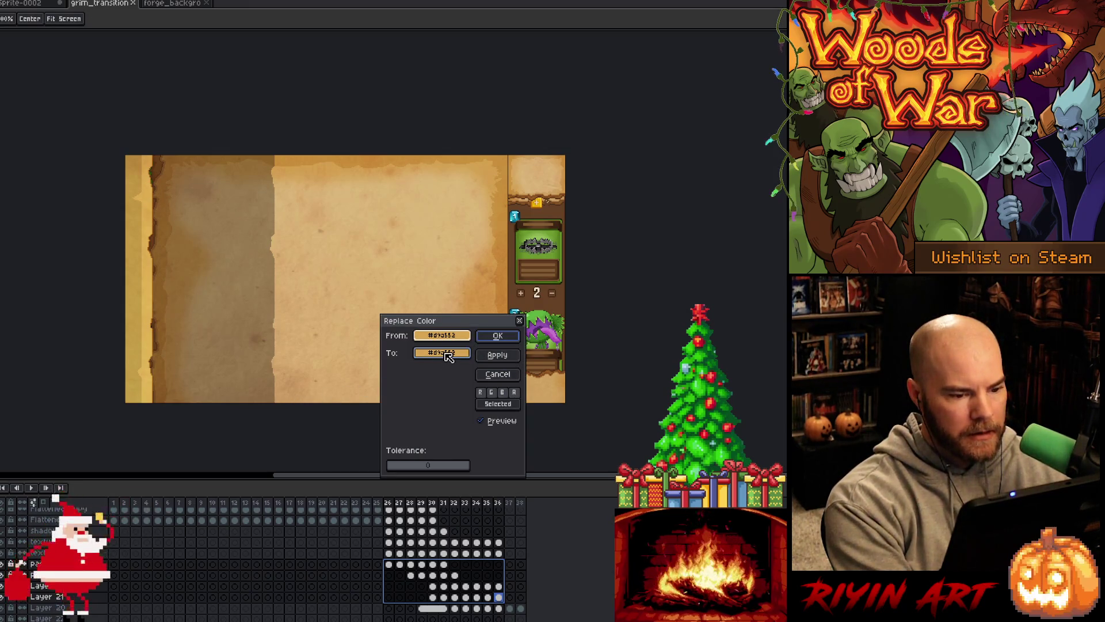
- Replace tan #d9a552 with paler #d6af6b (HSL lightness 63) on frames 26–35, then play
{"action": "left_click_drag", "start_coordinate": [449, 357], "coordinate": [472, 237]}
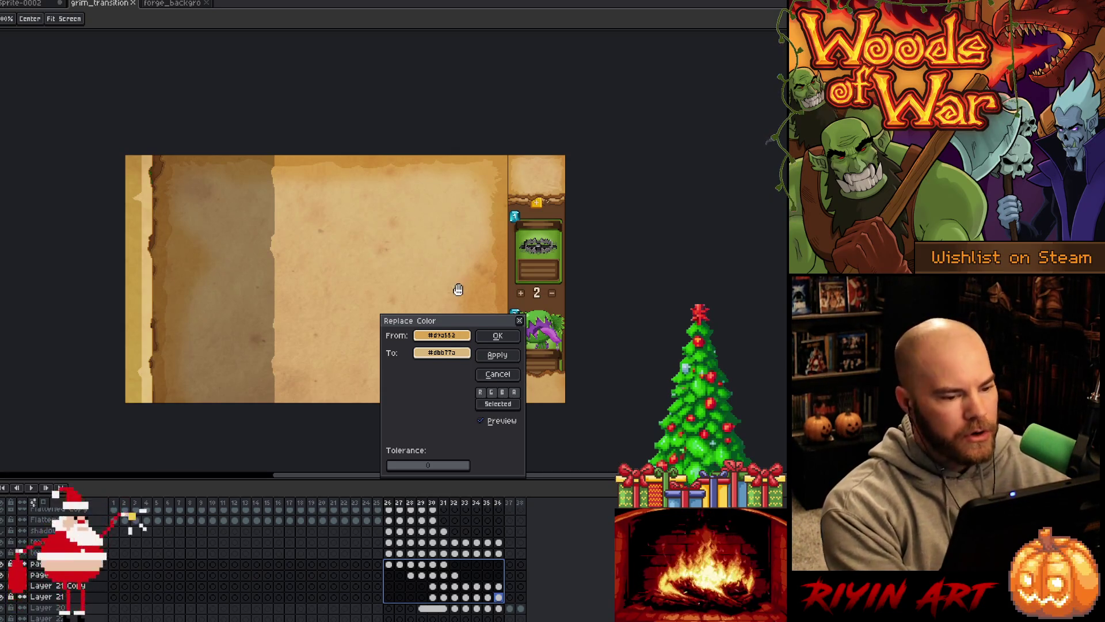
{"action": "left_click", "coordinate": [446, 357]}
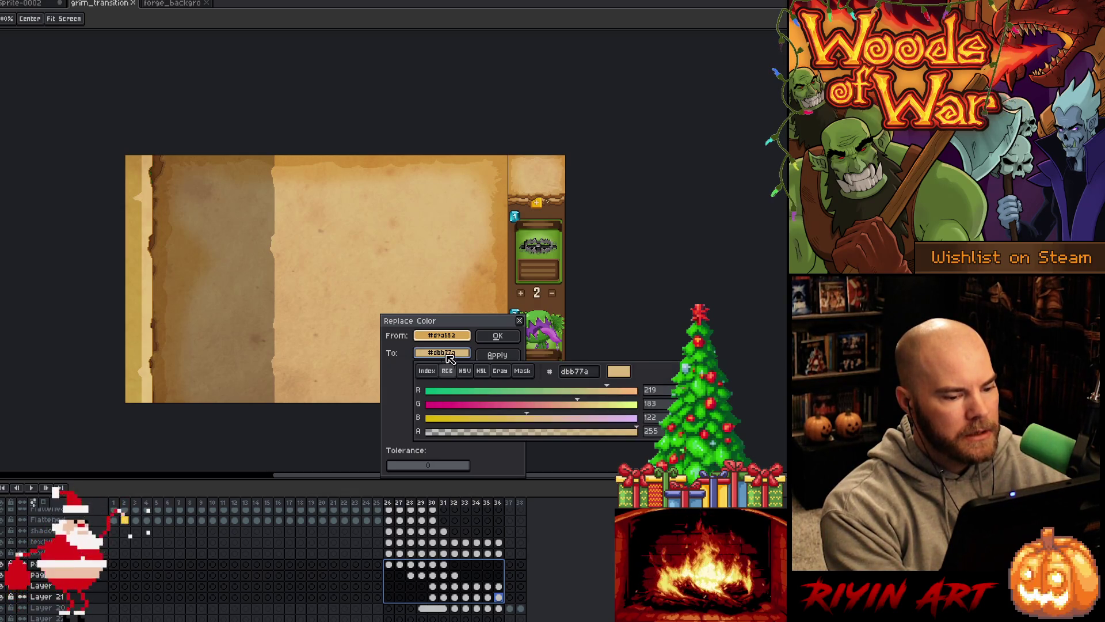
{"action": "left_click", "coordinate": [482, 373]}
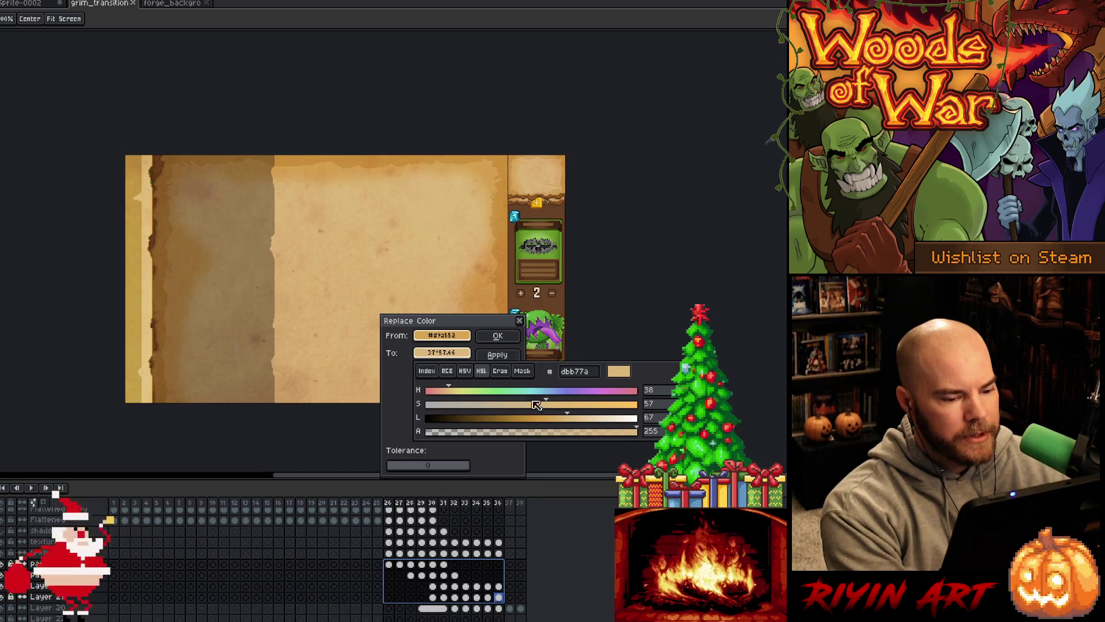
{"action": "left_click", "coordinate": [566, 422]}
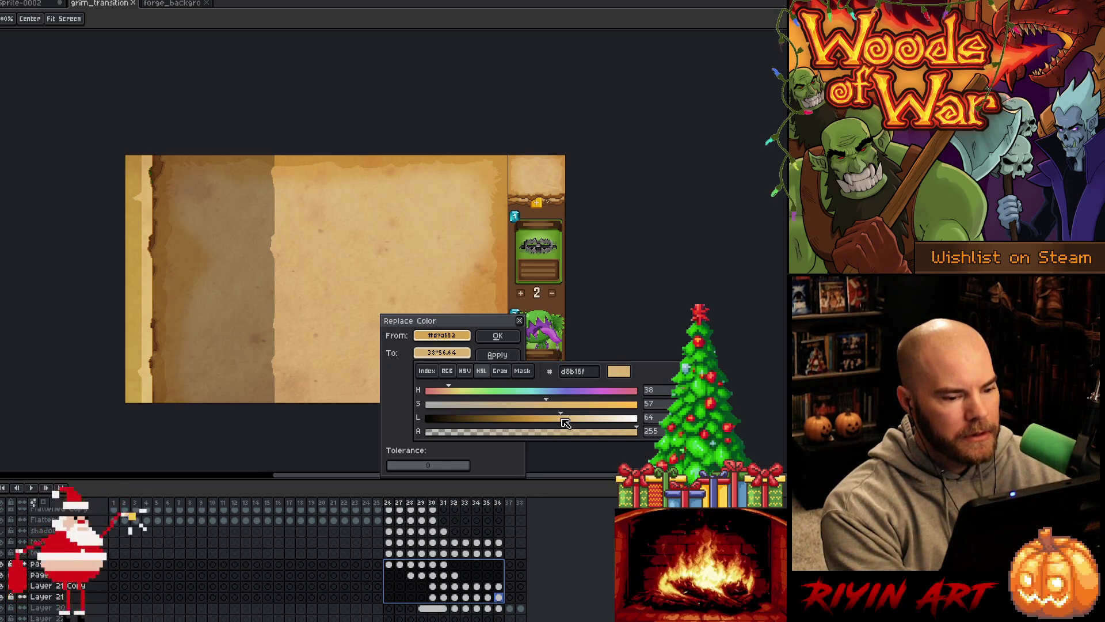
{"action": "left_click_drag", "start_coordinate": [562, 420], "coordinate": [559, 422]}
{"action": "left_click", "coordinate": [491, 353]}
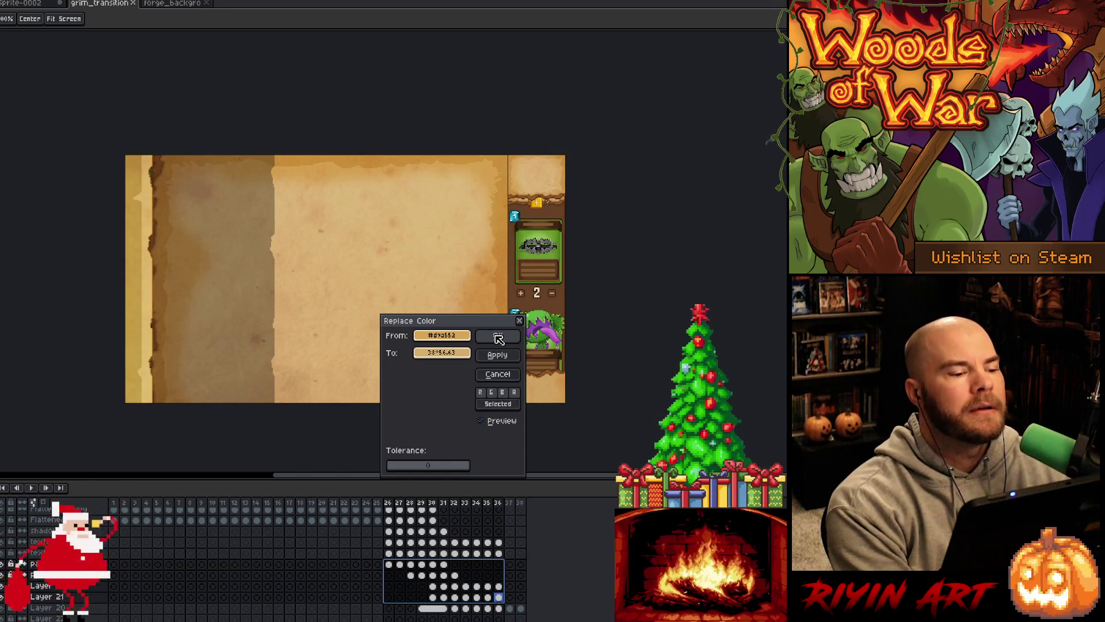
{"action": "left_click", "coordinate": [498, 338]}
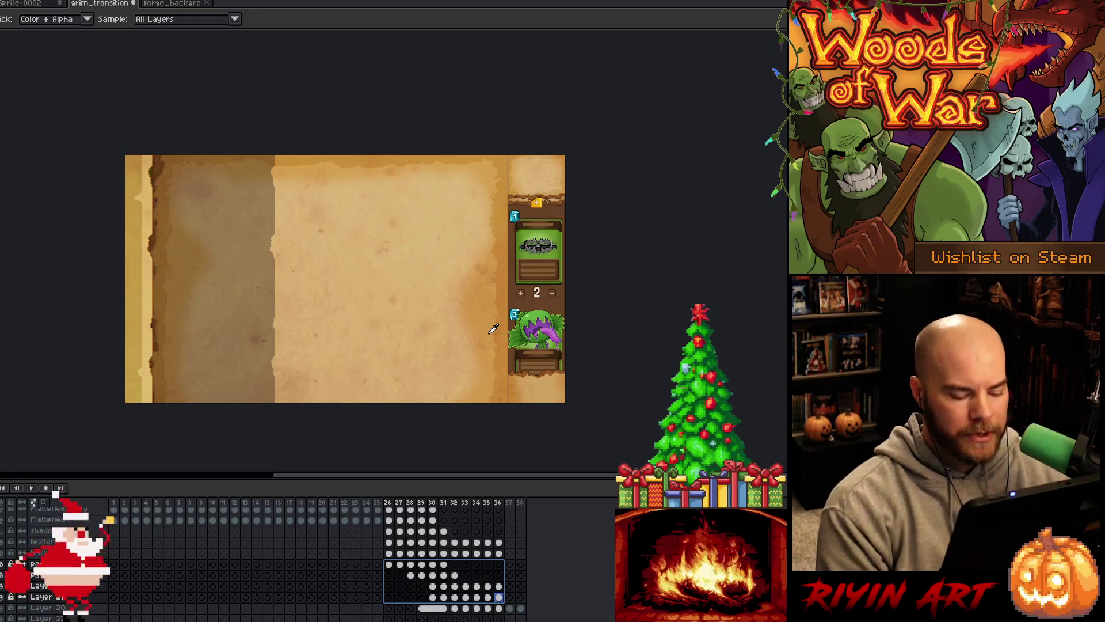
{"action": "key", "text": "Return"}
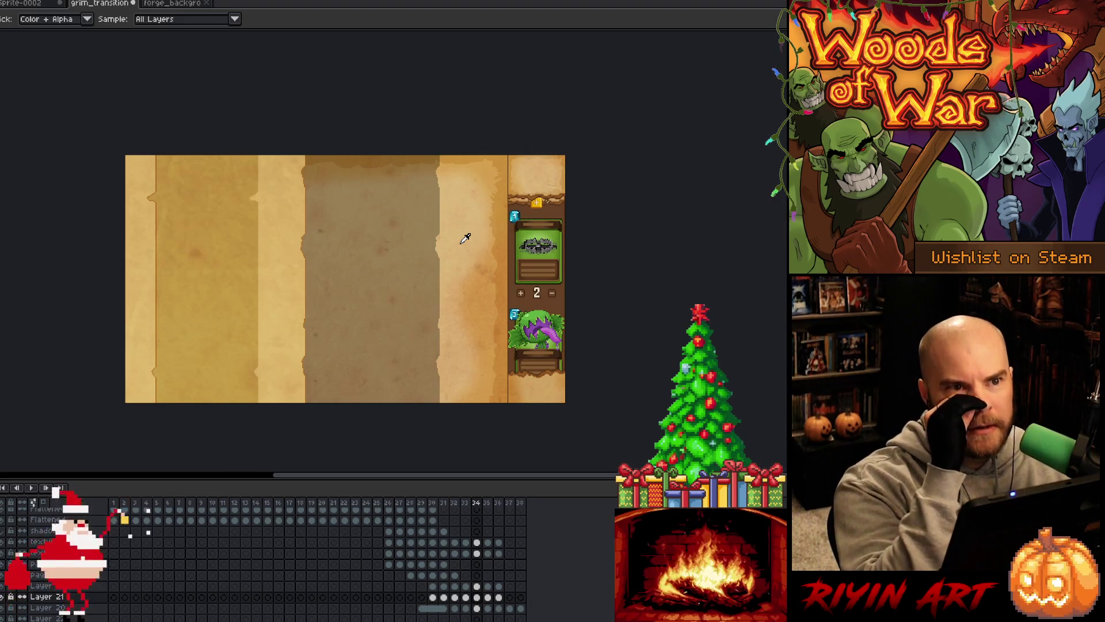
- Replay the recoloured transition, select frames 26–30 on two parchment layers, and toggle one layer to compare
{"action": "key", "text": "Return"}
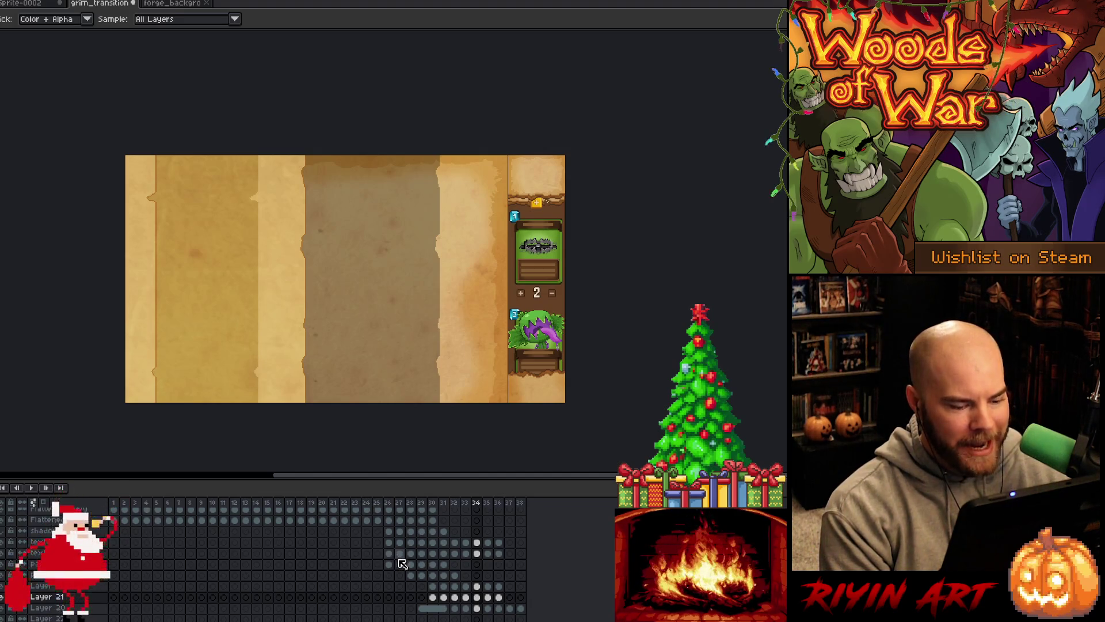
{"action": "left_click_drag", "start_coordinate": [388, 564], "coordinate": [499, 599]}
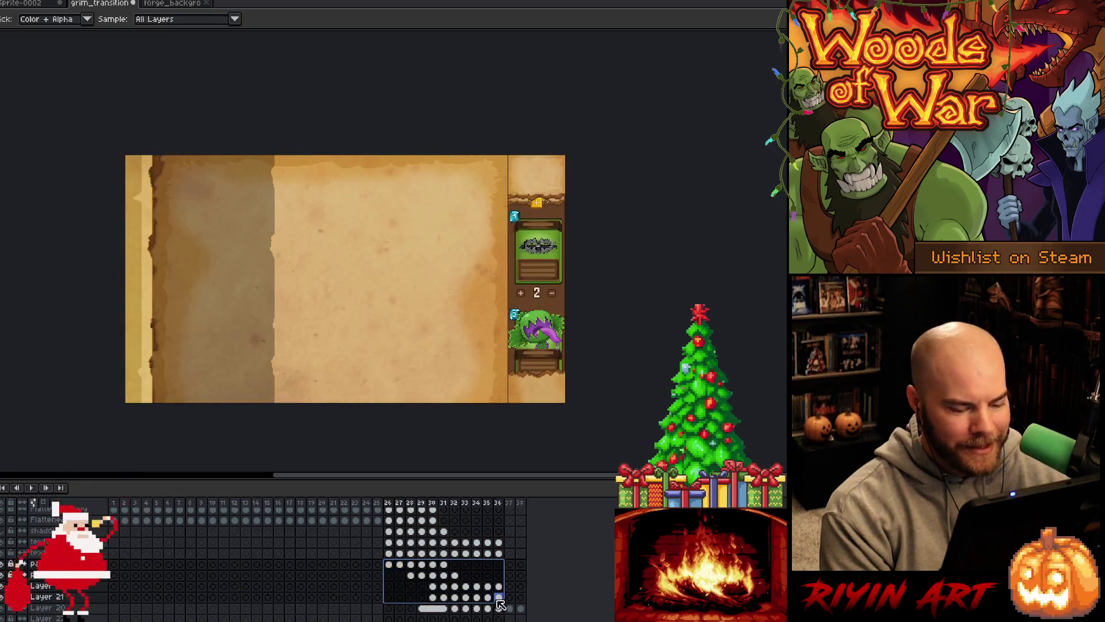
{"action": "left_click", "coordinate": [7, 551]}
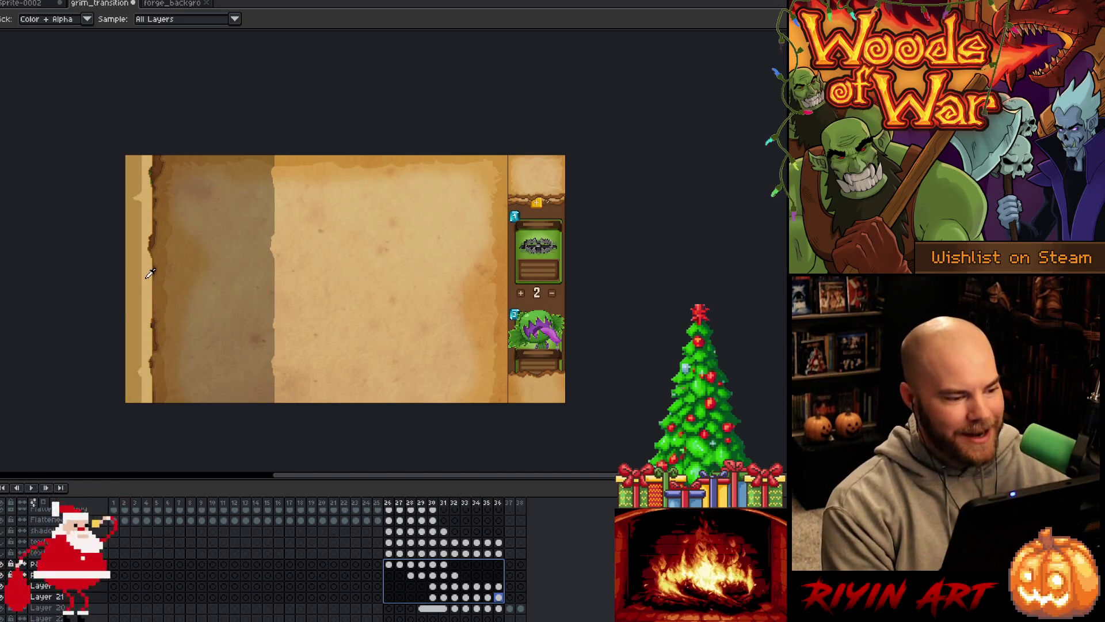
{"action": "left_click", "coordinate": [5, 554]}
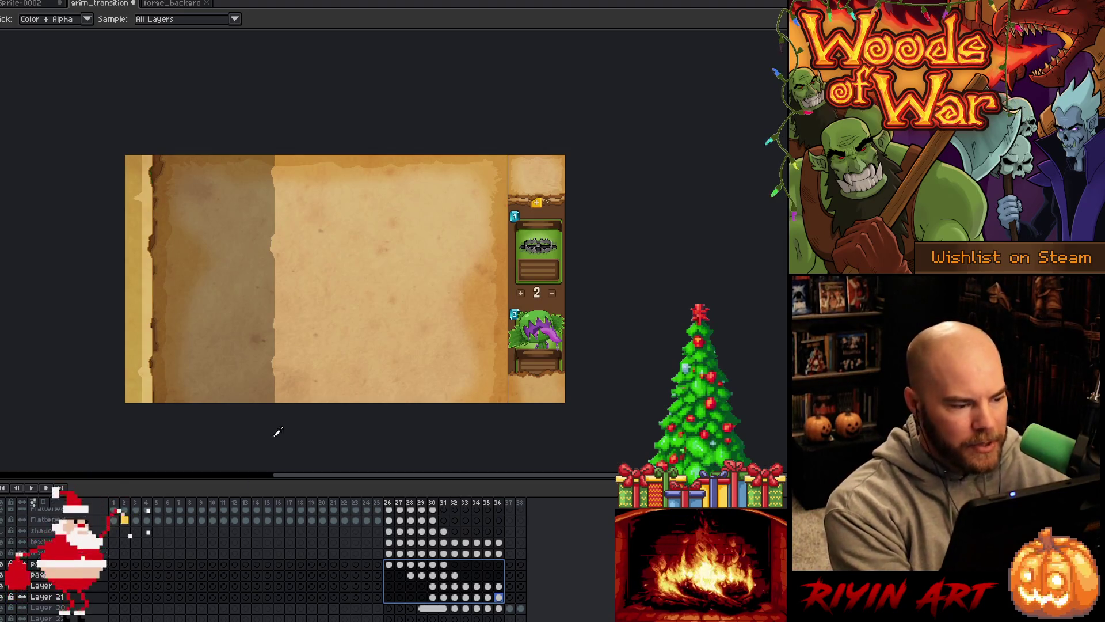
- Reopen Replace Color and sample a darker tan from the parchment
{"action": "key", "text": "shift+r"}
{"action": "left_click", "coordinate": [304, 398]}
{"action": "left_click", "coordinate": [443, 288]}
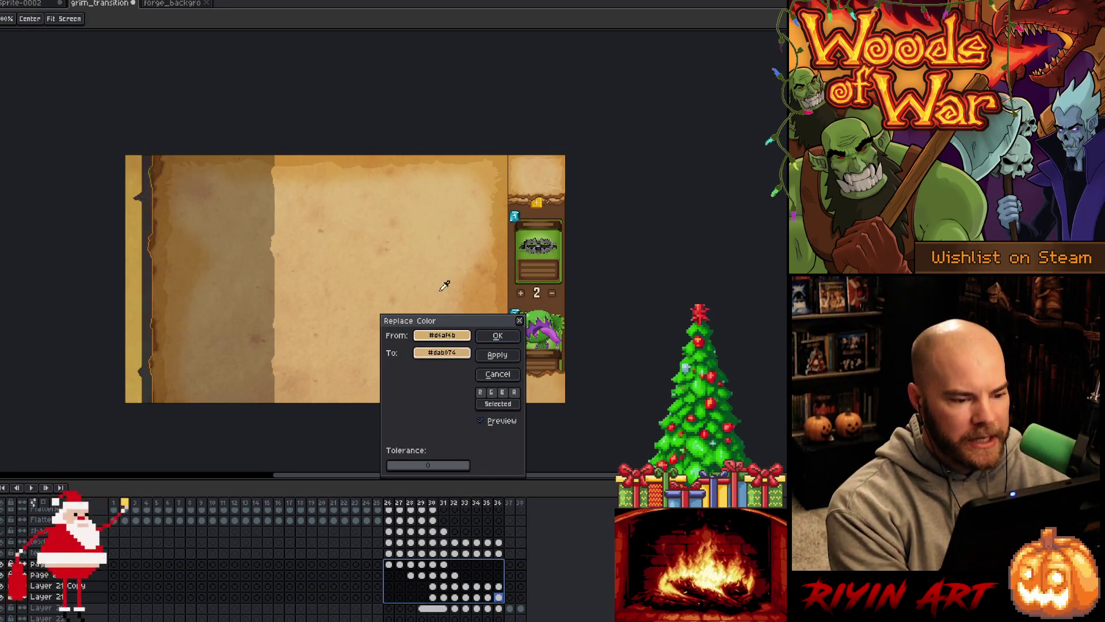
{"action": "left_click", "coordinate": [401, 218]}
{"action": "left_click", "coordinate": [400, 217]}
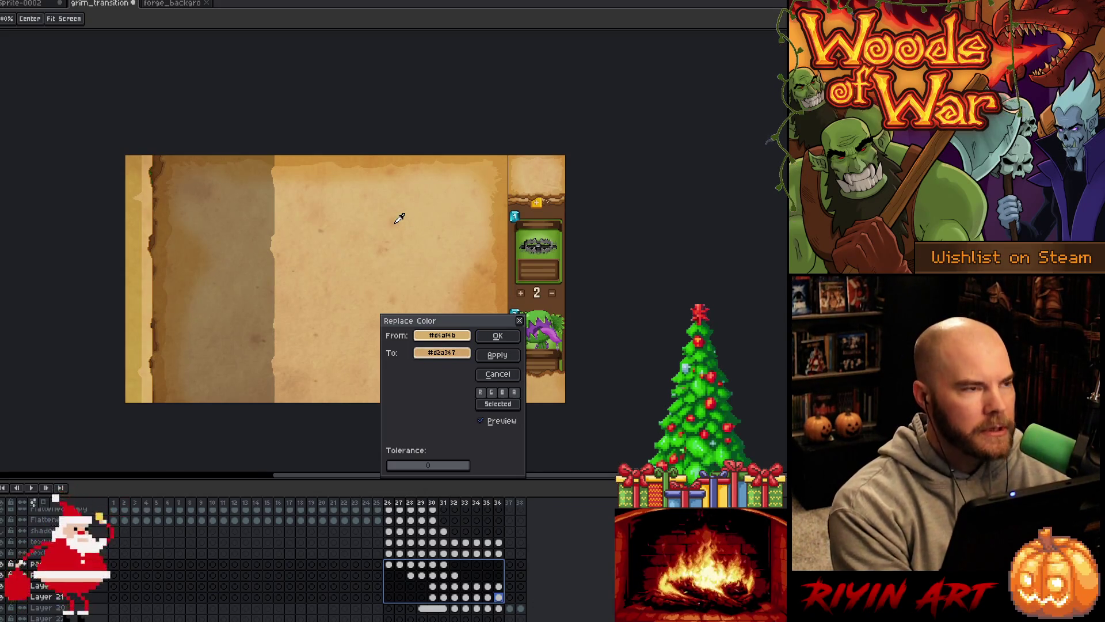
- Compare frames 26 and 27, switch to Magic Wand, and settle on frame 27
{"action": "left_click", "coordinate": [495, 337]}
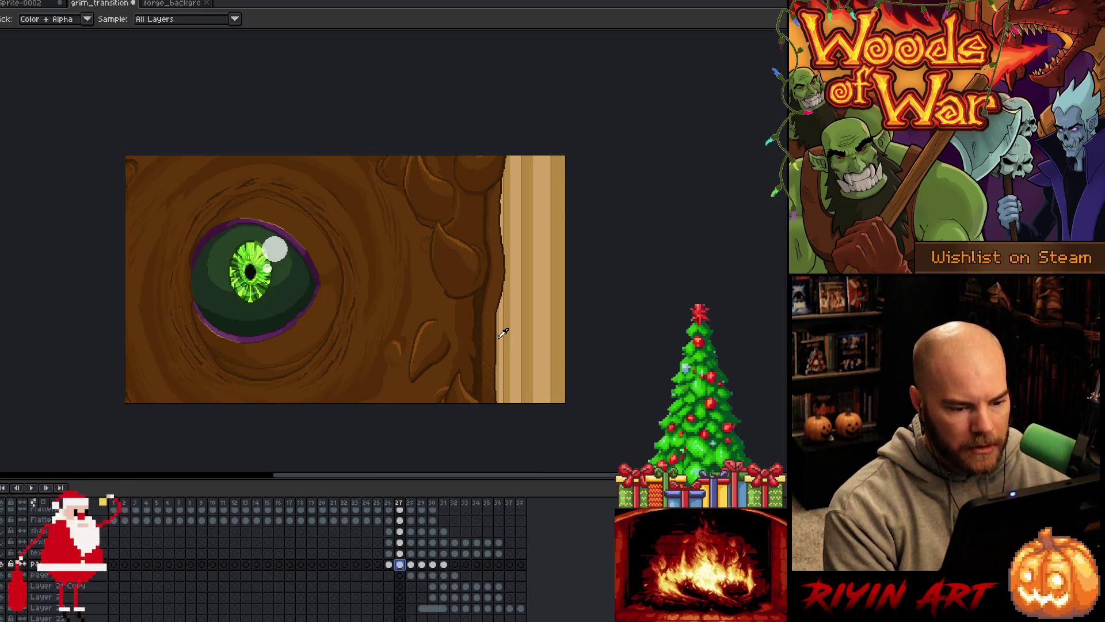
{"action": "left_click", "coordinate": [396, 564]}
{"action": "left_click", "coordinate": [390, 565]}
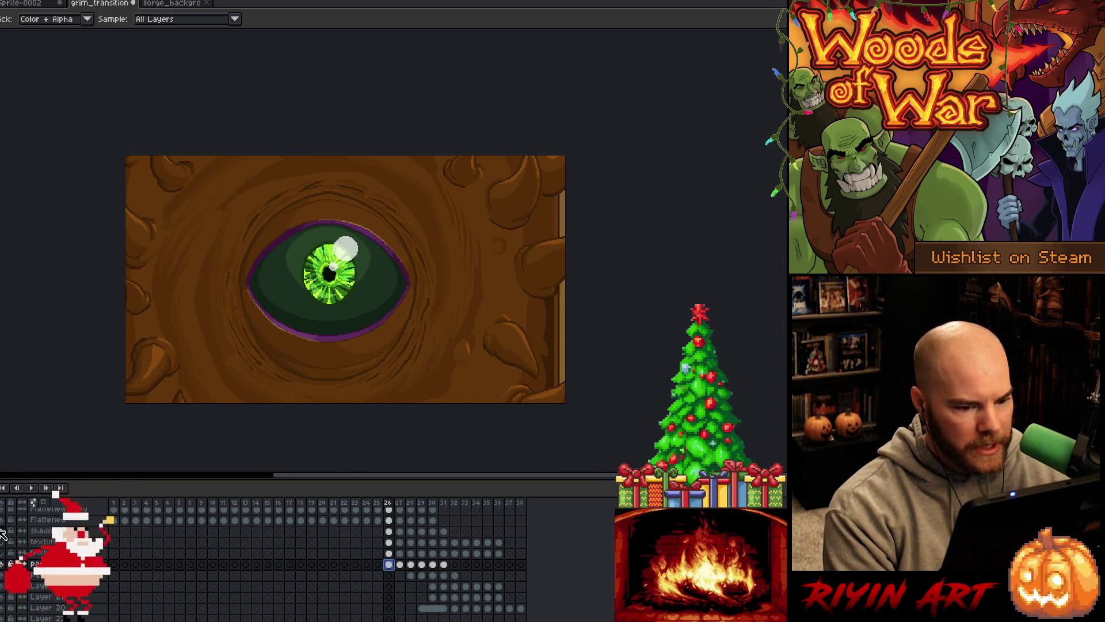
{"action": "left_click", "coordinate": [399, 565]}
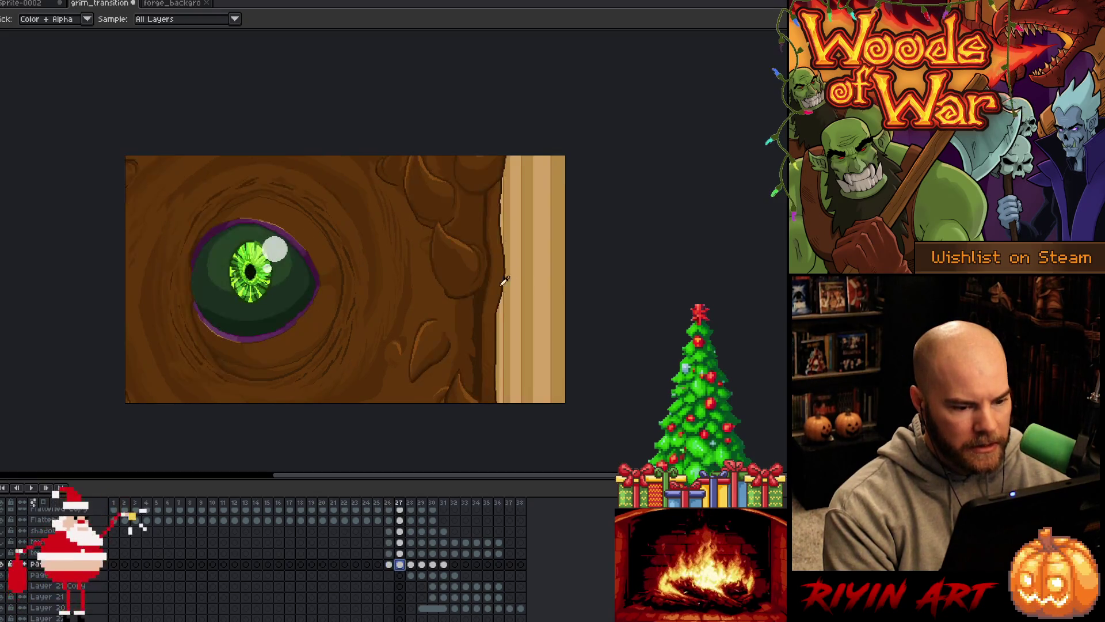
{"action": "left_click", "coordinate": [389, 565]}
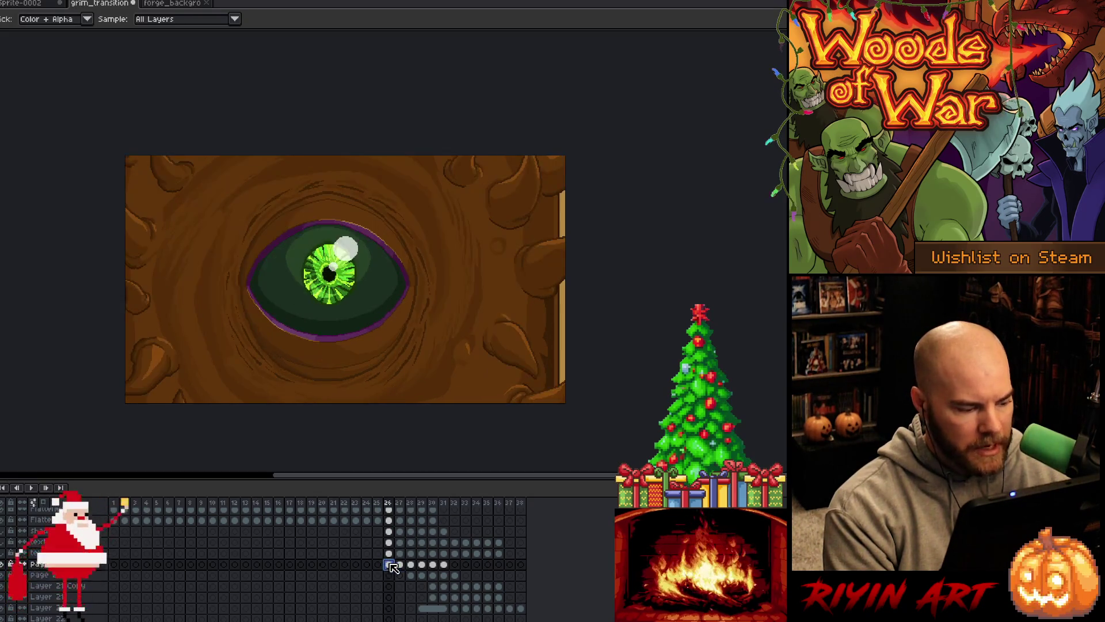
{"action": "key", "text": "w"}
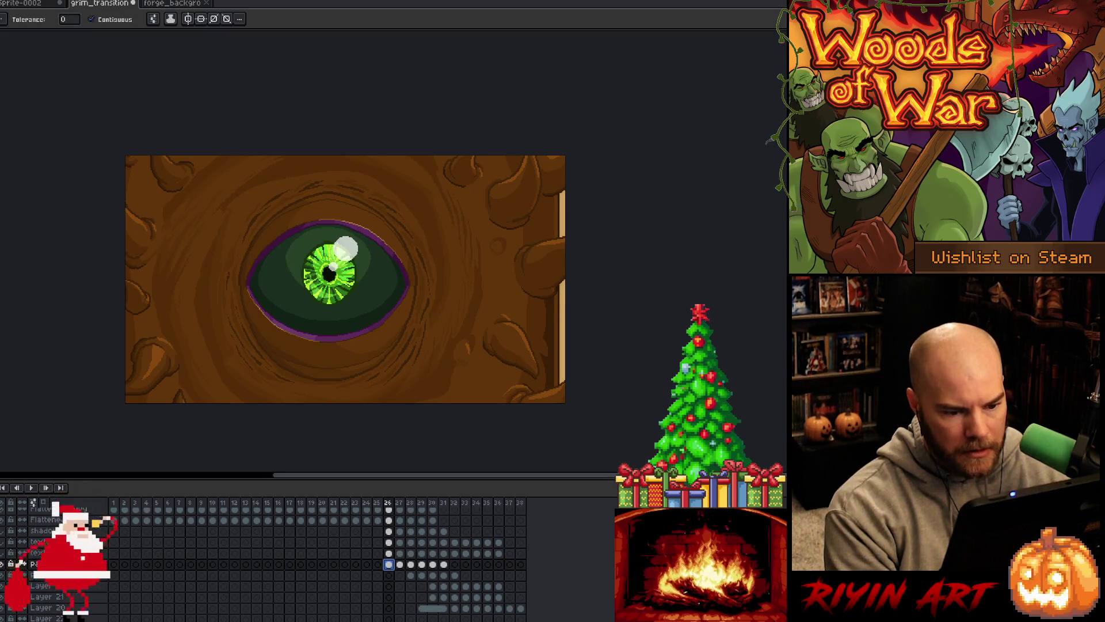
{"action": "left_click", "coordinate": [401, 565]}
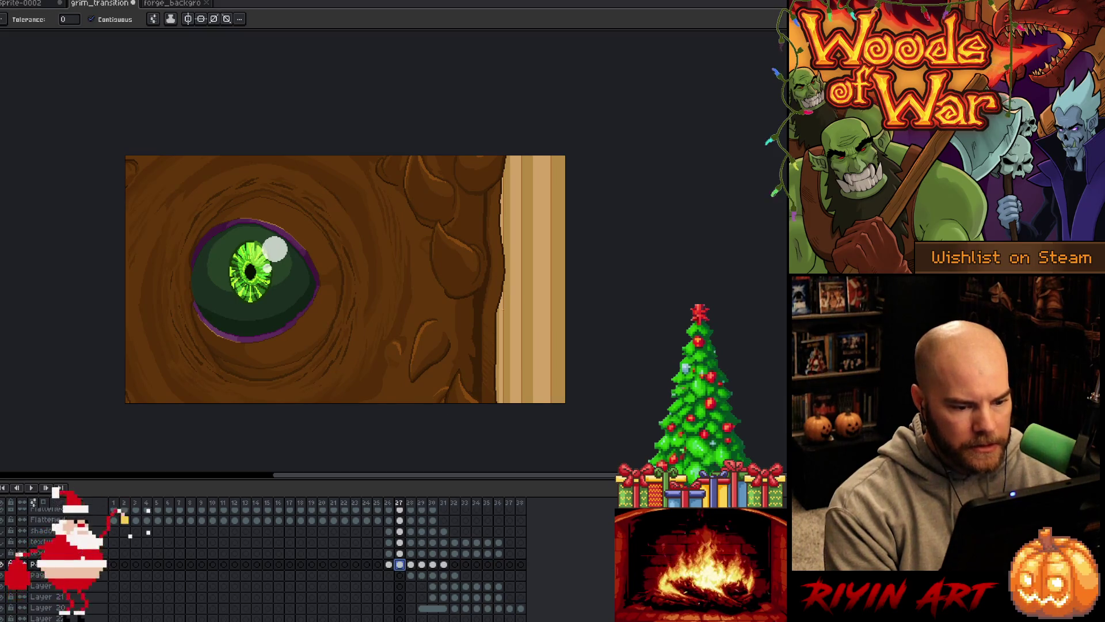
- Use Color Range to select all #b58a45 tan stripes in frame 27, then open the shadow layer's properties
{"action": "key", "text": "shift+c"}
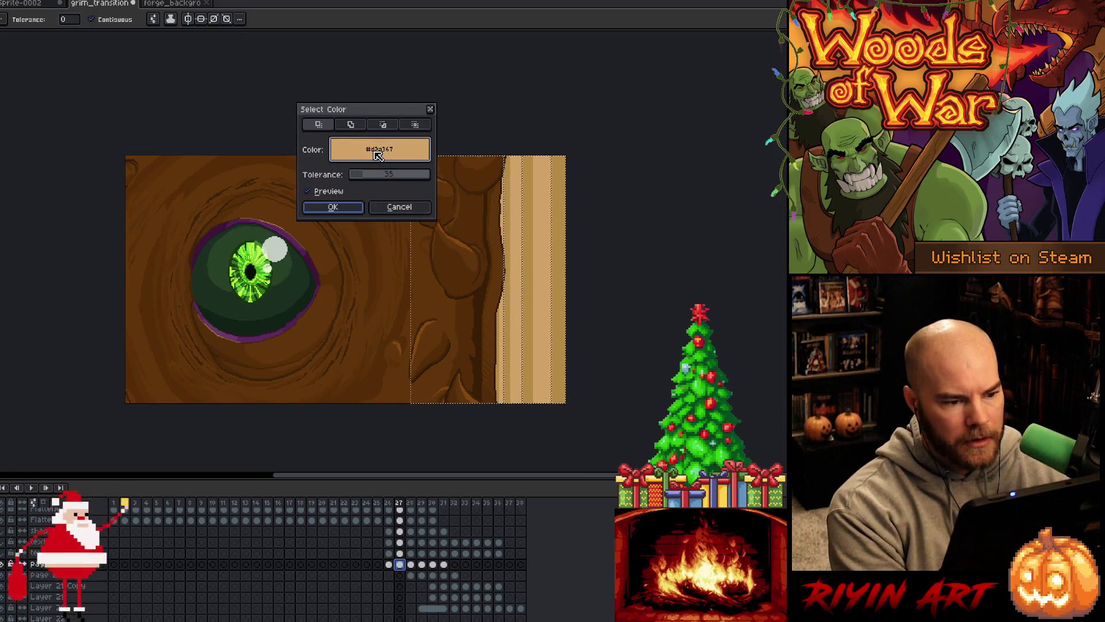
{"action": "left_click", "coordinate": [397, 208]}
{"action": "key", "text": "i"}
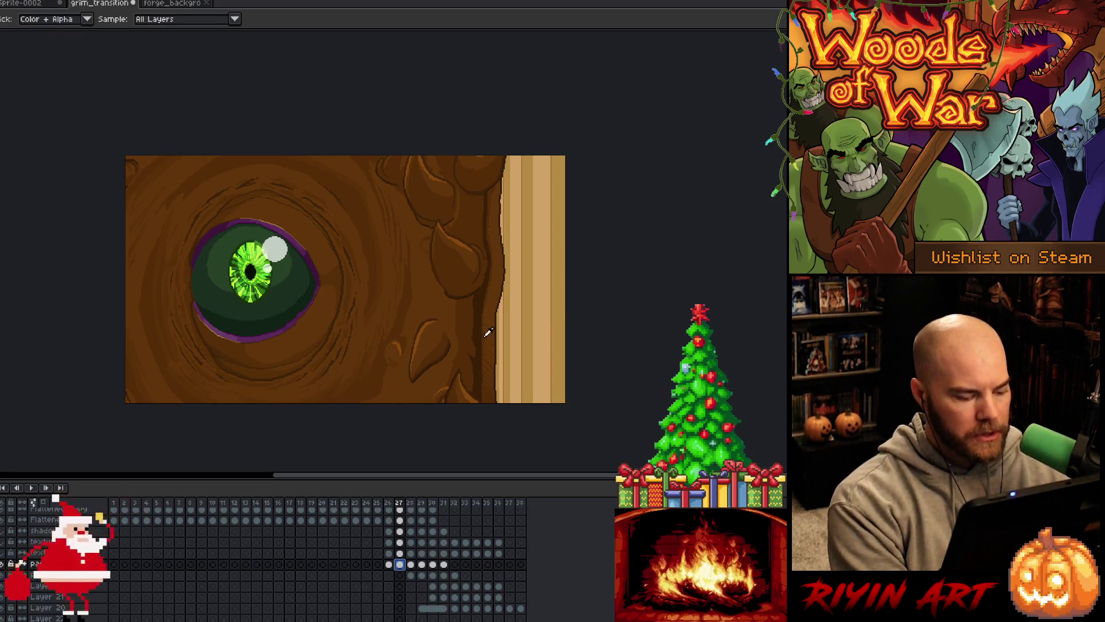
{"action": "key", "text": "shift+c"}
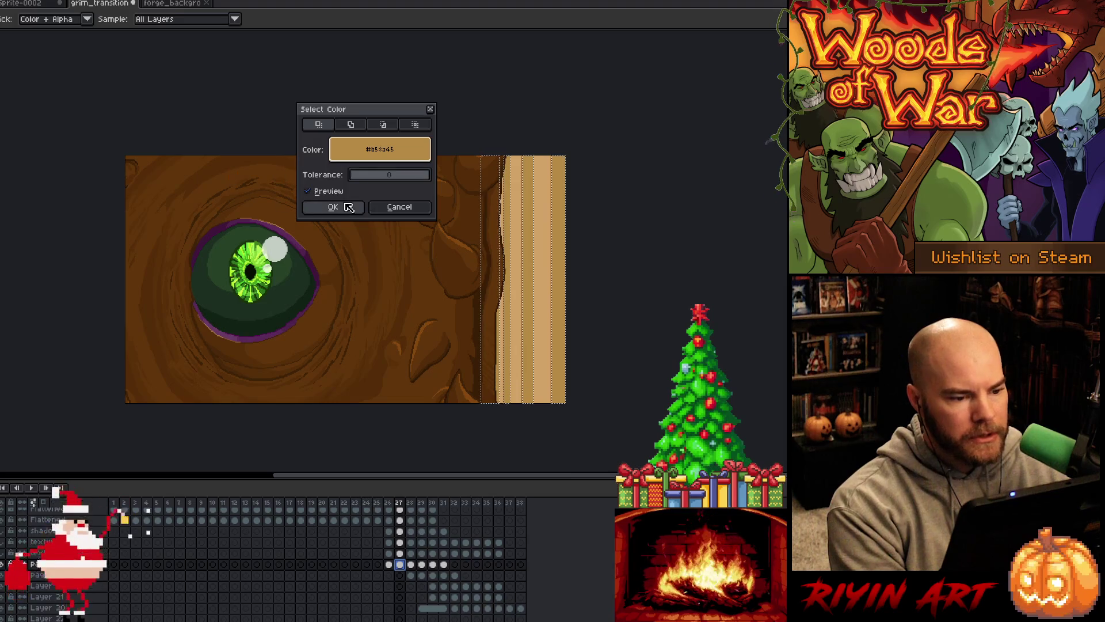
{"action": "left_click", "coordinate": [349, 207]}
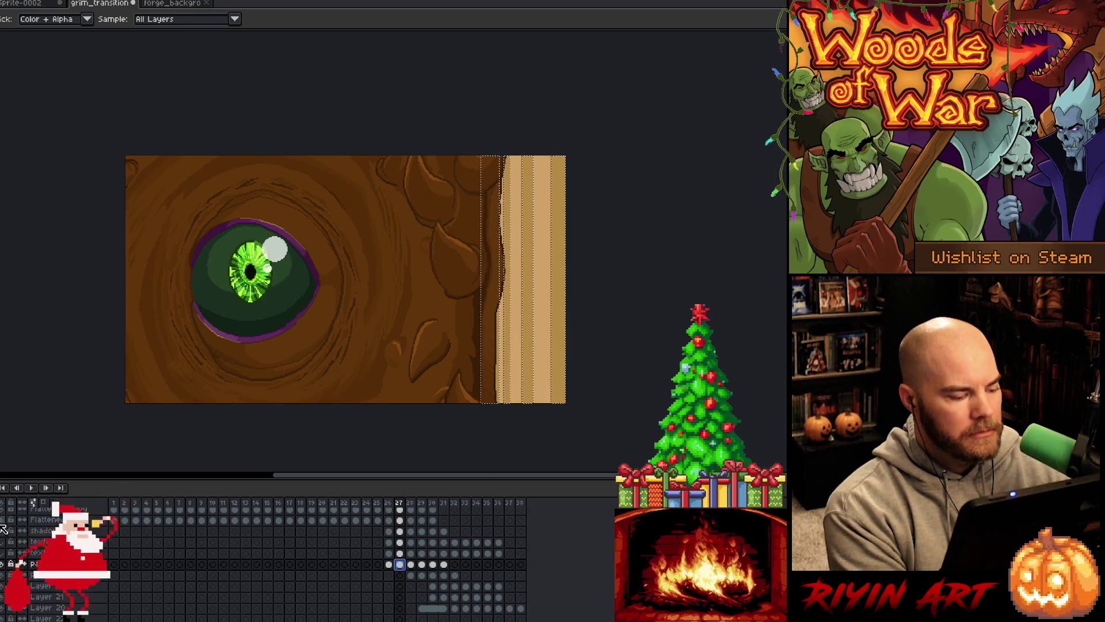
{"action": "double_click", "coordinate": [38, 530]}
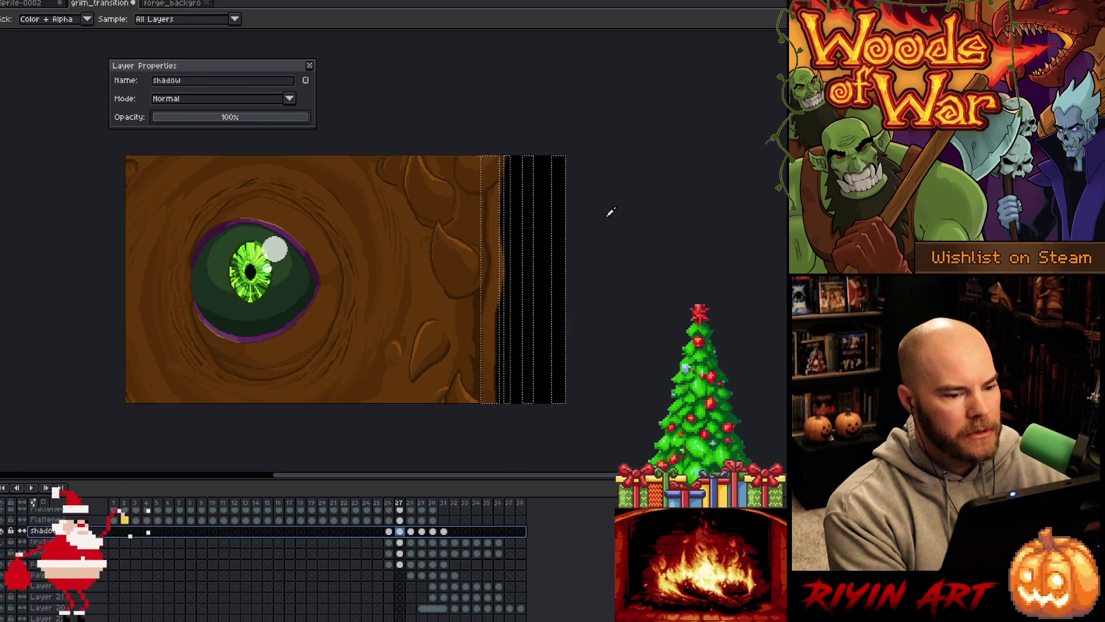
- Lower the shadow layer's opacity to roughly 30% and select its frame-27 cel
{"action": "left_click", "coordinate": [186, 117]}
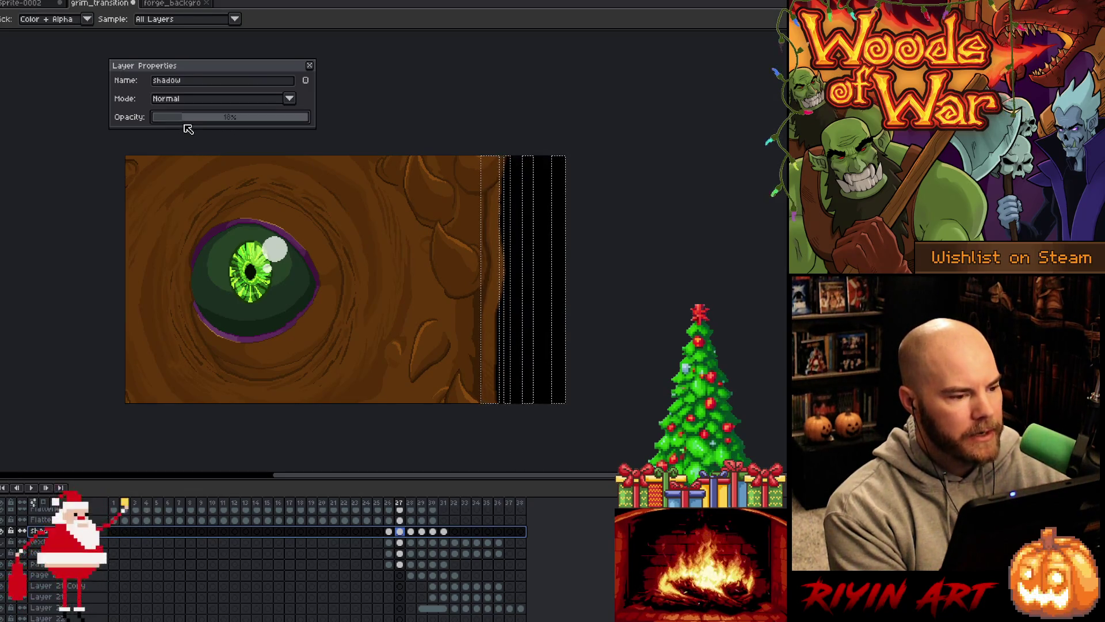
{"action": "left_click_drag", "start_coordinate": [190, 127], "coordinate": [201, 127]}
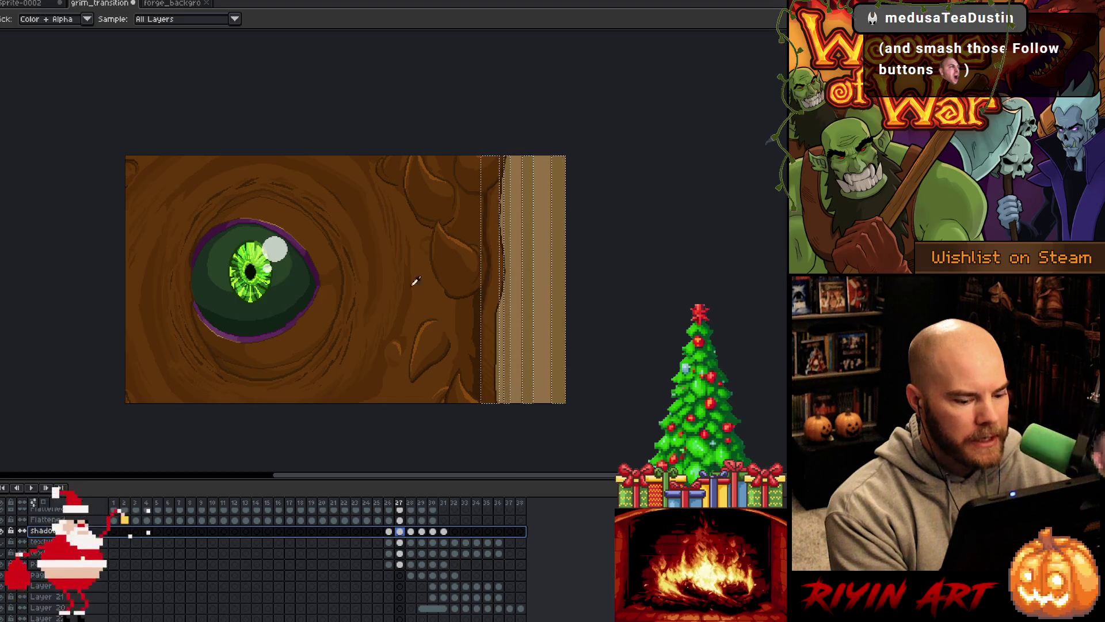
{"action": "left_click", "coordinate": [401, 531]}
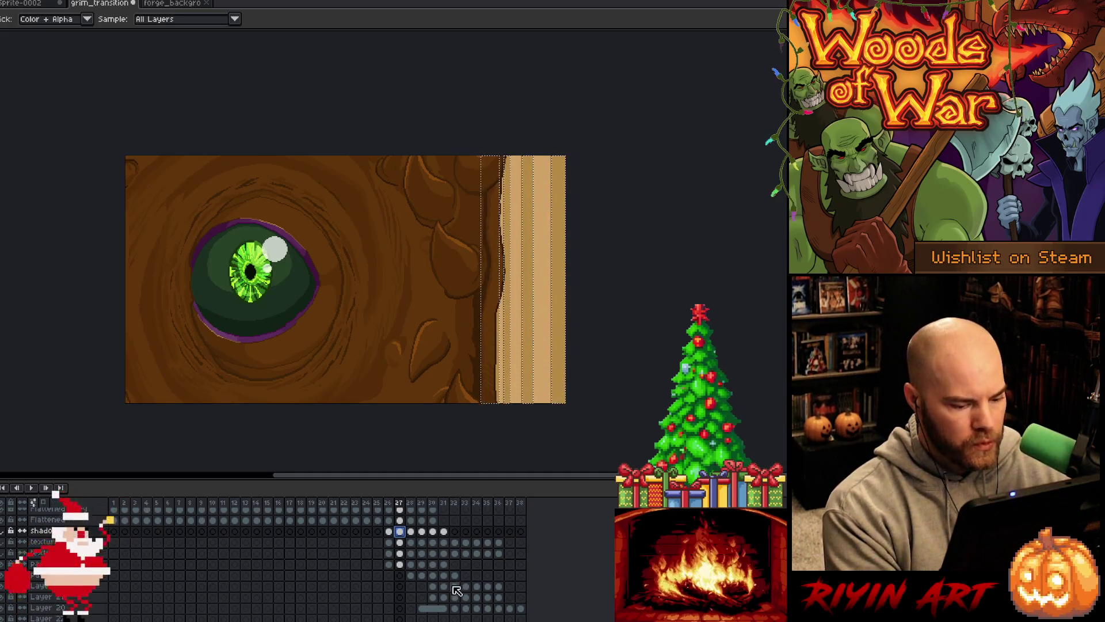
- Move from the page layer's frame 27 to frame 28 and make the shadow layer visible
{"action": "left_click", "coordinate": [401, 564]}
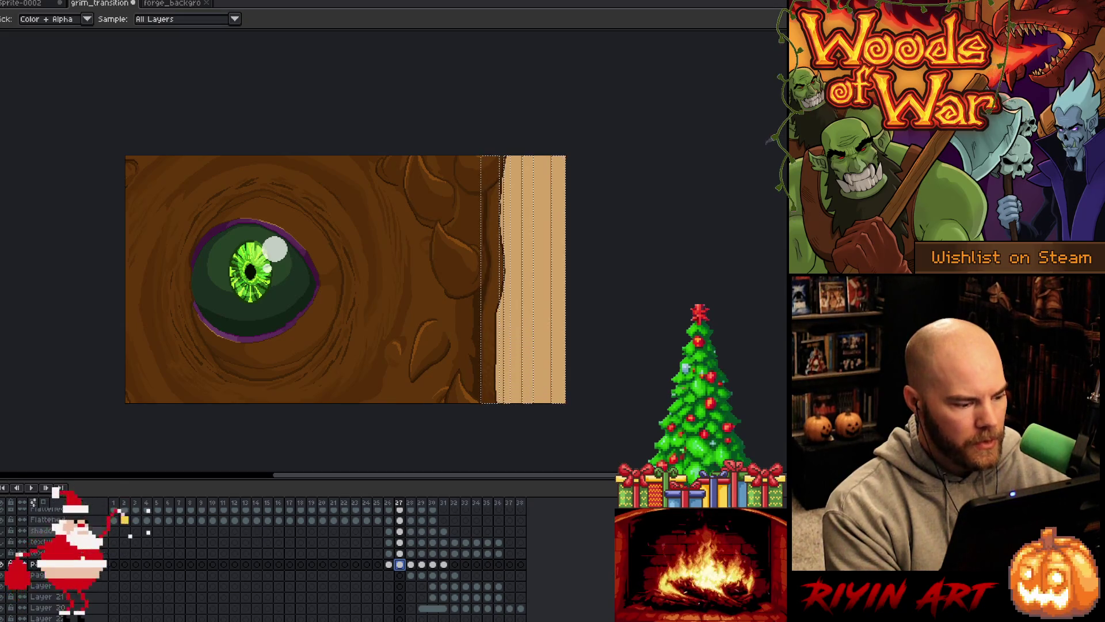
{"action": "left_click", "coordinate": [410, 564]}
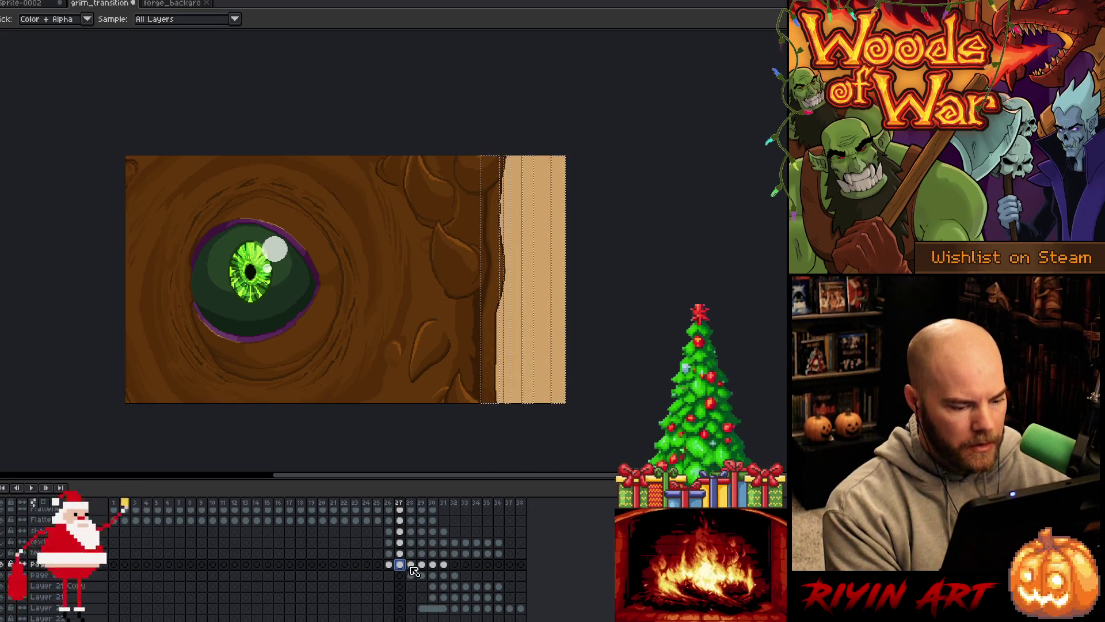
{"action": "left_click", "coordinate": [4, 530]}
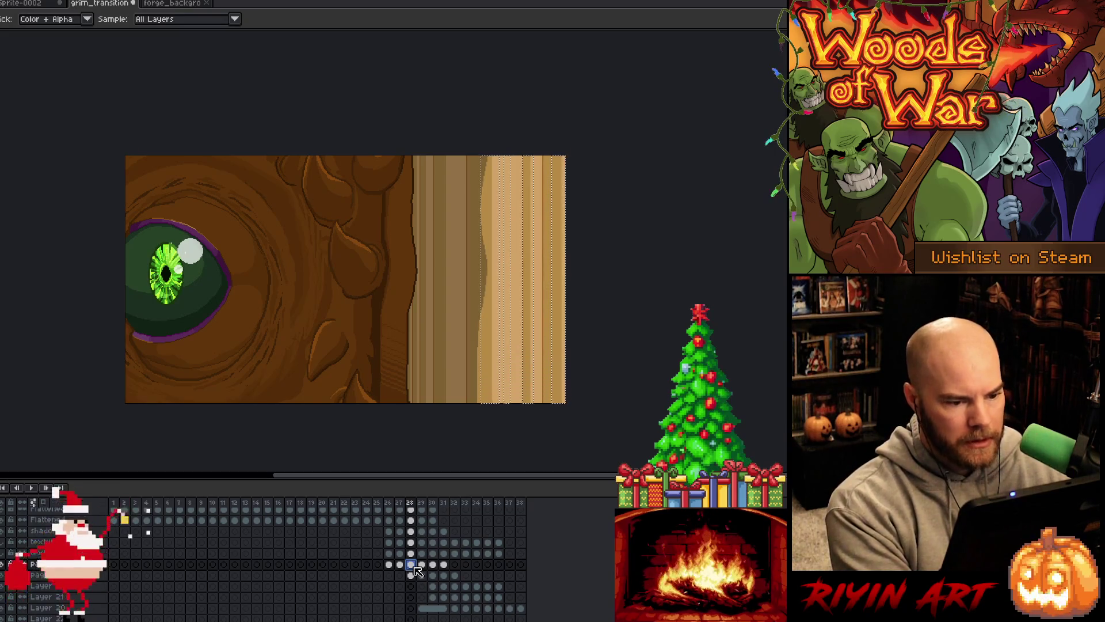
- Colour-select the tan stripes on frame 28's page layer, then add matching stripes from the layer below
{"action": "key", "text": "shift+c"}
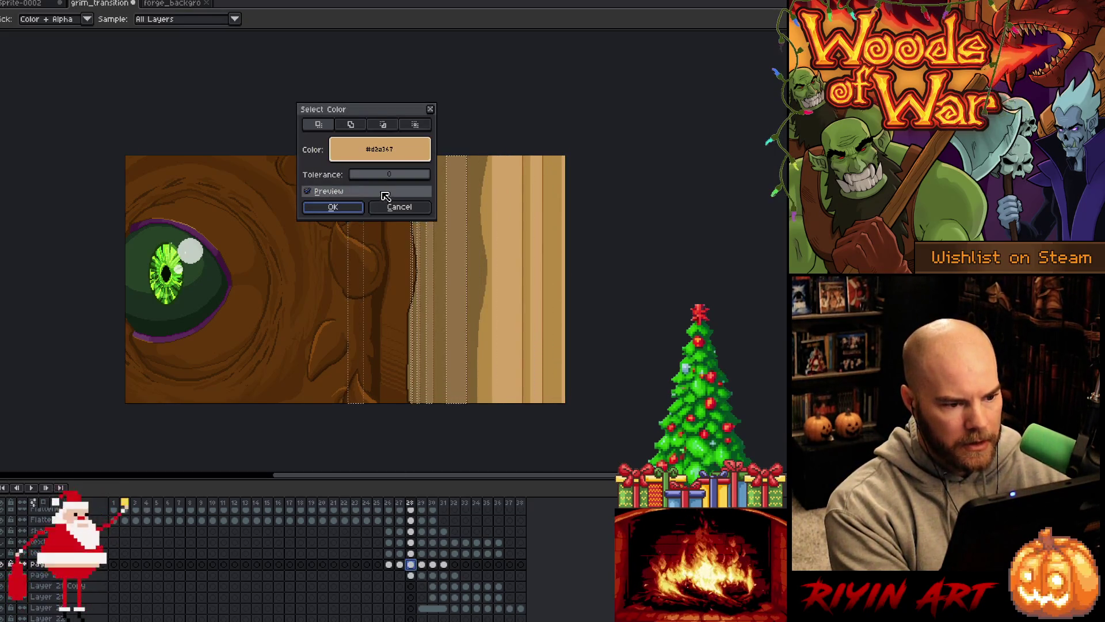
{"action": "left_click", "coordinate": [346, 209]}
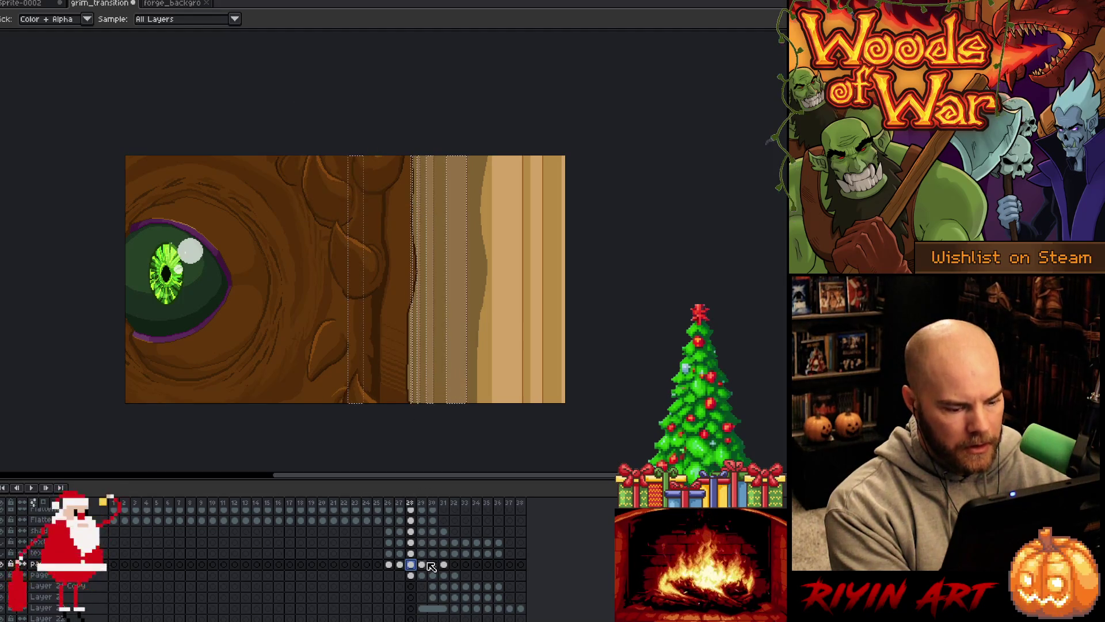
{"action": "left_click", "coordinate": [411, 575]}
{"action": "key", "text": "shift+c"}
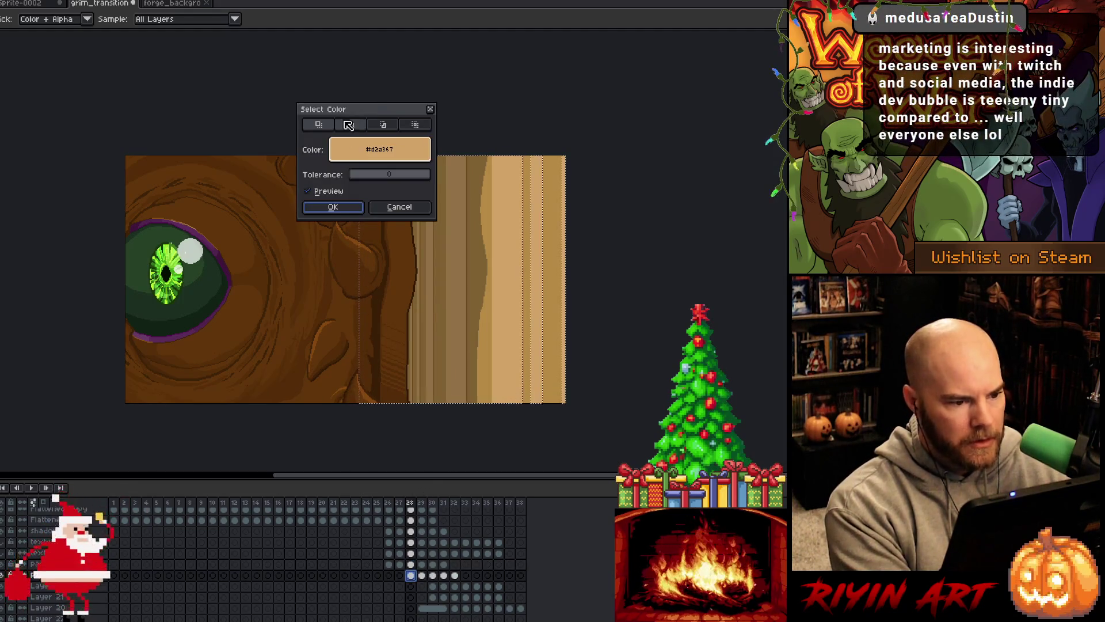
{"action": "left_click", "coordinate": [348, 126]}
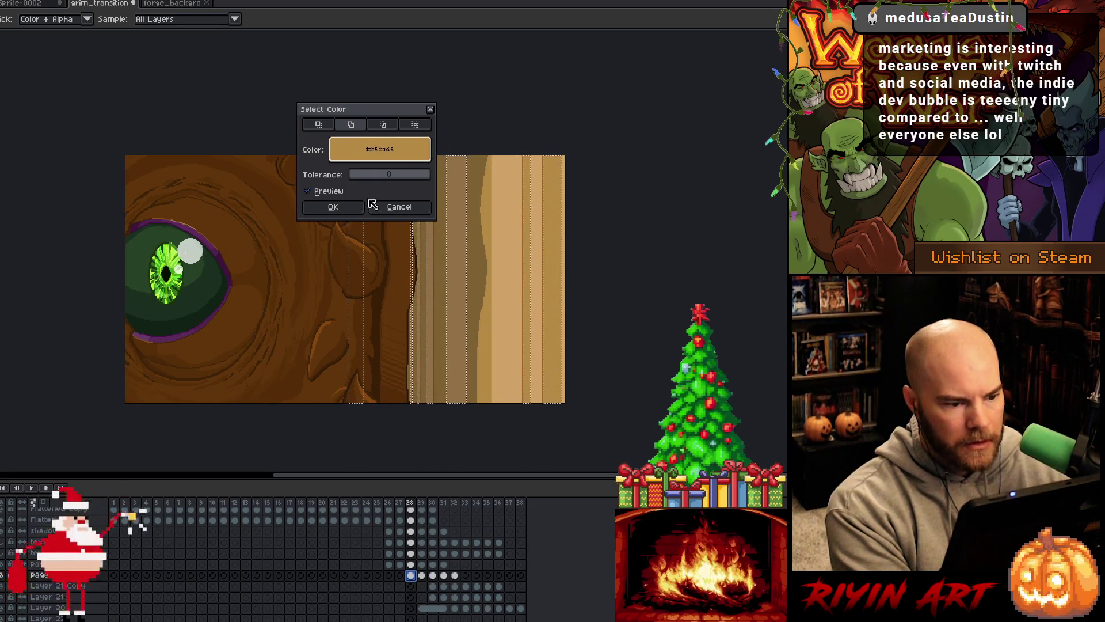
{"action": "left_click", "coordinate": [332, 207]}
{"action": "key", "text": "Up"}
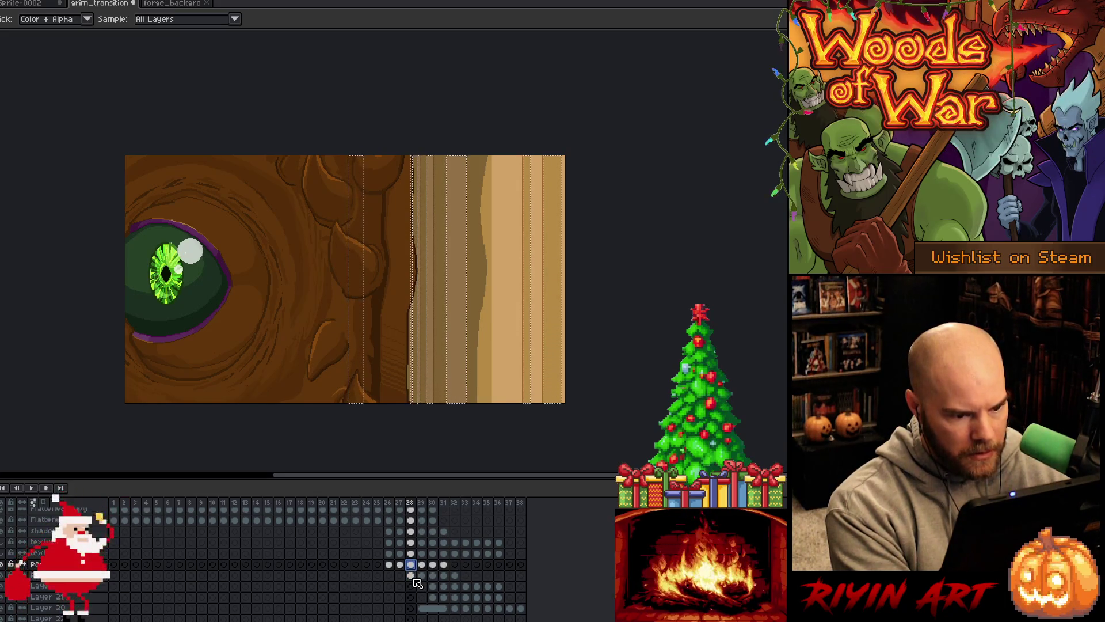
- Pick the #b58a45 stripe colour in Color Range for the frame-28 cels and confirm the selection
{"action": "left_click", "coordinate": [412, 576]}
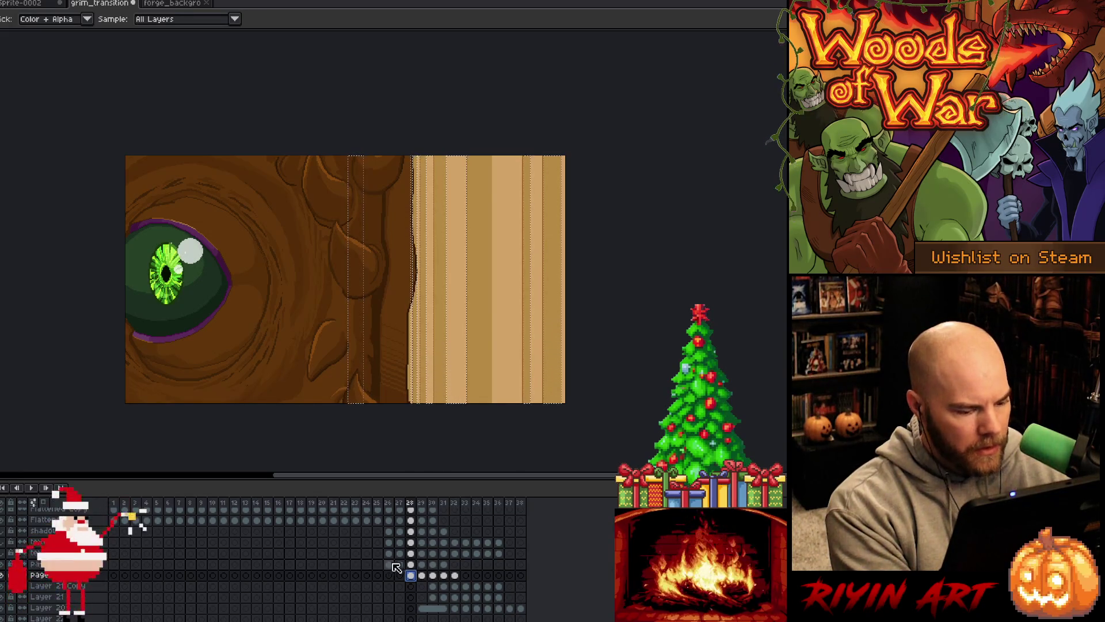
{"action": "left_click", "coordinate": [410, 565], "text": "shift"}
{"action": "key", "text": "shift+c"}
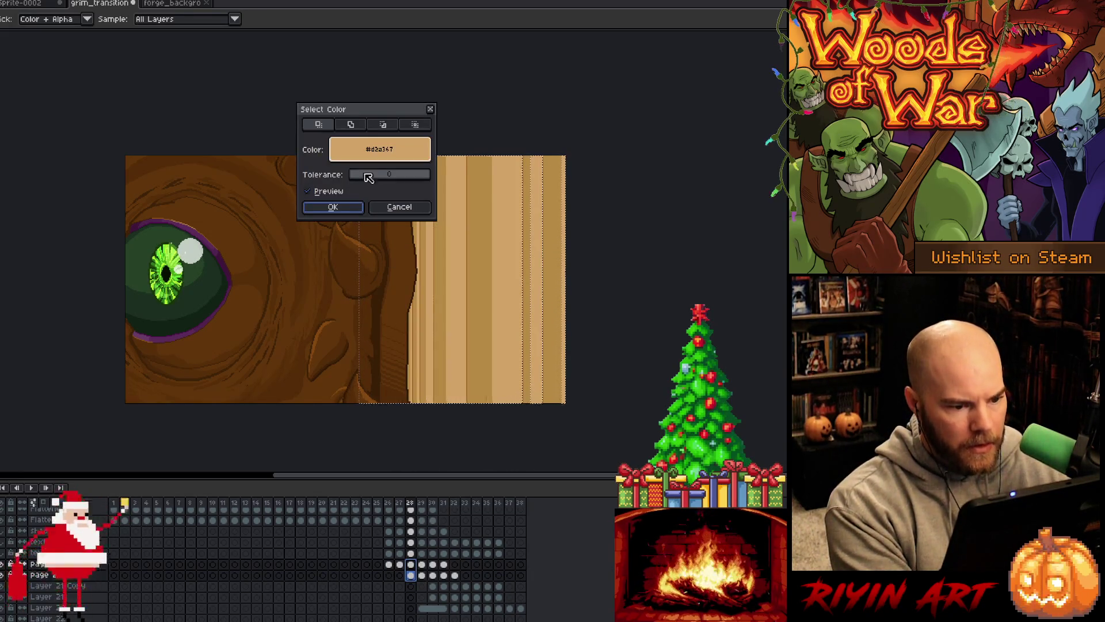
{"action": "left_click", "coordinate": [481, 213]}
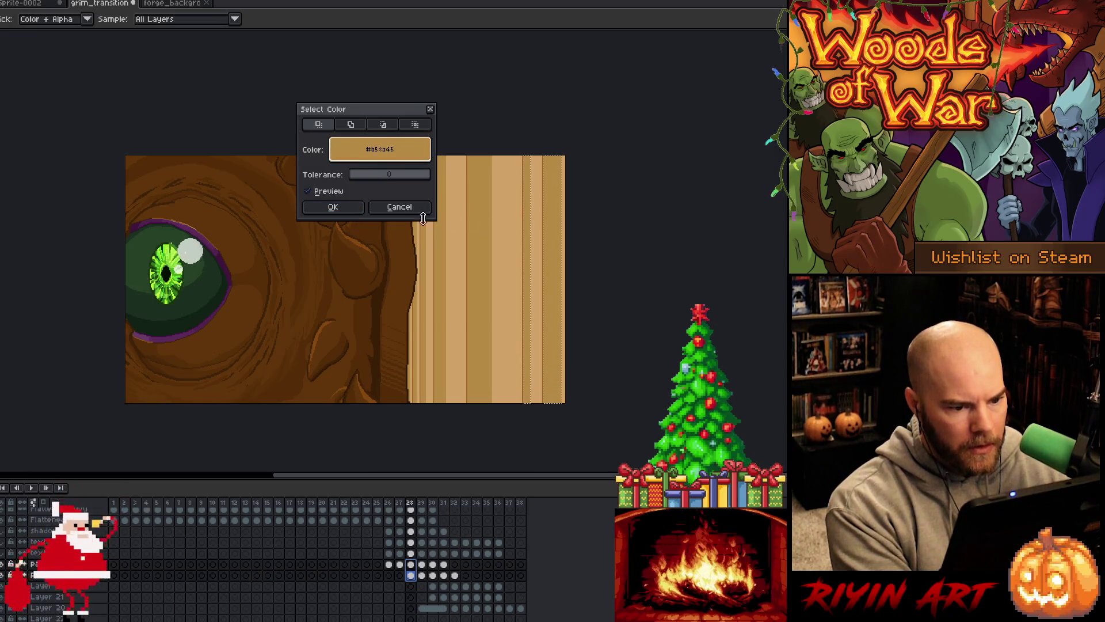
{"action": "left_click", "coordinate": [342, 212]}
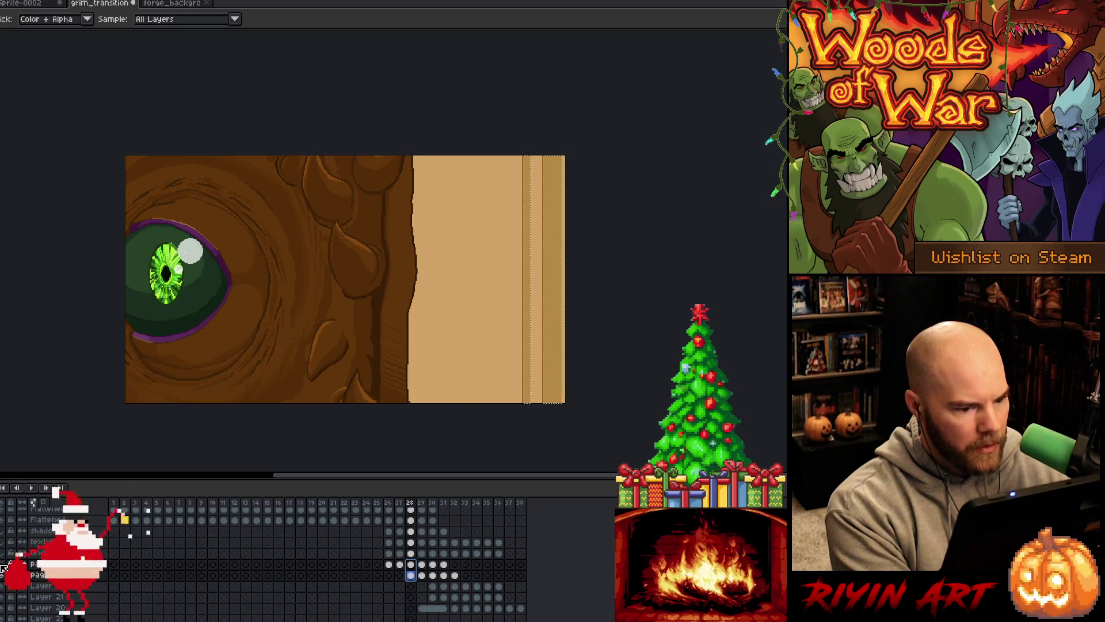
- Add the upper layer's #b58a45 stripes to the selection in Add mode, then select the shadow layer's frame-28 cel
{"action": "left_click", "coordinate": [411, 565]}
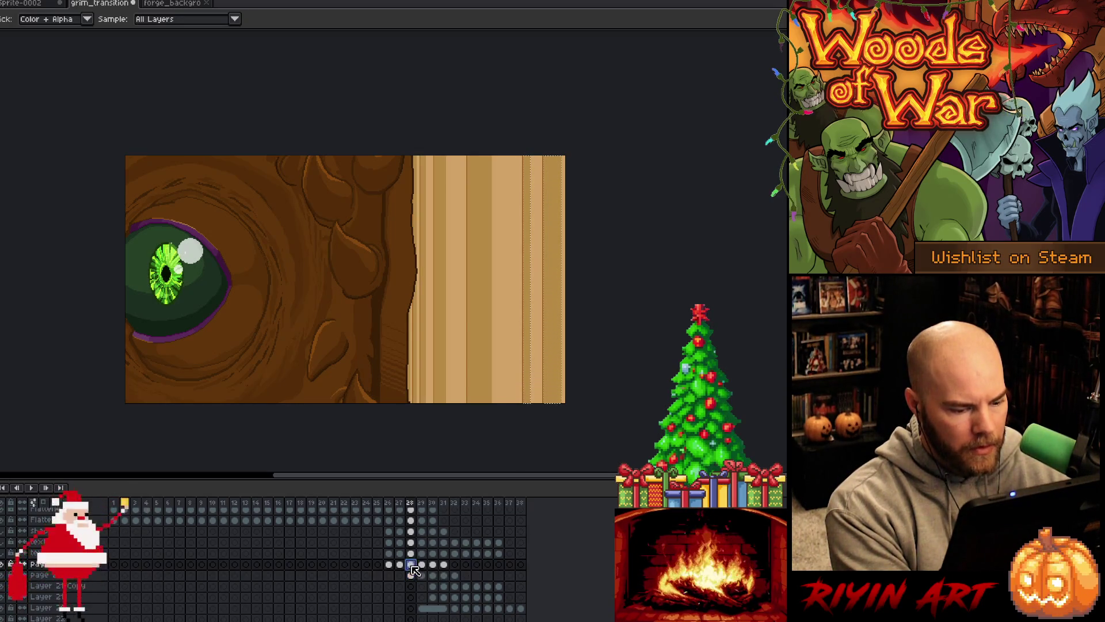
{"action": "key", "text": "shift+c"}
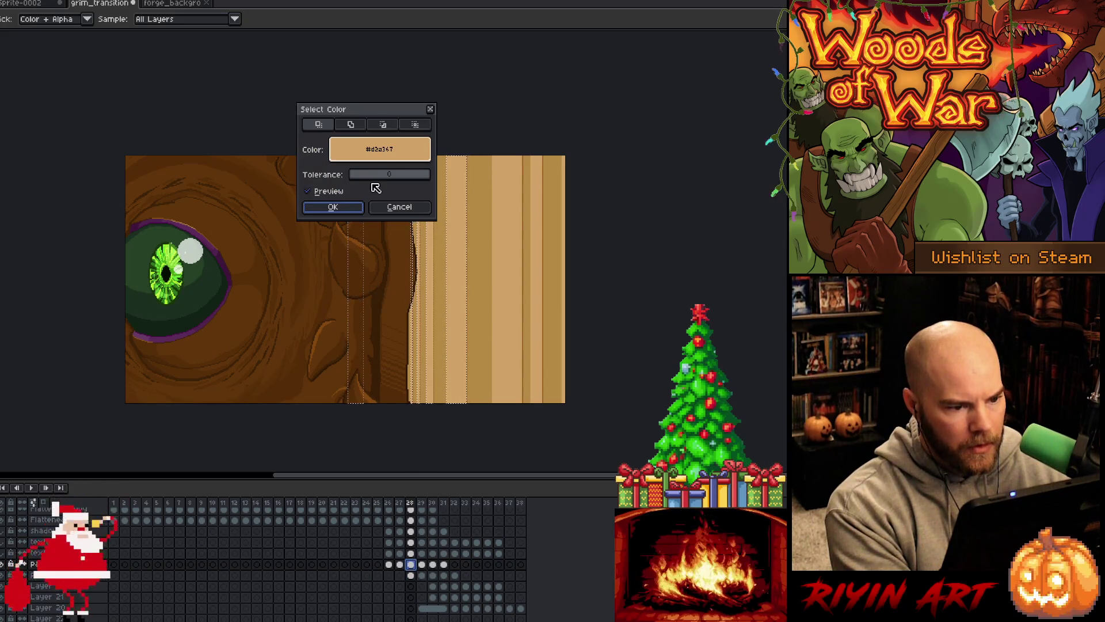
{"action": "left_click_drag", "start_coordinate": [359, 150], "coordinate": [487, 198]}
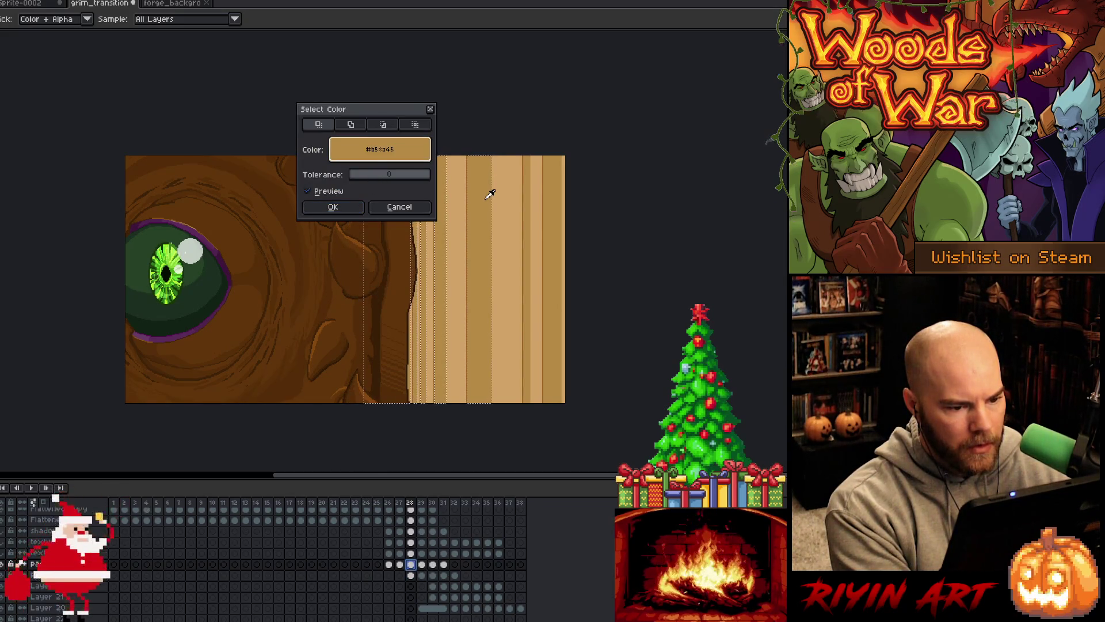
{"action": "left_click", "coordinate": [351, 124]}
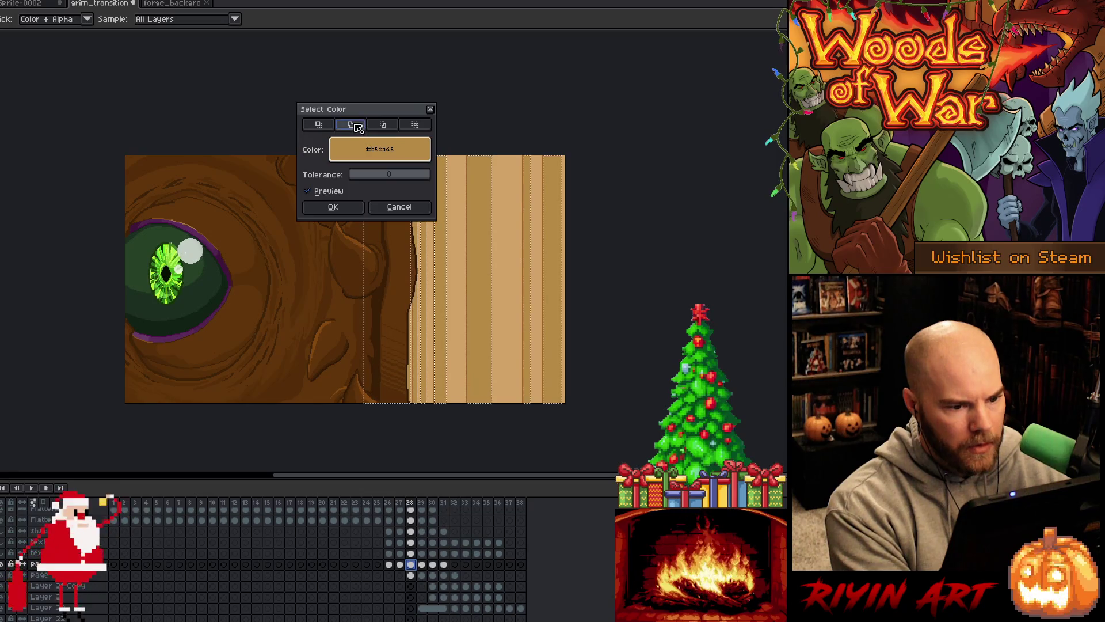
{"action": "left_click", "coordinate": [334, 207]}
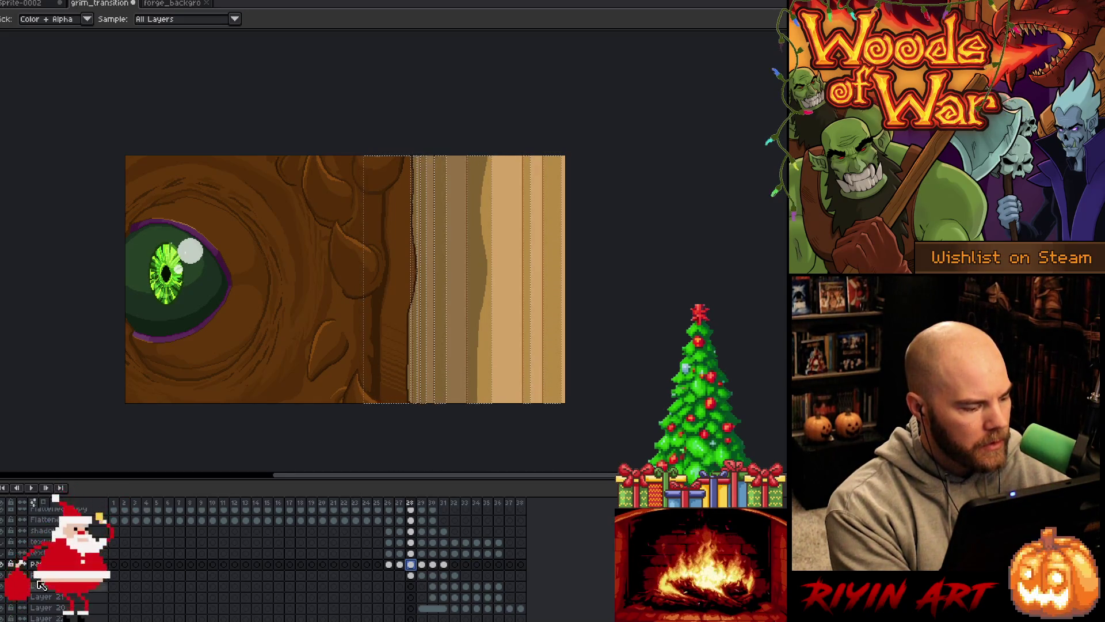
{"action": "left_click", "coordinate": [412, 532]}
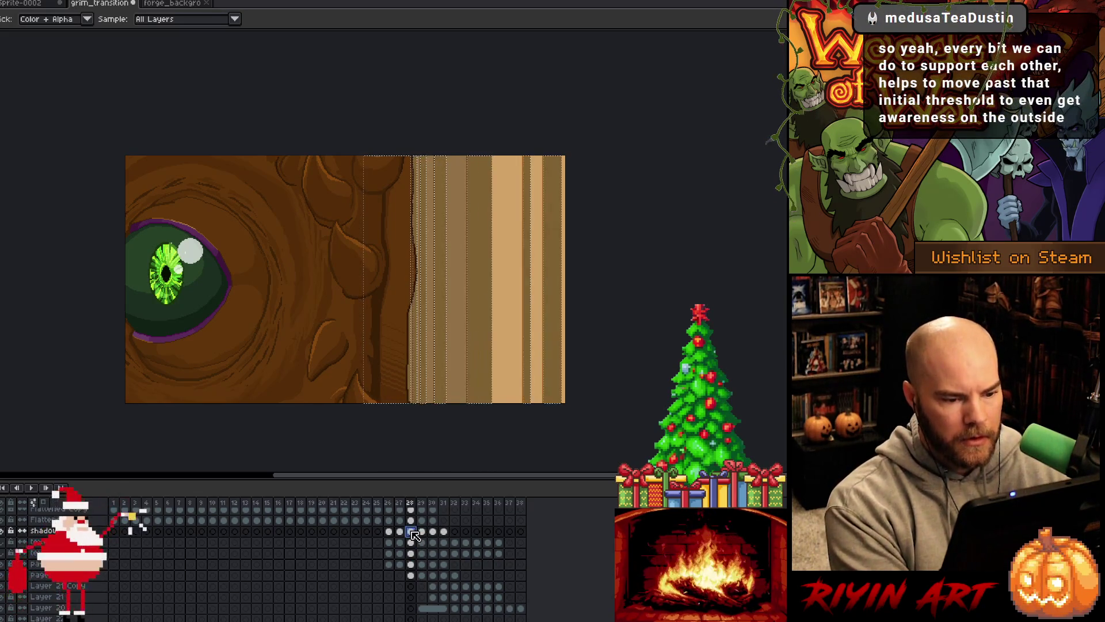
- Return to the page layer on frame 28, then advance to frame 29
{"action": "left_click", "coordinate": [411, 564]}
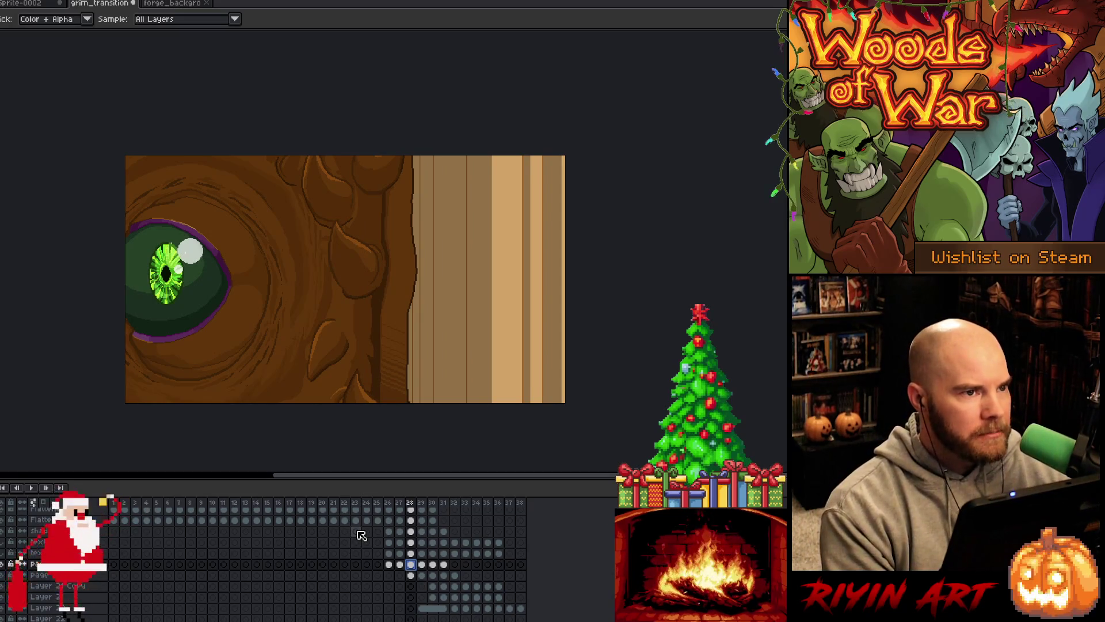
{"action": "left_click", "coordinate": [425, 568]}
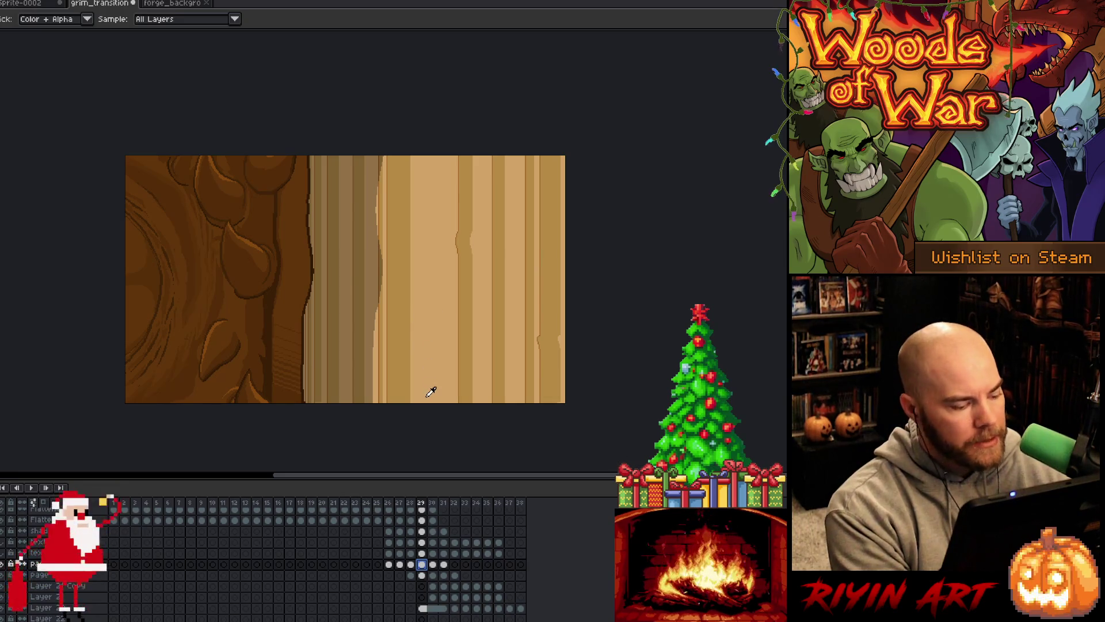
{"action": "key", "text": "ctrl+shift+c"}
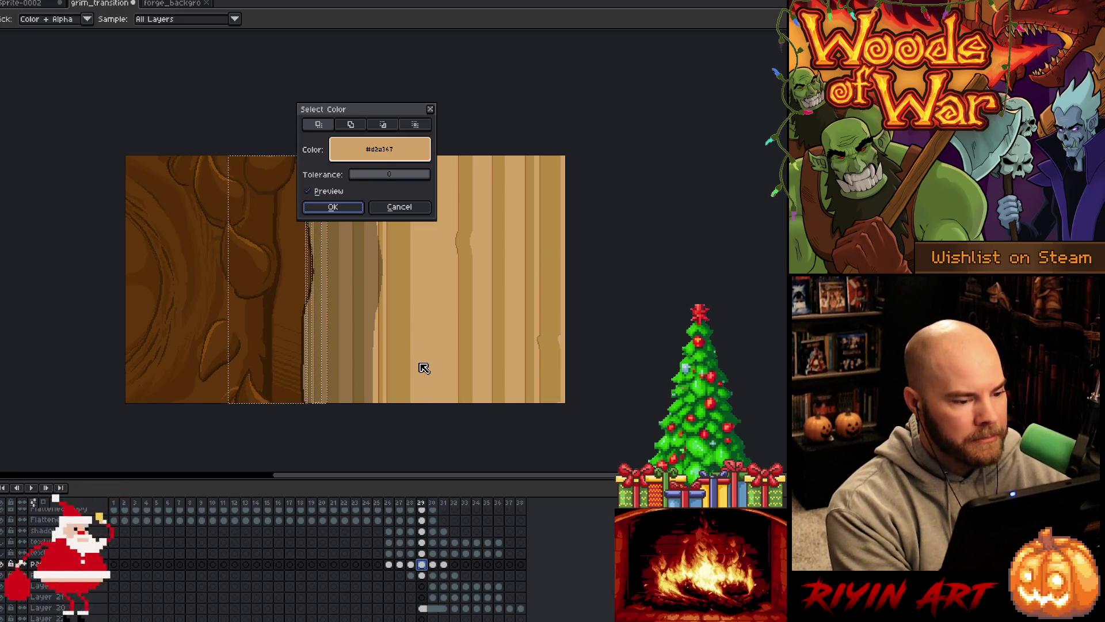
{"action": "left_click", "coordinate": [400, 206]}
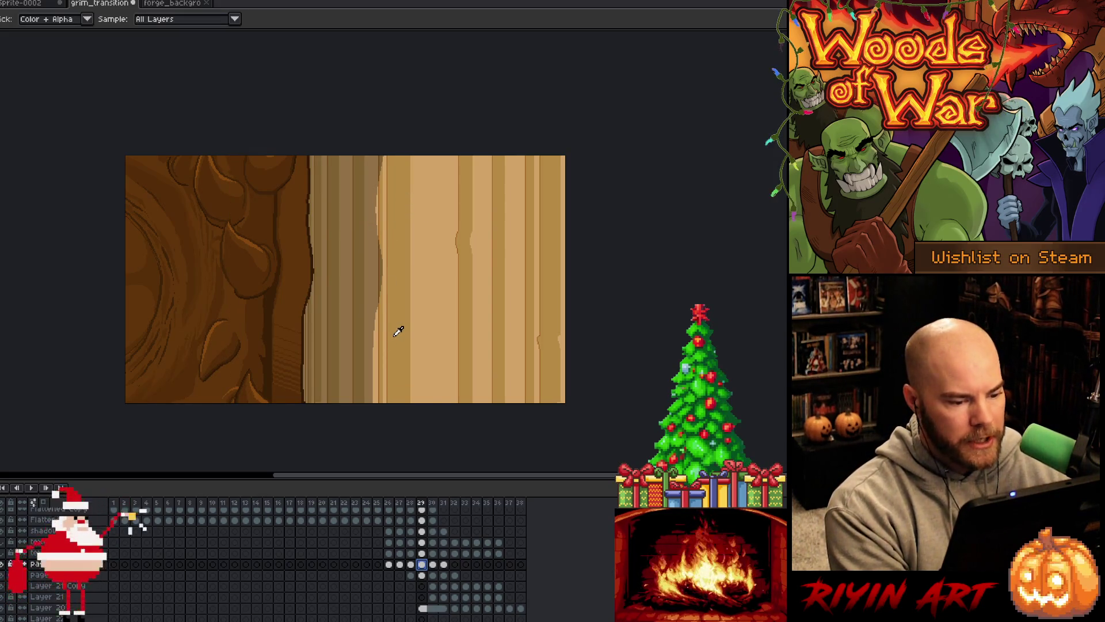
{"action": "key", "text": "ctrl+shift+c"}
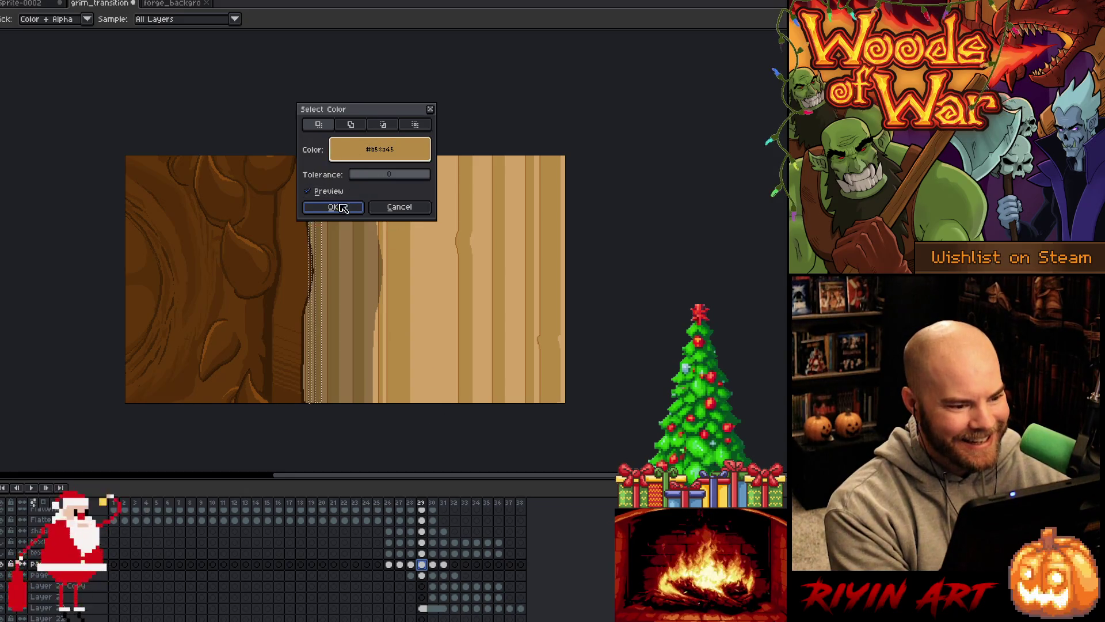
{"action": "left_click", "coordinate": [328, 206]}
{"action": "key", "text": "Down"}
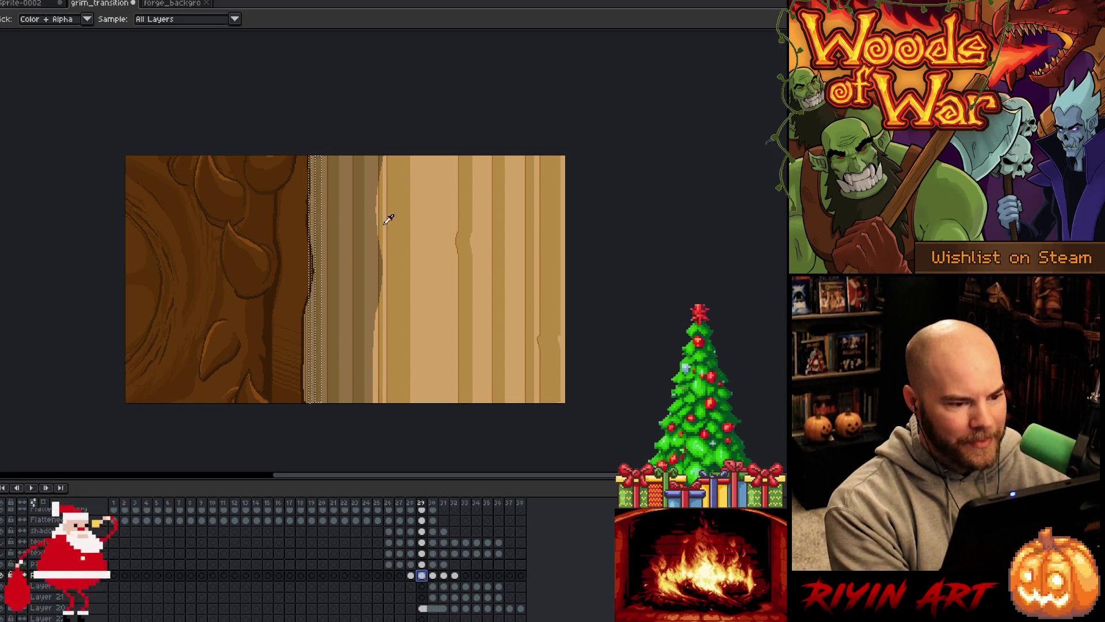
{"action": "key", "text": "ctrl+shift+c"}
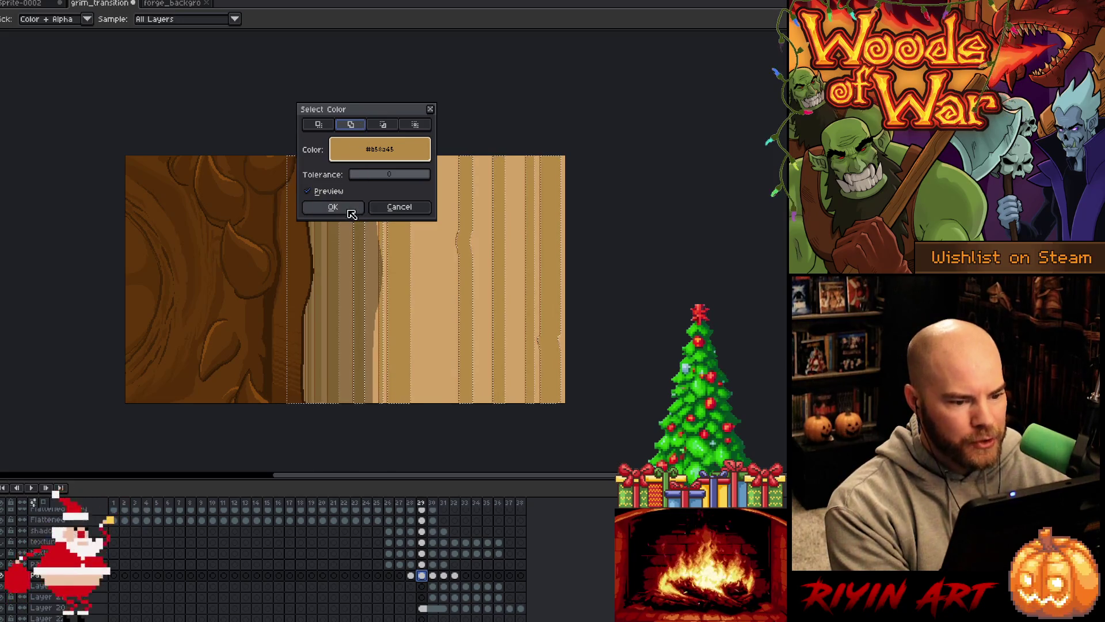
{"action": "left_click", "coordinate": [349, 209]}
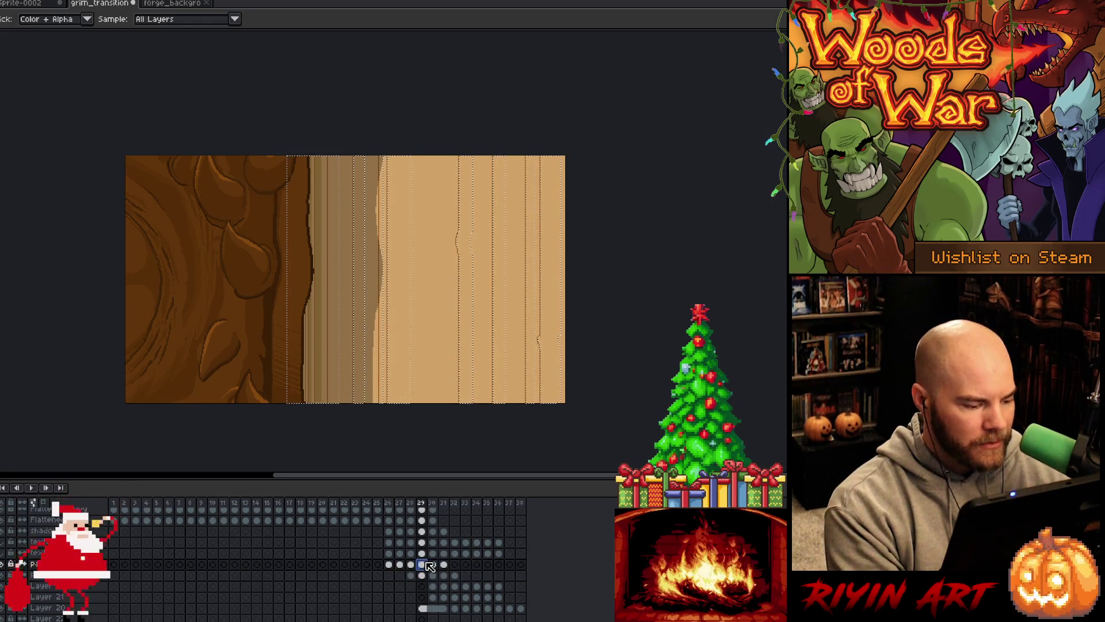
{"action": "left_click", "coordinate": [422, 542]}
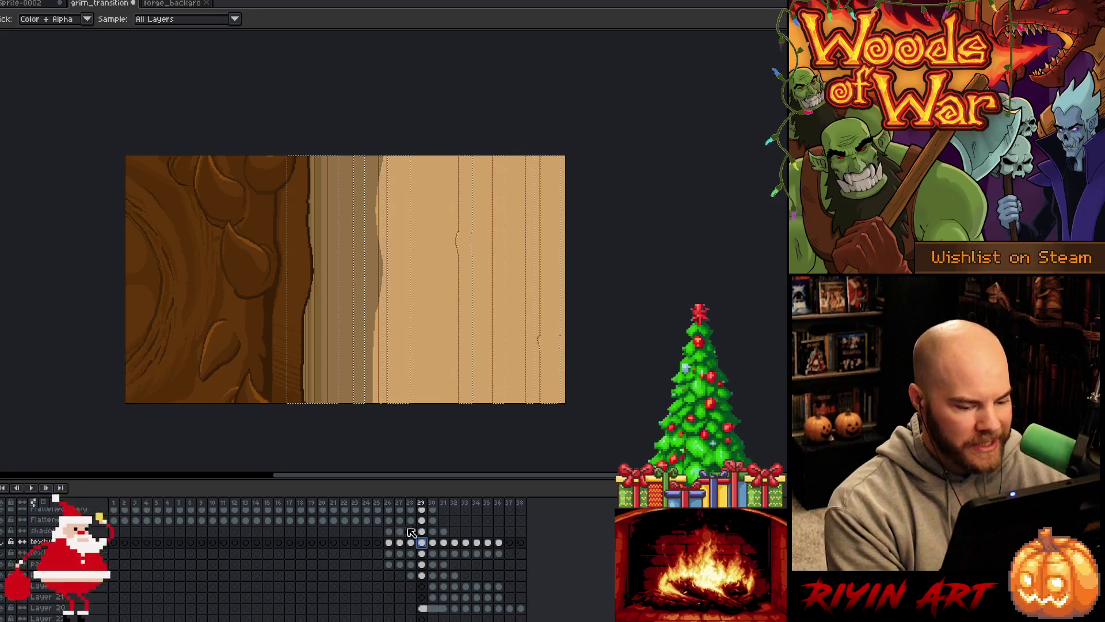
{"action": "left_click", "coordinate": [422, 531]}
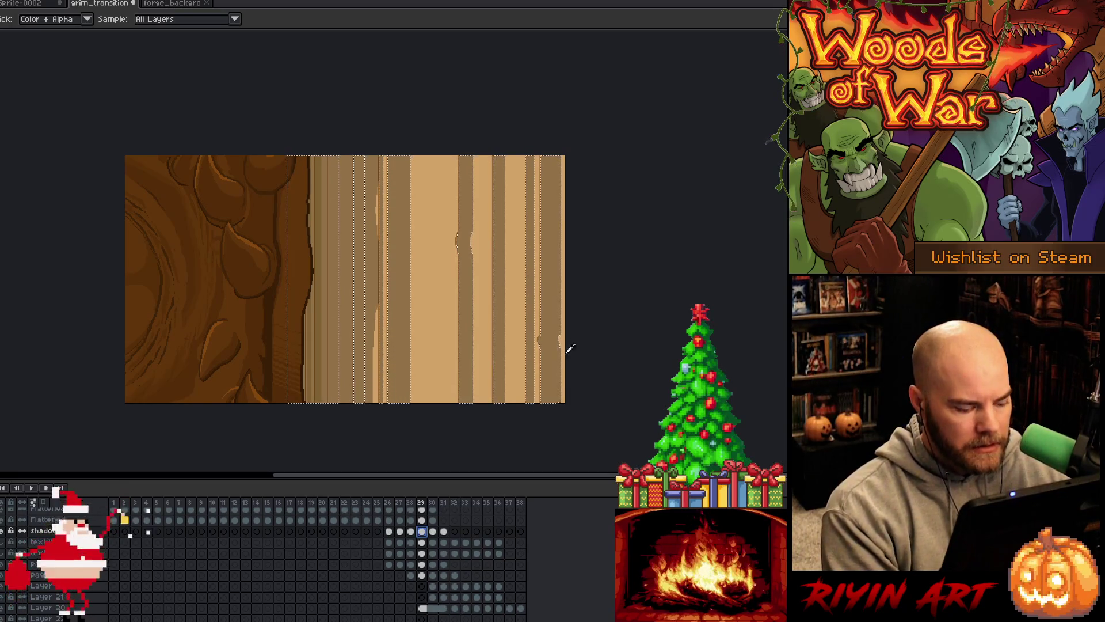
{"action": "left_click", "coordinate": [422, 566]}
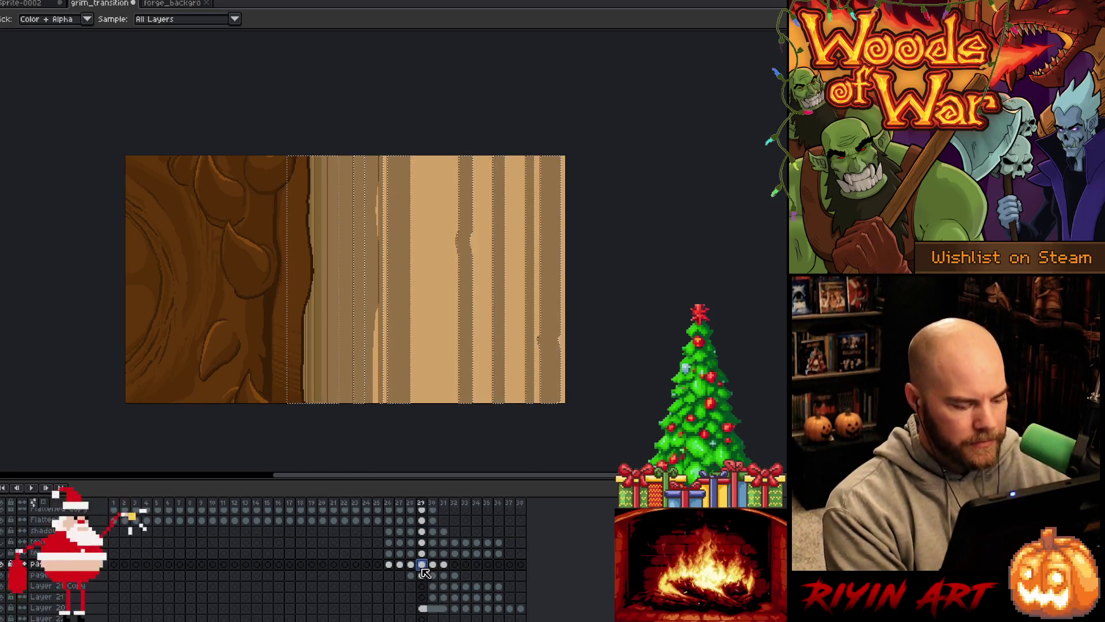
{"action": "key", "text": "shift+c"}
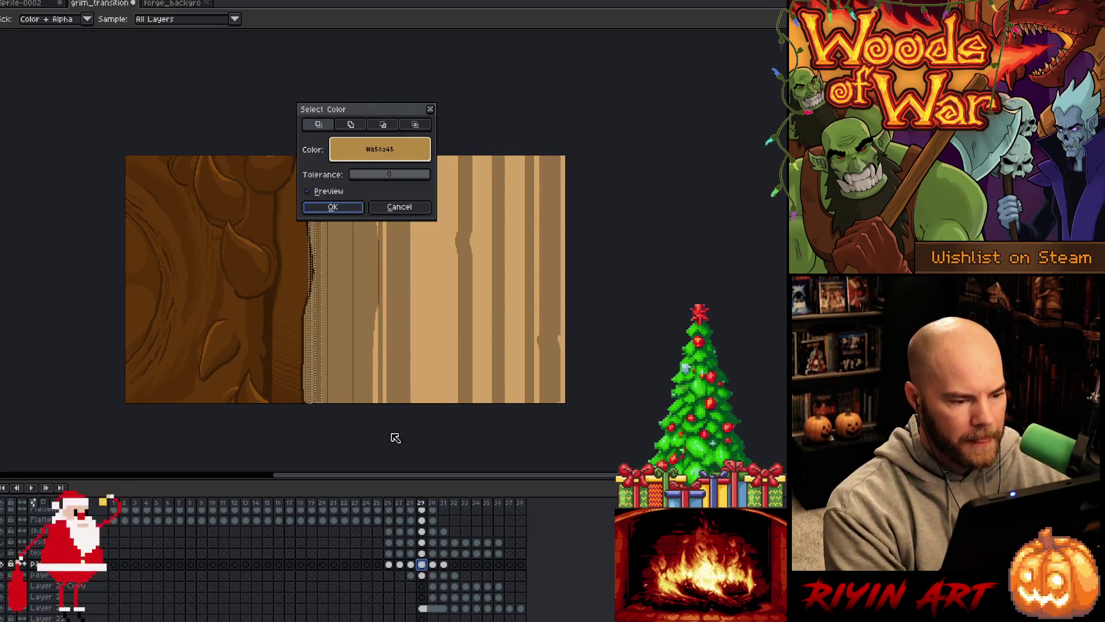
{"action": "left_click", "coordinate": [331, 207]}
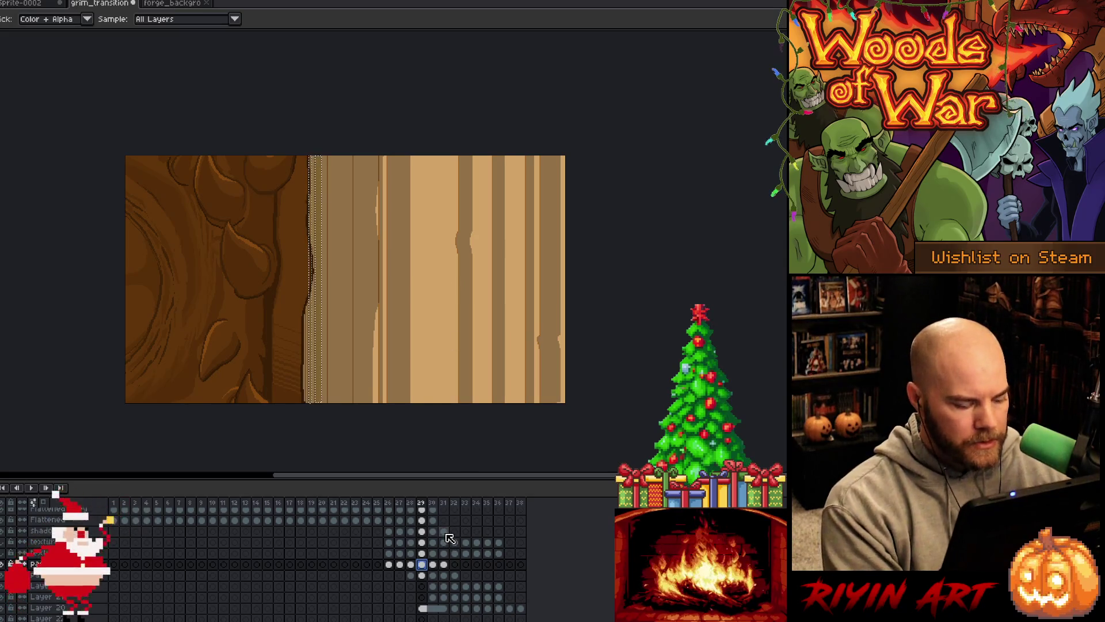
{"action": "key", "text": "ctrl+d"}
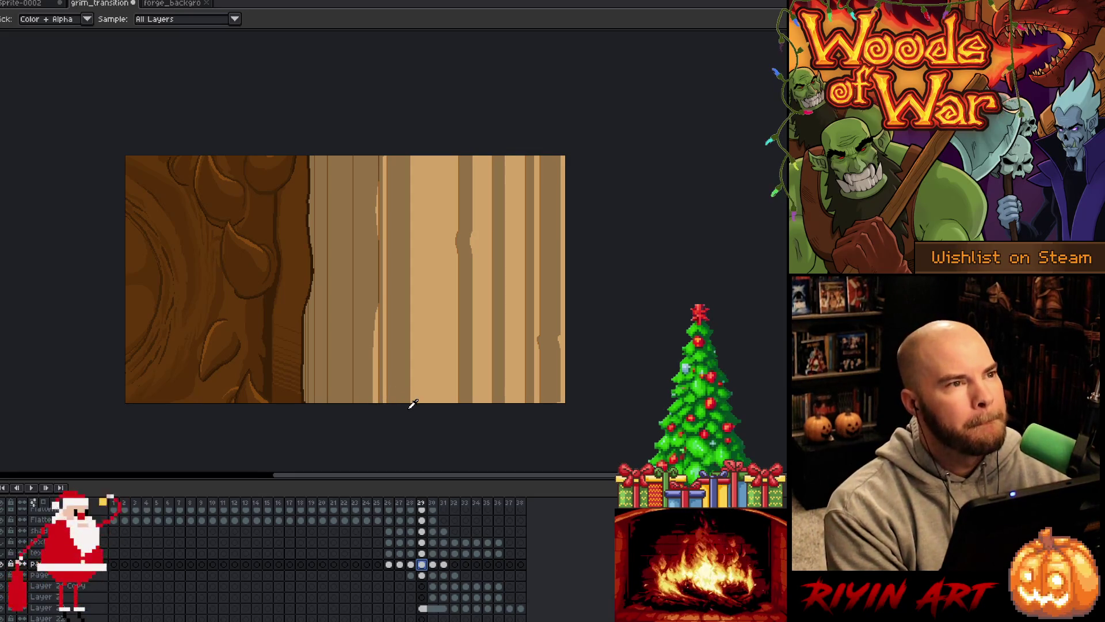
{"action": "left_click", "coordinate": [433, 565]}
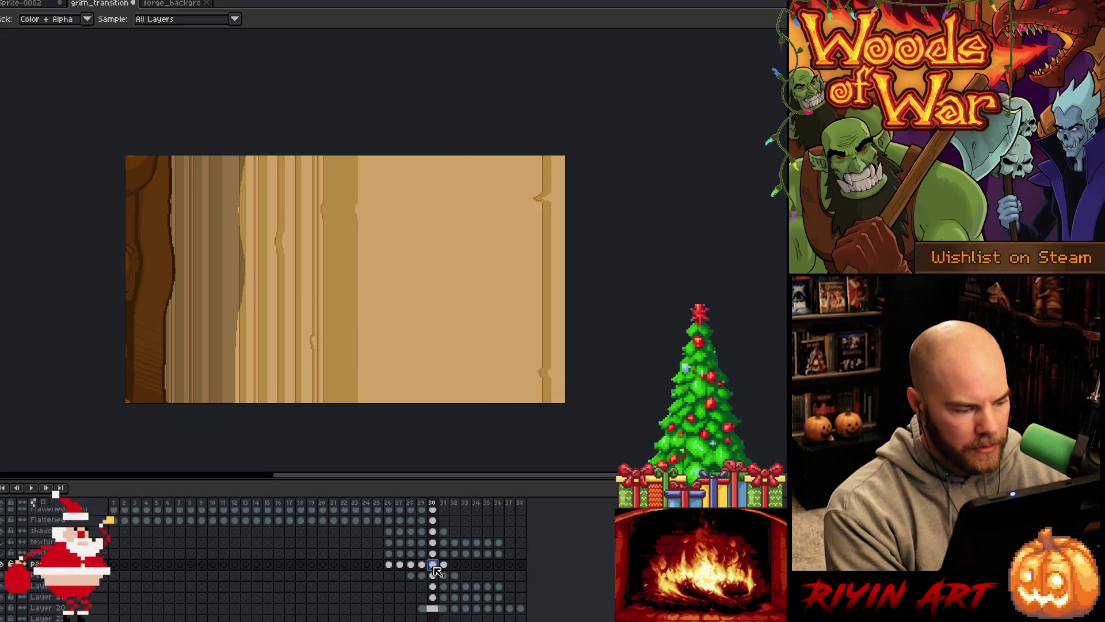
- Colour-select the darker #b58d45 stripe on frame 30, adding matches from the Page layer
{"action": "key", "text": "shift+c"}
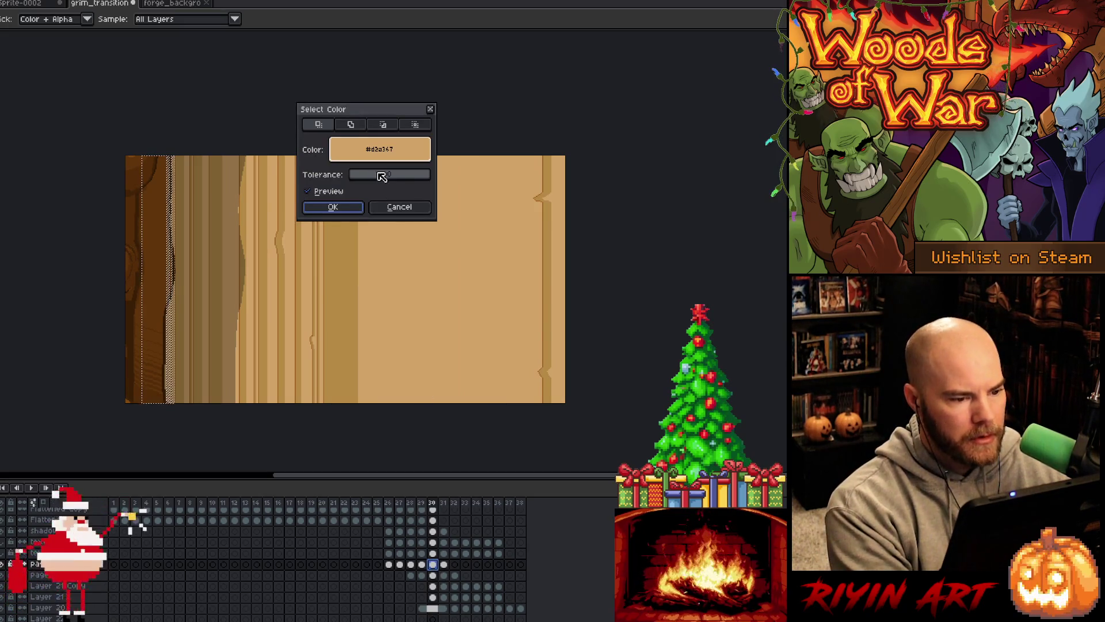
{"action": "left_click", "coordinate": [349, 290]}
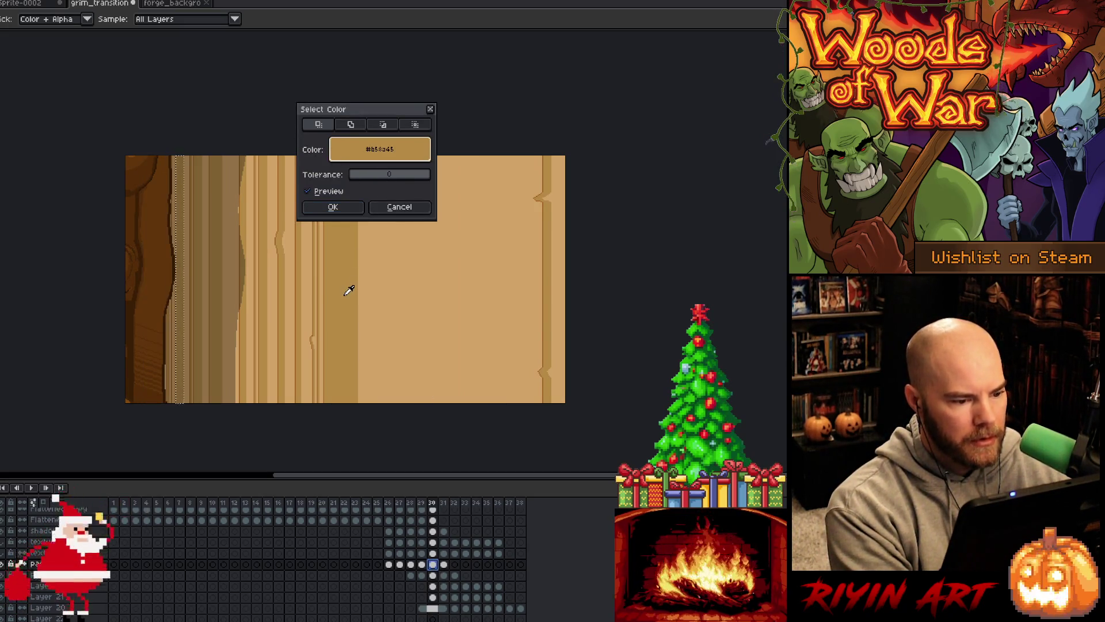
{"action": "left_click", "coordinate": [333, 206]}
{"action": "left_click", "coordinate": [432, 575]}
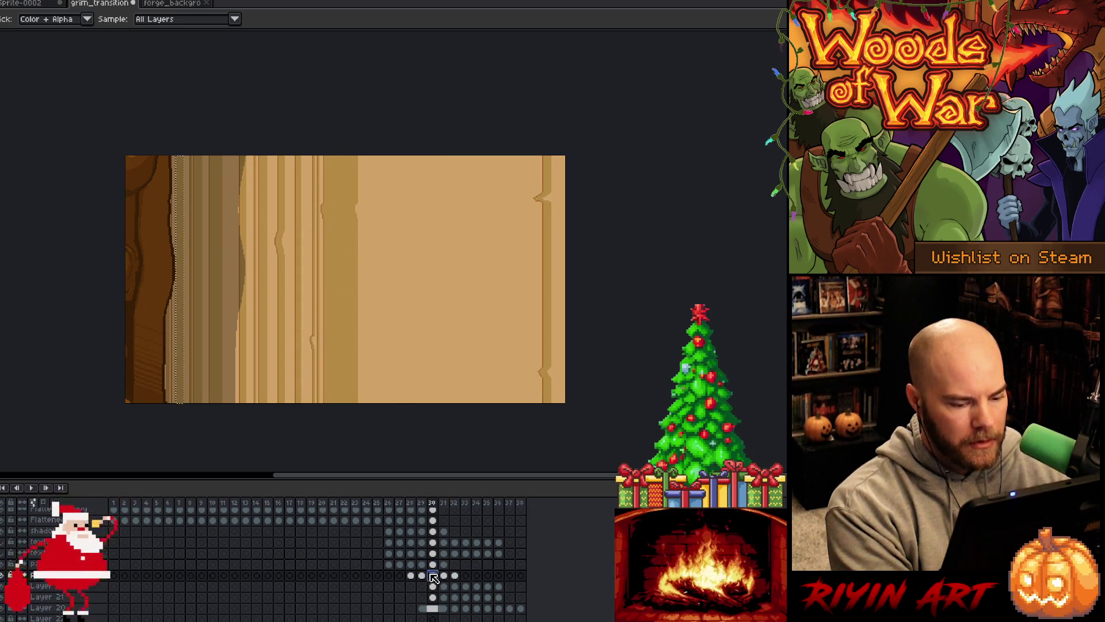
{"action": "key", "text": "shift+c"}
{"action": "left_click", "coordinate": [348, 125]}
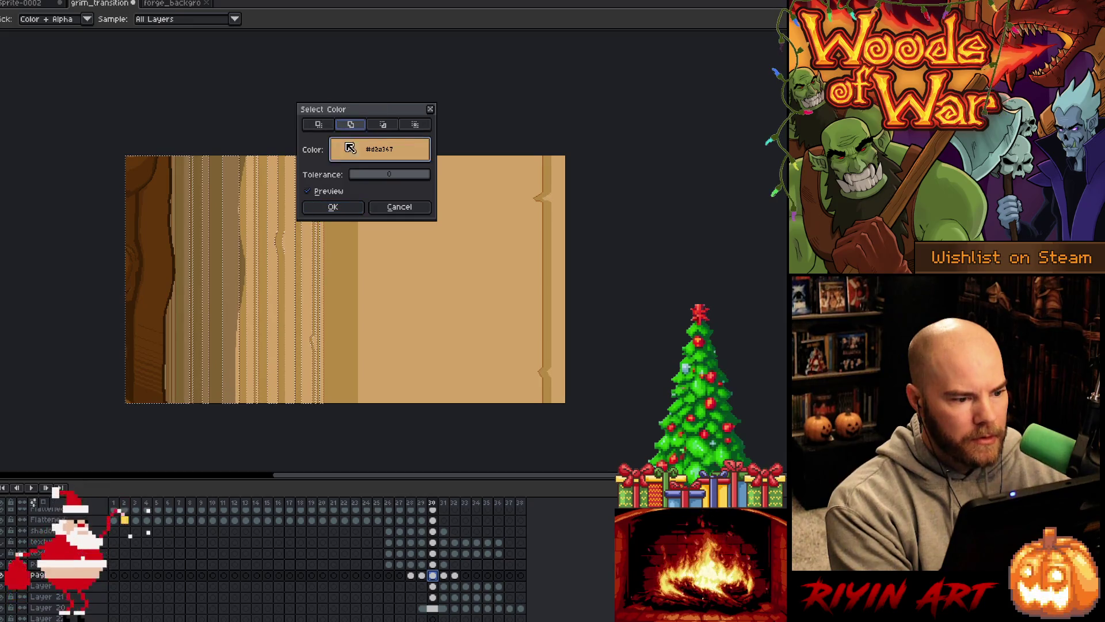
{"action": "left_click", "coordinate": [350, 210]}
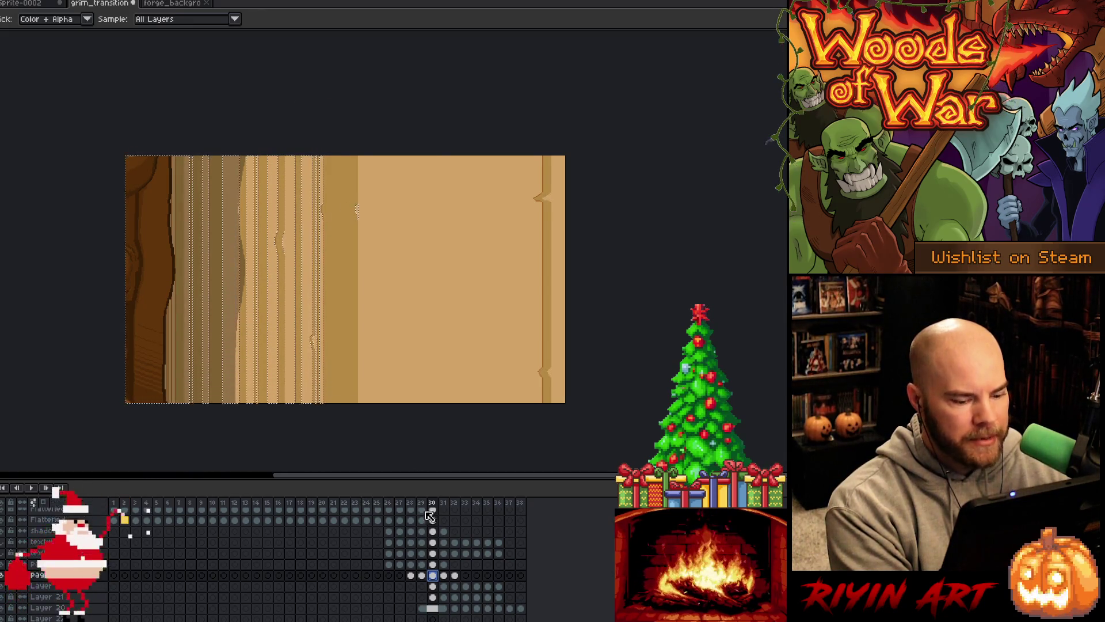
- Add the #b58a45 stripe colour from the Layer row to the selection
{"action": "left_click", "coordinate": [433, 586]}
{"action": "key", "text": "shift+c"}
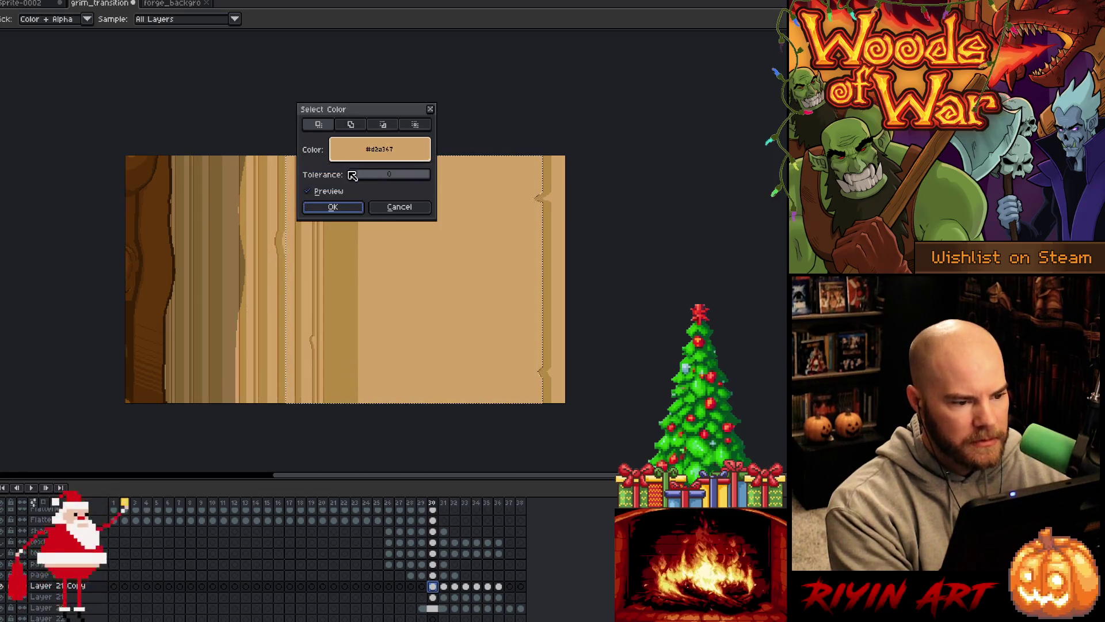
{"action": "left_click", "coordinate": [351, 125]}
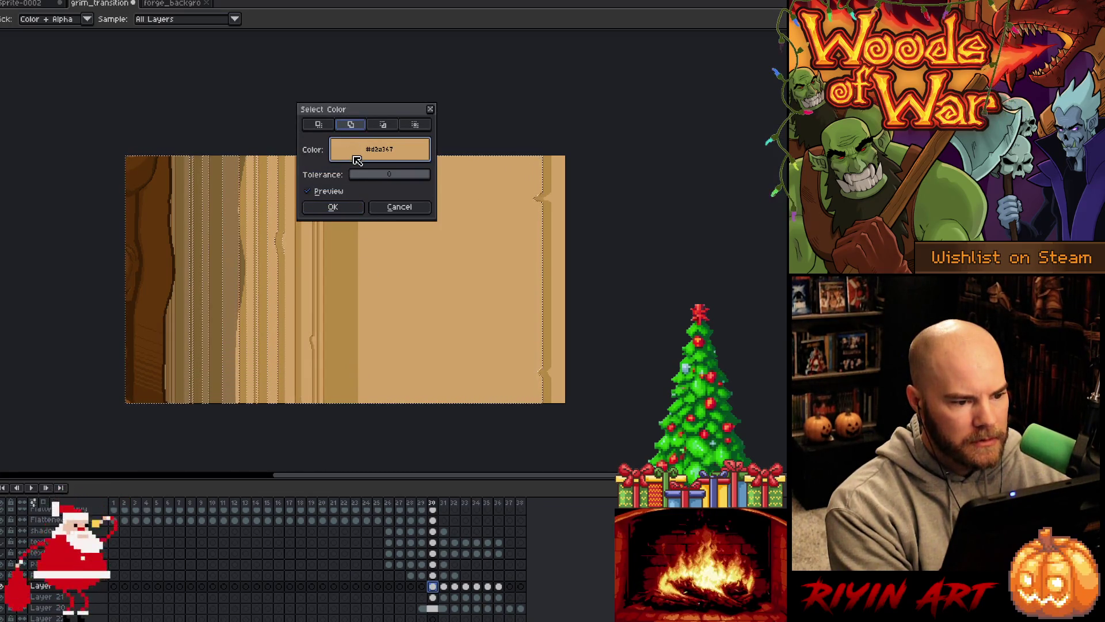
{"action": "left_click", "coordinate": [346, 313]}
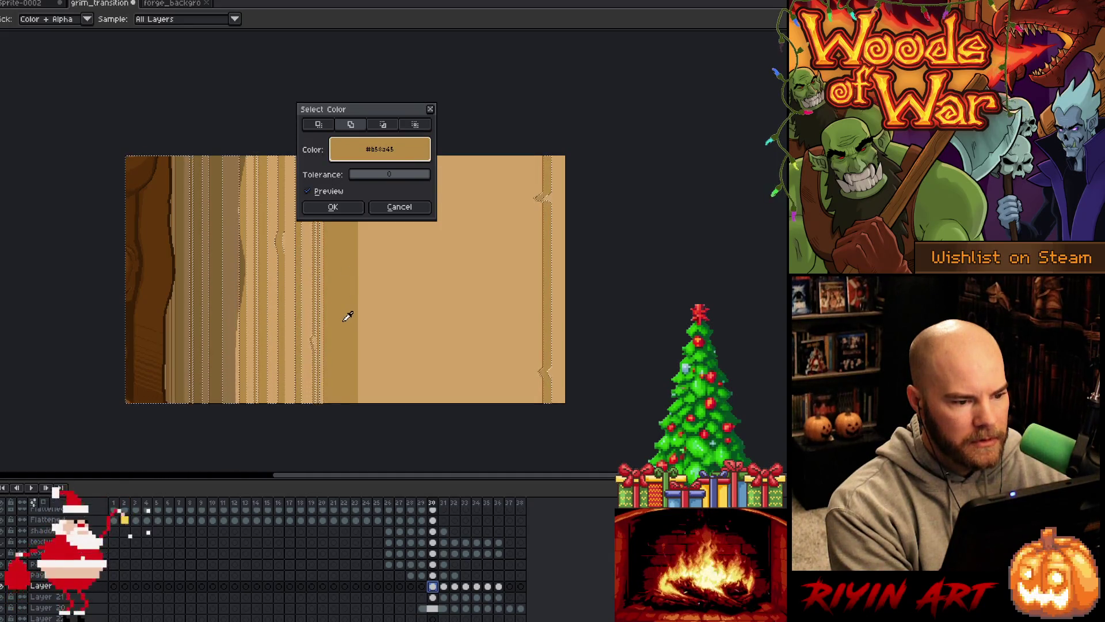
{"action": "left_click", "coordinate": [333, 208]}
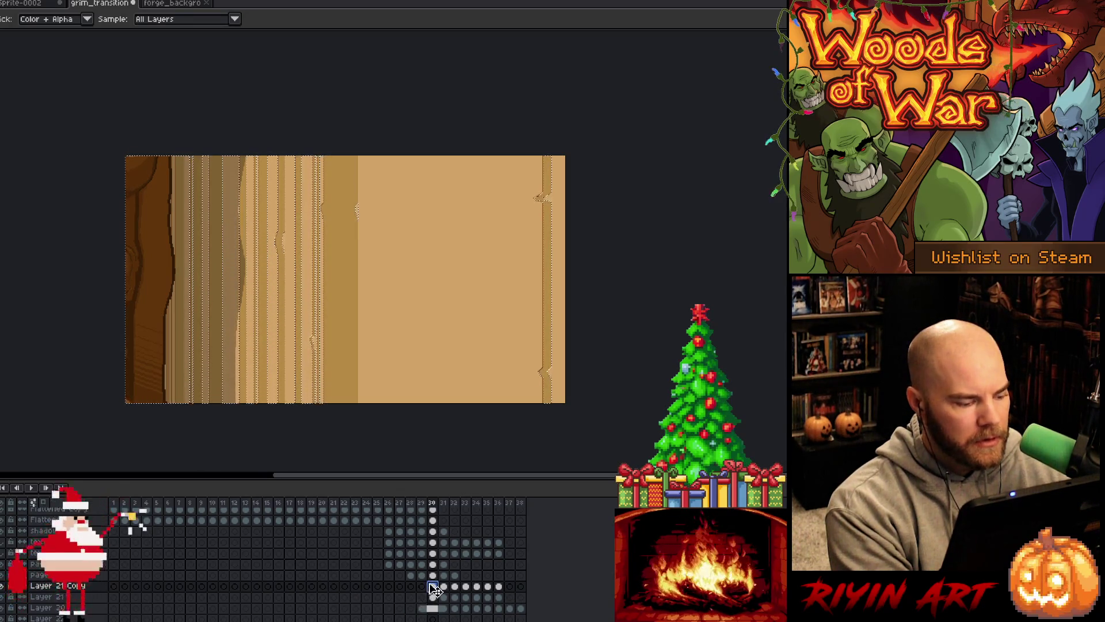
- Add all #b58a45 stripes from both the Page layer and Layer to the selection
{"action": "key", "text": "Up"}
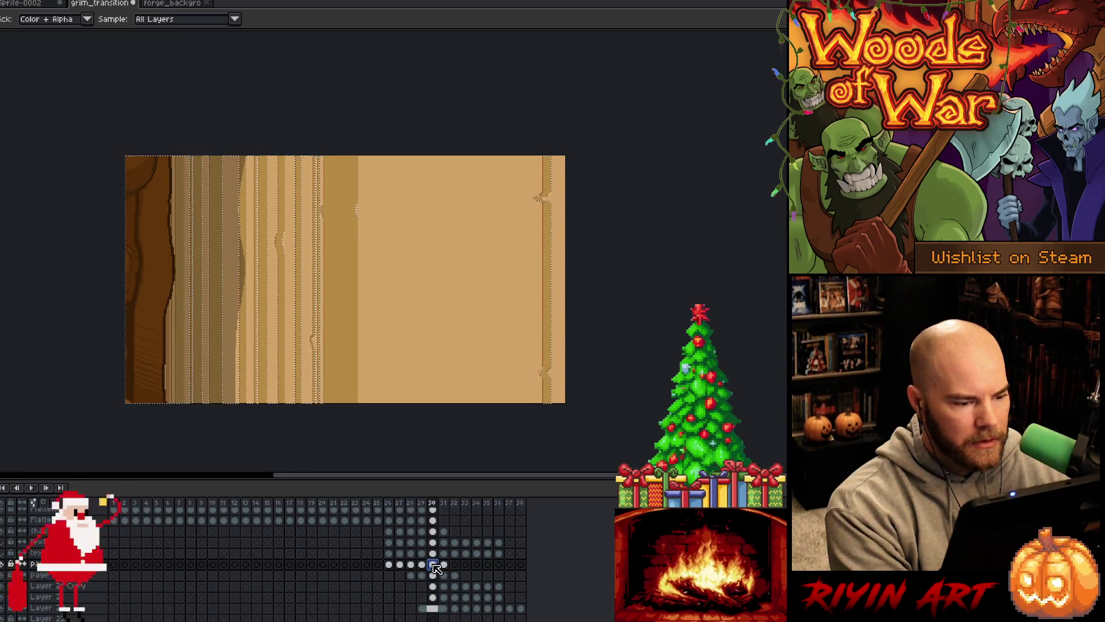
{"action": "key", "text": "Down"}
{"action": "key", "text": "Up"}
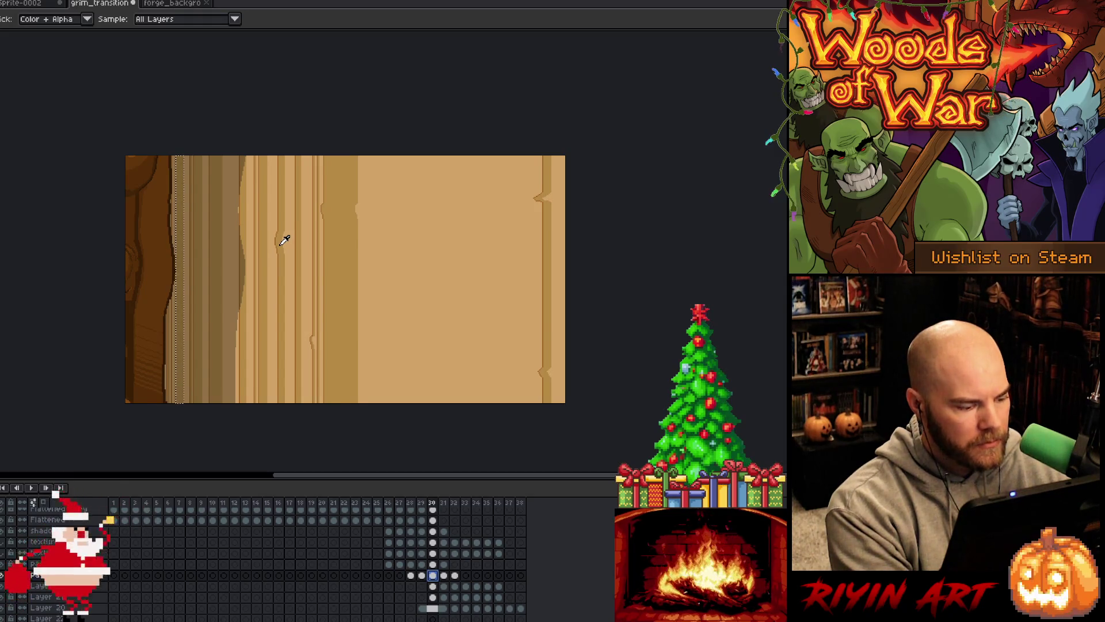
{"action": "key", "text": "shift+c"}
{"action": "left_click", "coordinate": [351, 125]}
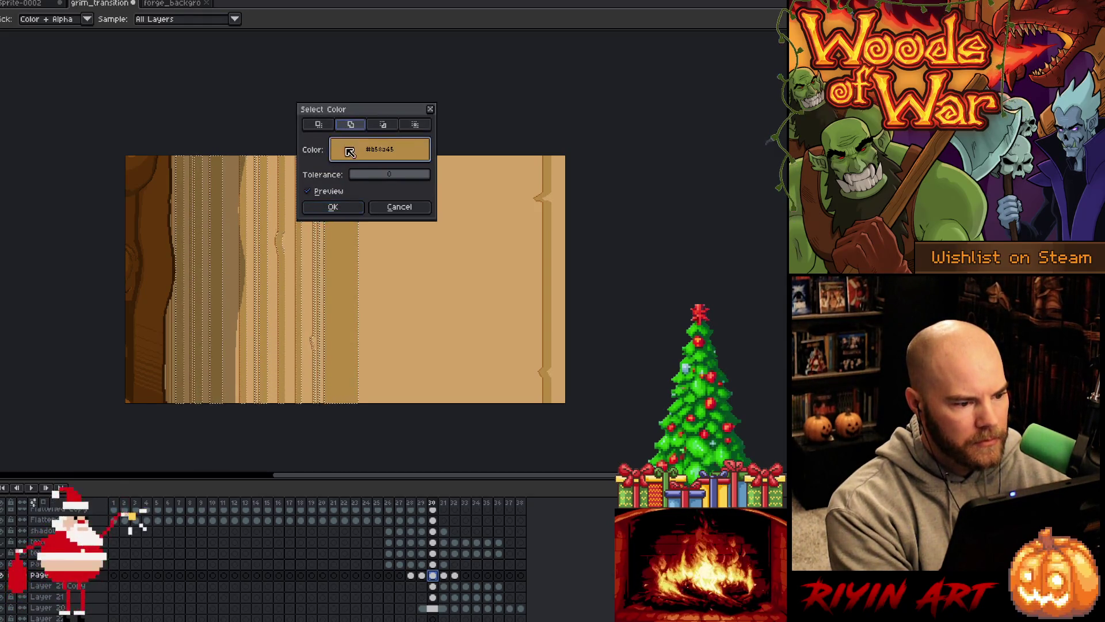
{"action": "left_click", "coordinate": [333, 207]}
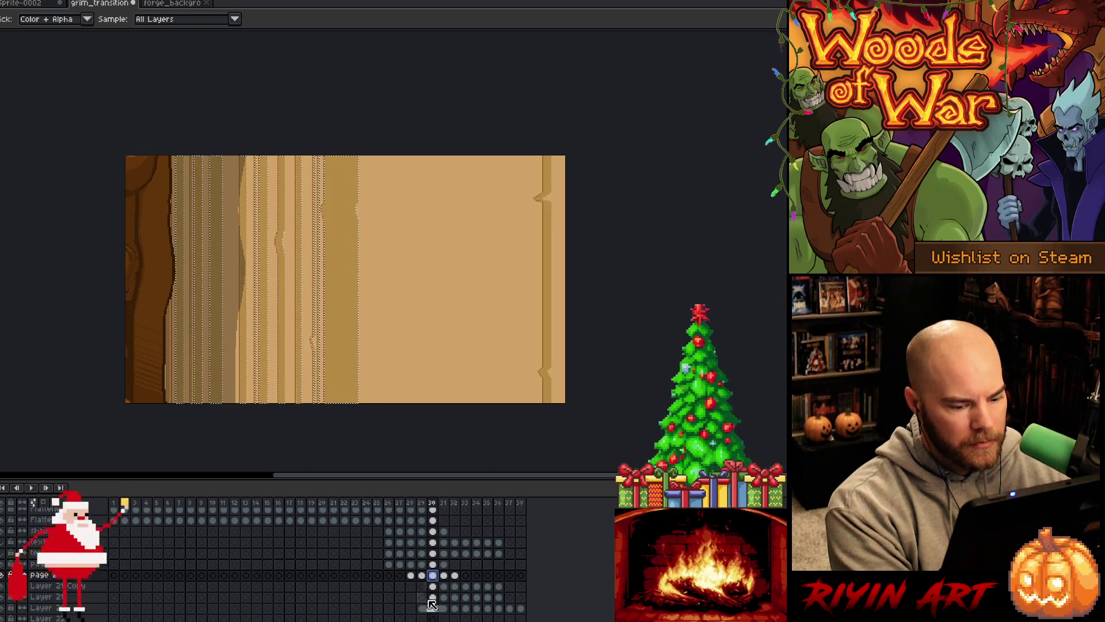
{"action": "key", "text": "Down"}
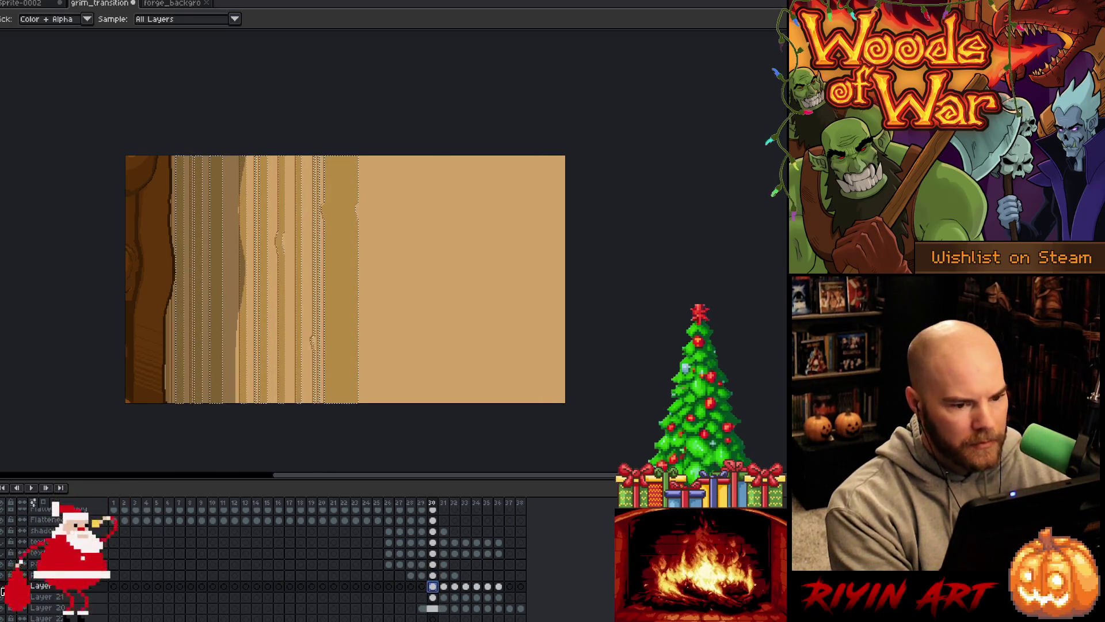
{"action": "key", "text": "shift+c"}
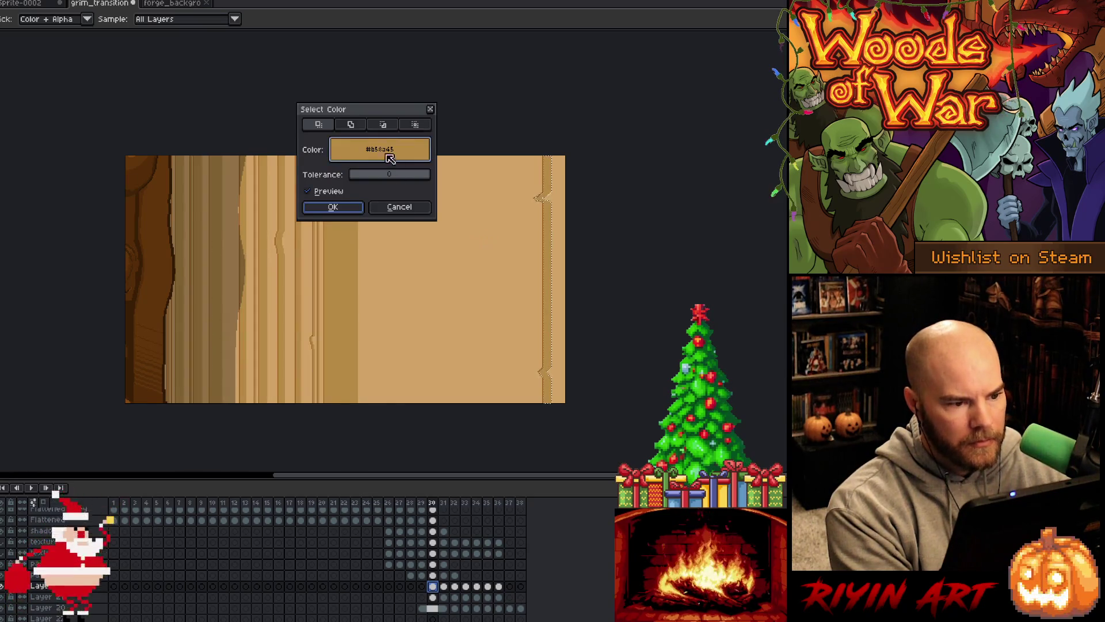
{"action": "left_click", "coordinate": [350, 125]}
{"action": "left_click", "coordinate": [349, 206]}
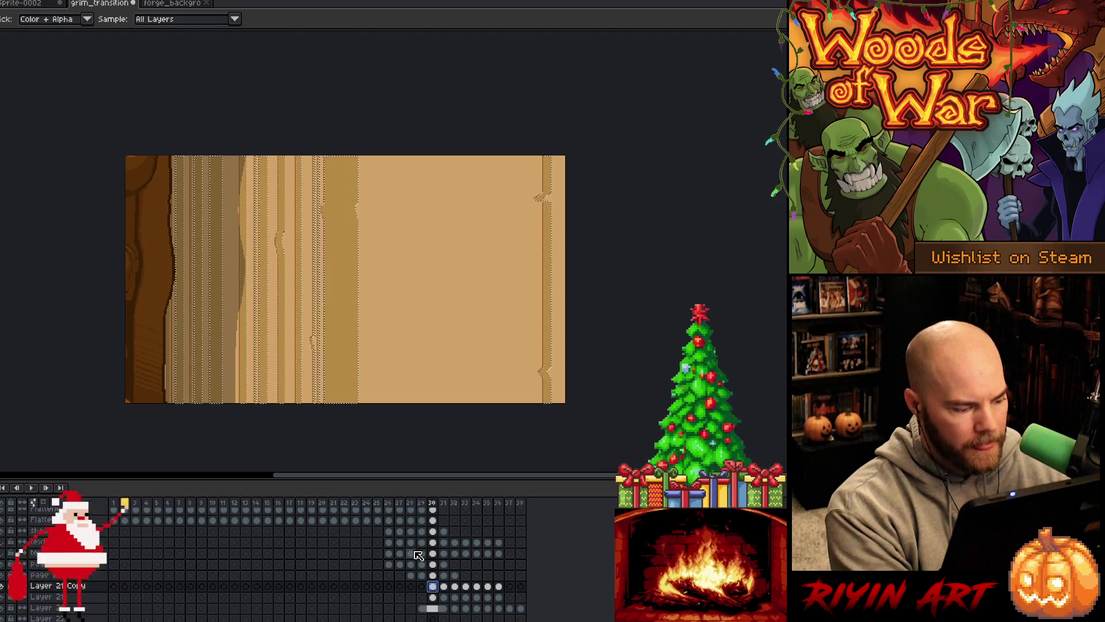
- Review the shadow, Layer 21 Copy and Page layers at frame 30, then go to frame 31
{"action": "left_click", "coordinate": [433, 531]}
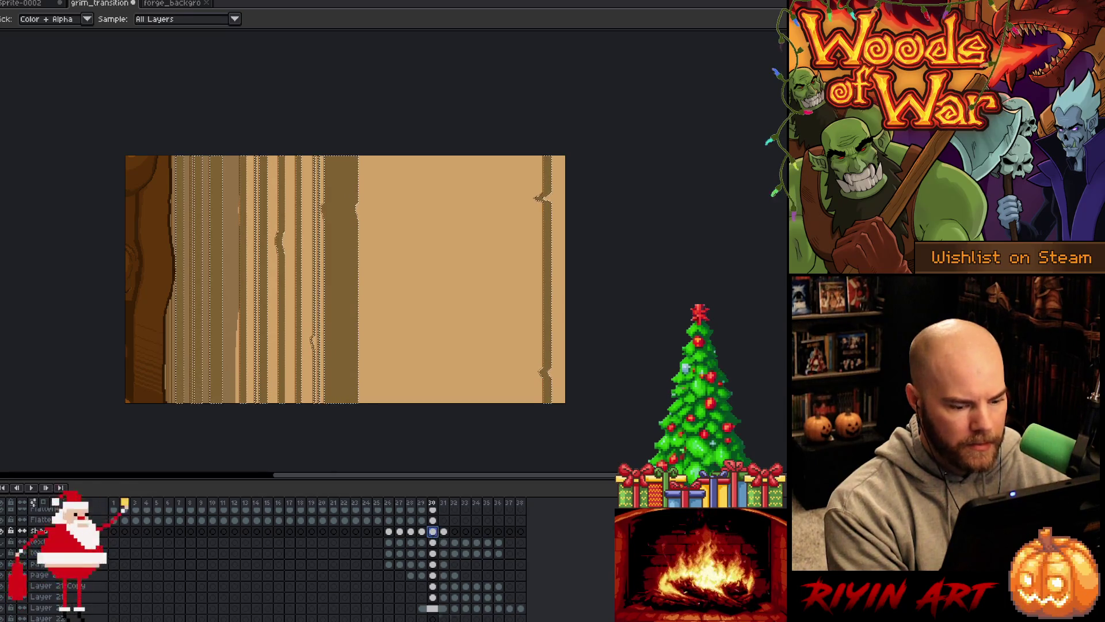
{"action": "left_click", "coordinate": [432, 585]}
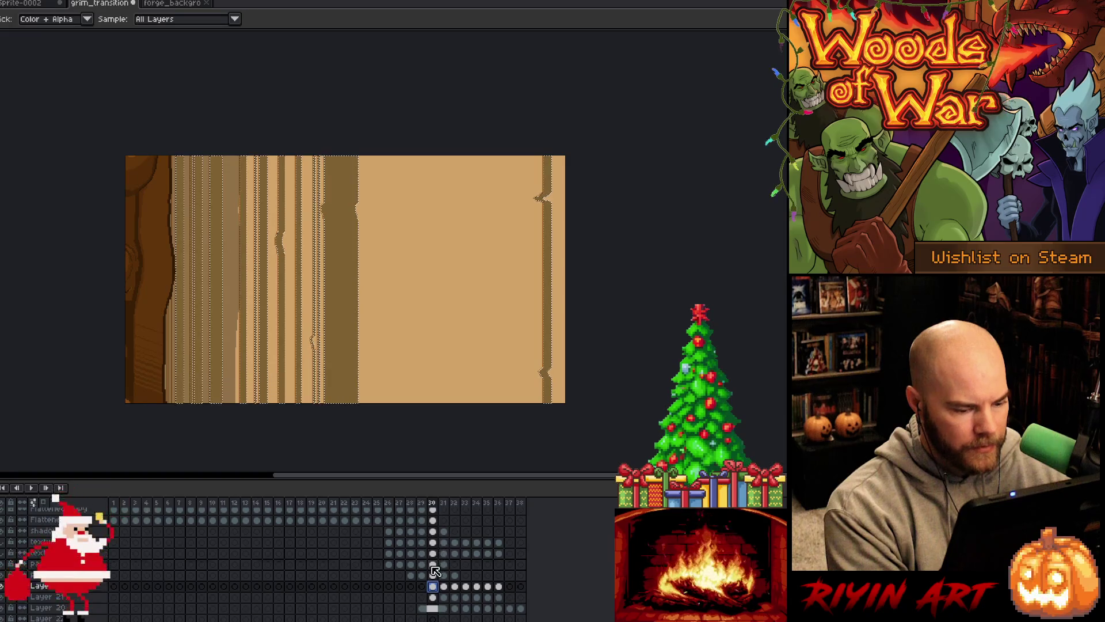
{"action": "left_click", "coordinate": [436, 564]}
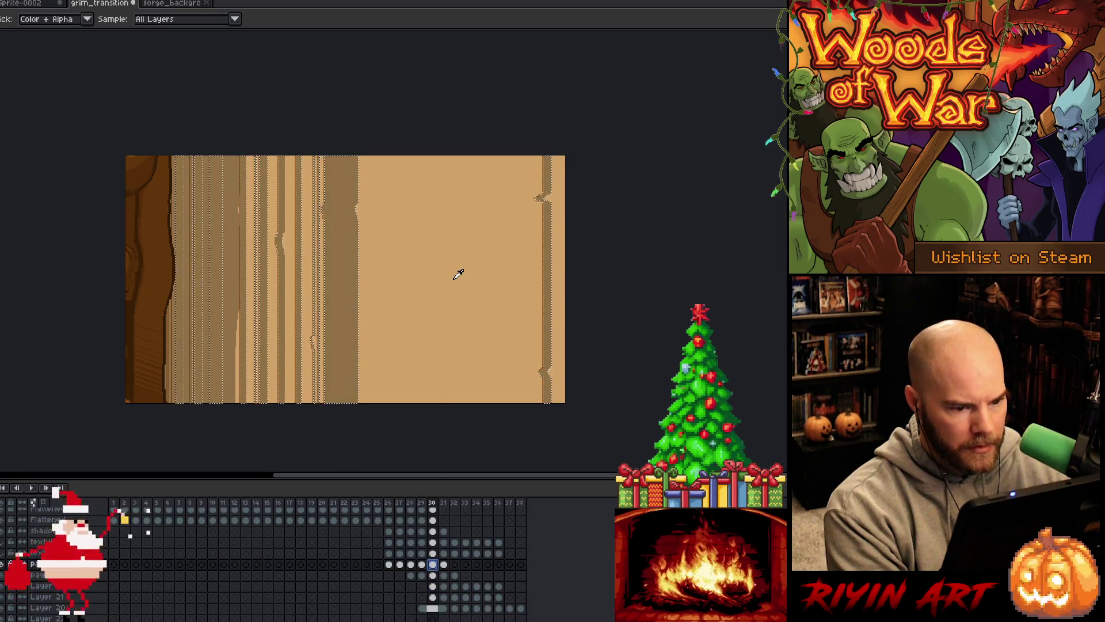
{"action": "left_click", "coordinate": [444, 587]}
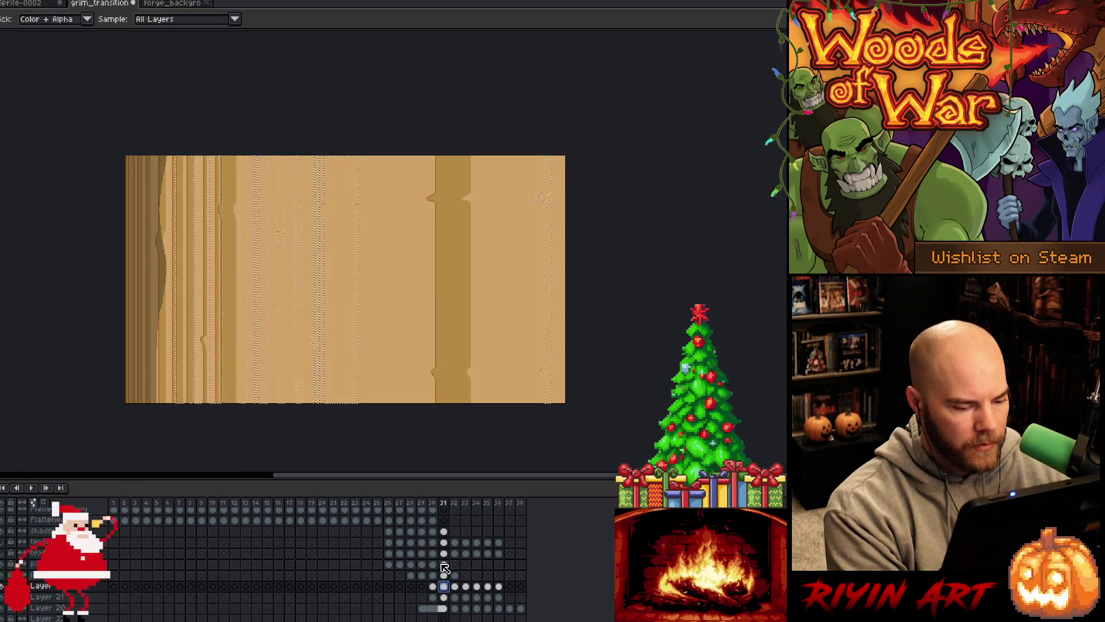
- Select frame 31's tan strips by colour, adding matching pixels from three layers
{"action": "left_click", "coordinate": [445, 566]}
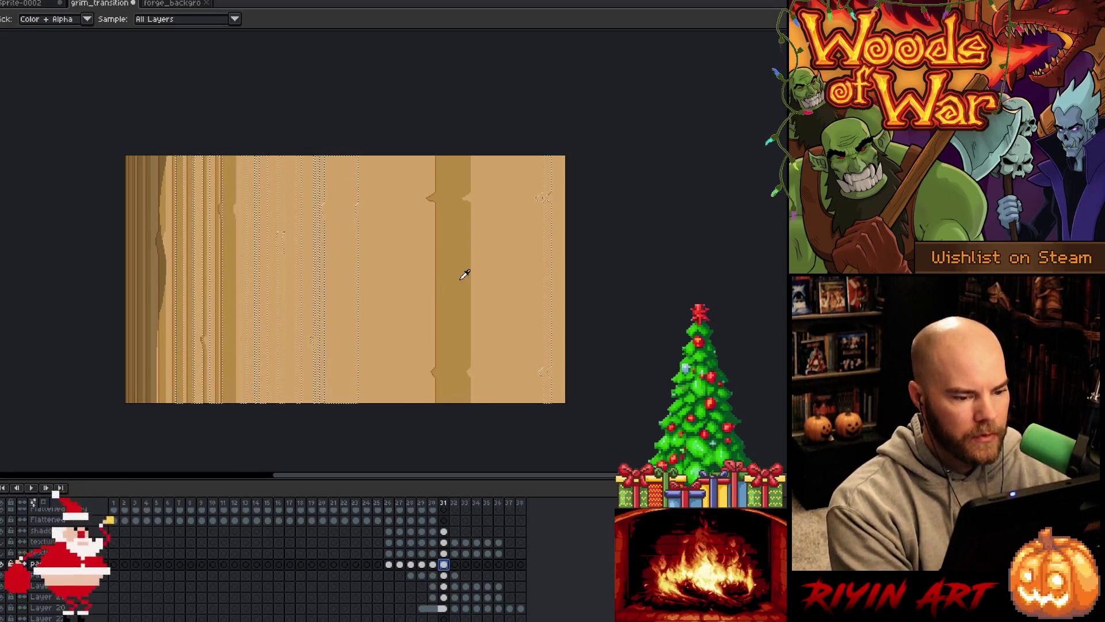
{"action": "key", "text": "shift+c"}
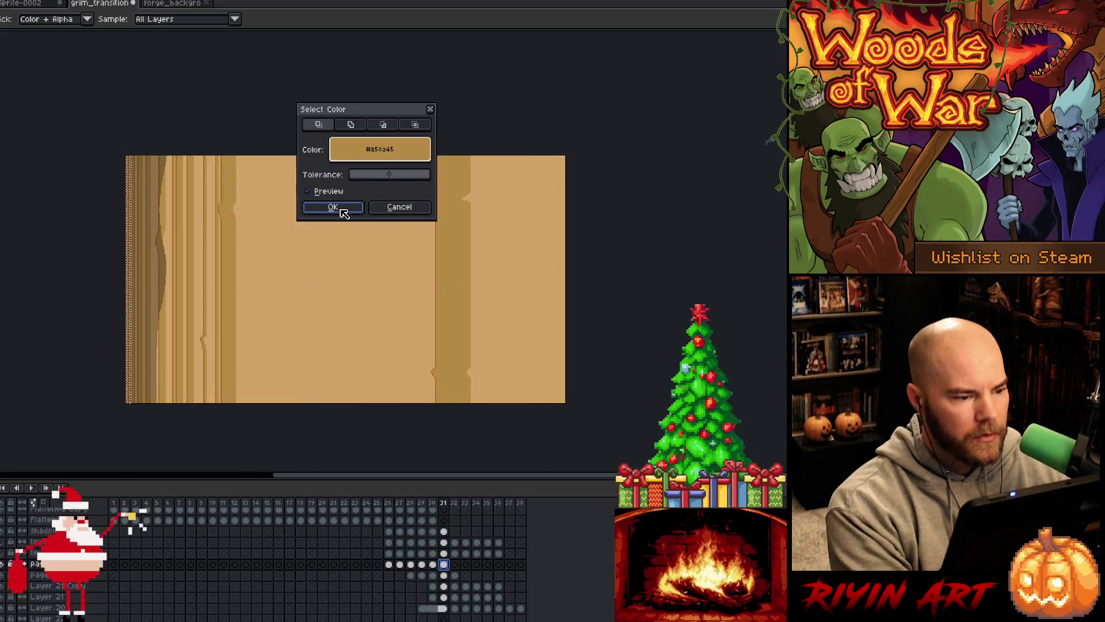
{"action": "left_click", "coordinate": [337, 208]}
{"action": "left_click", "coordinate": [444, 576]}
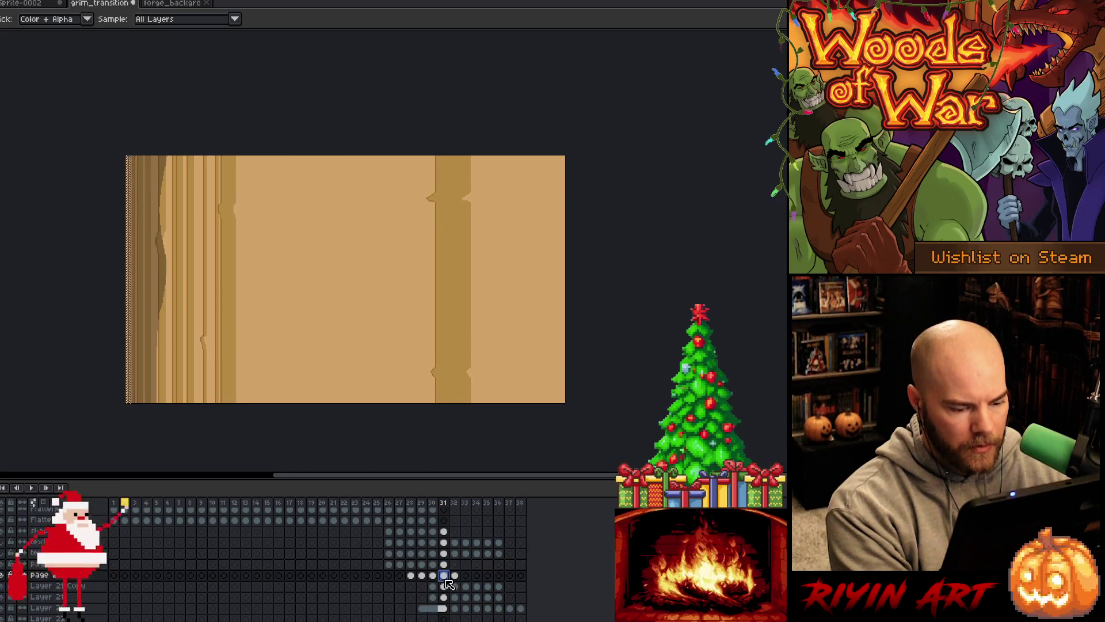
{"action": "key", "text": "shift+c"}
{"action": "left_click", "coordinate": [351, 124]}
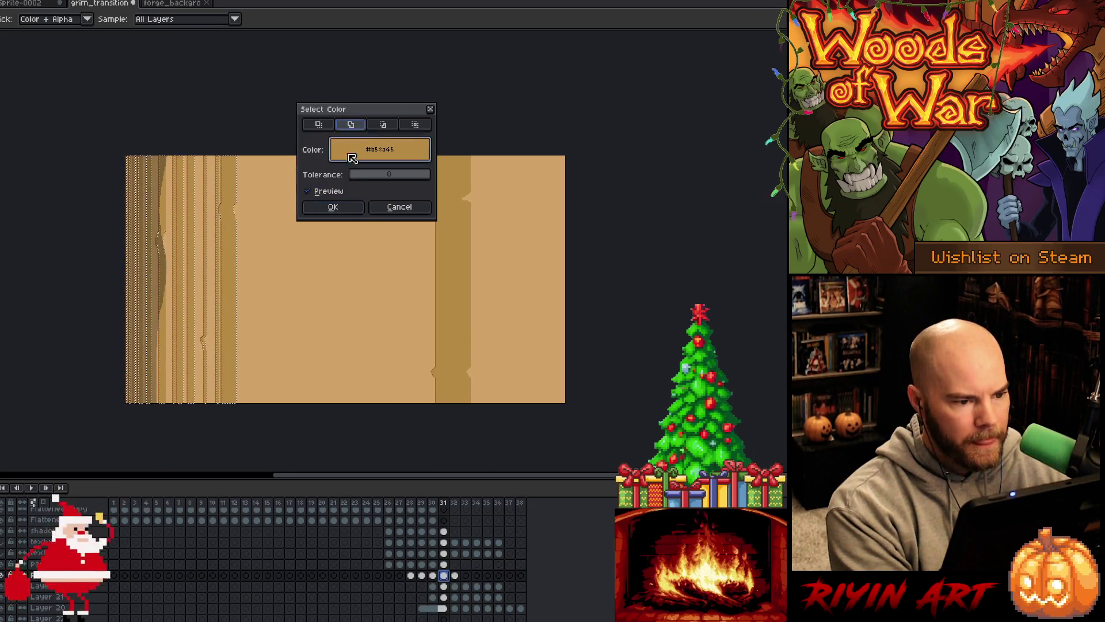
{"action": "left_click", "coordinate": [334, 211]}
{"action": "left_click", "coordinate": [443, 585]}
{"action": "key", "text": "shift+c"}
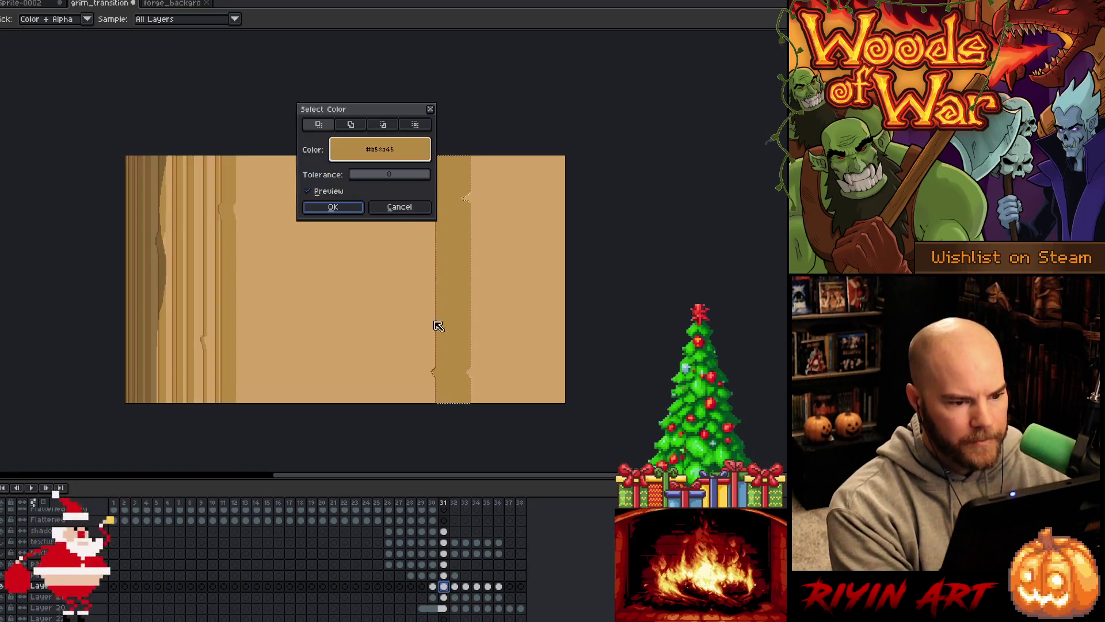
{"action": "left_click", "coordinate": [351, 124]}
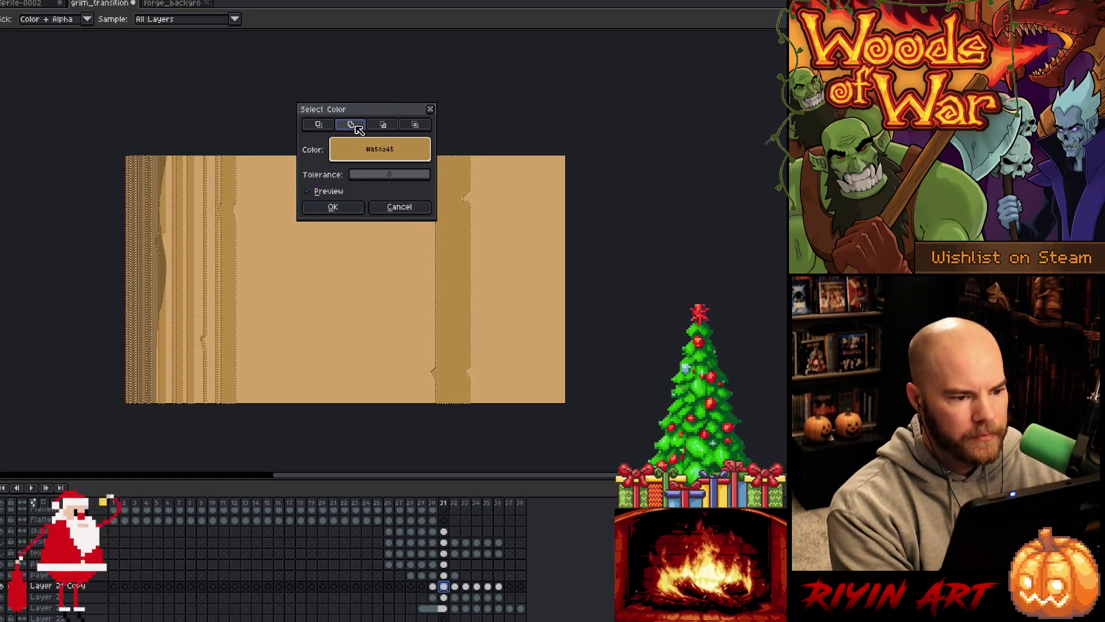
{"action": "left_click", "coordinate": [338, 208]}
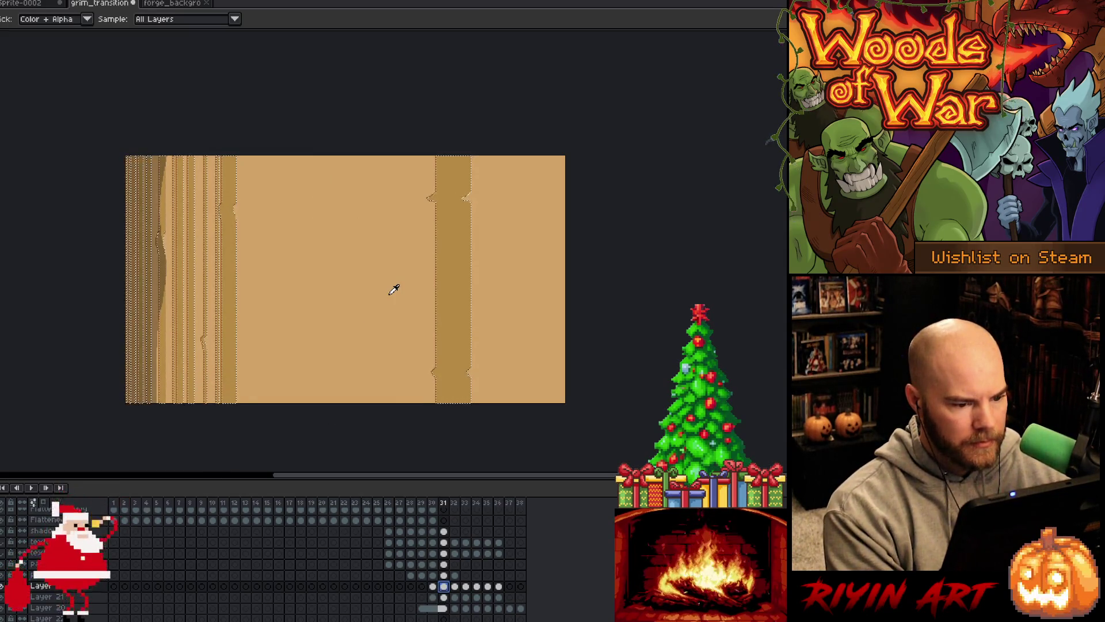
- Fill the selection with dark brown on the shadow layer and advance to frame 32
{"action": "left_click", "coordinate": [444, 564]}
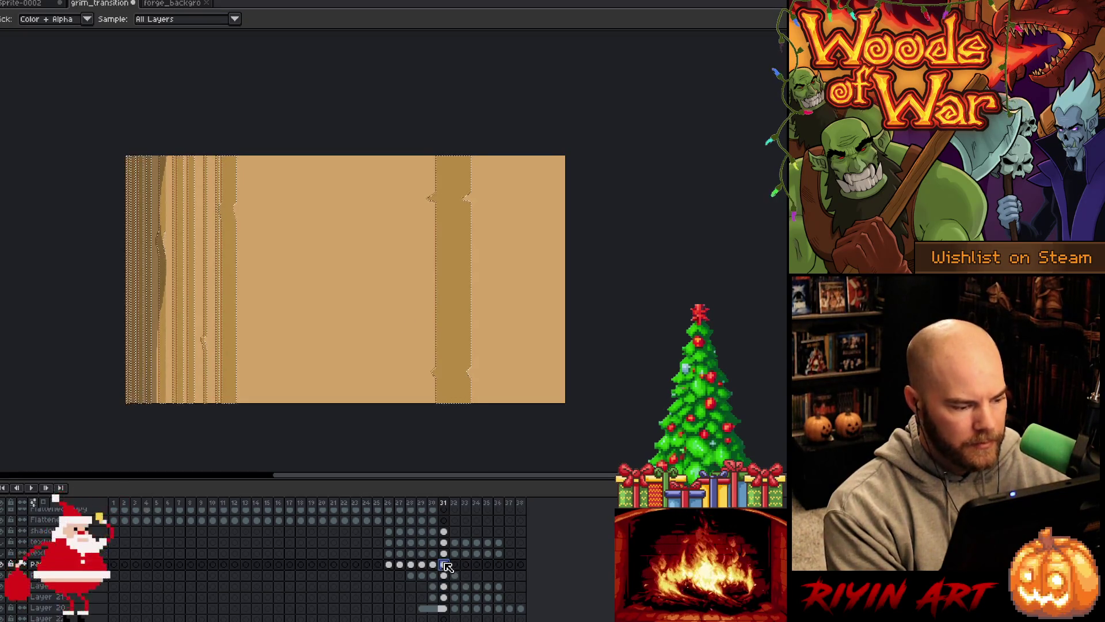
{"action": "left_click", "coordinate": [443, 531]}
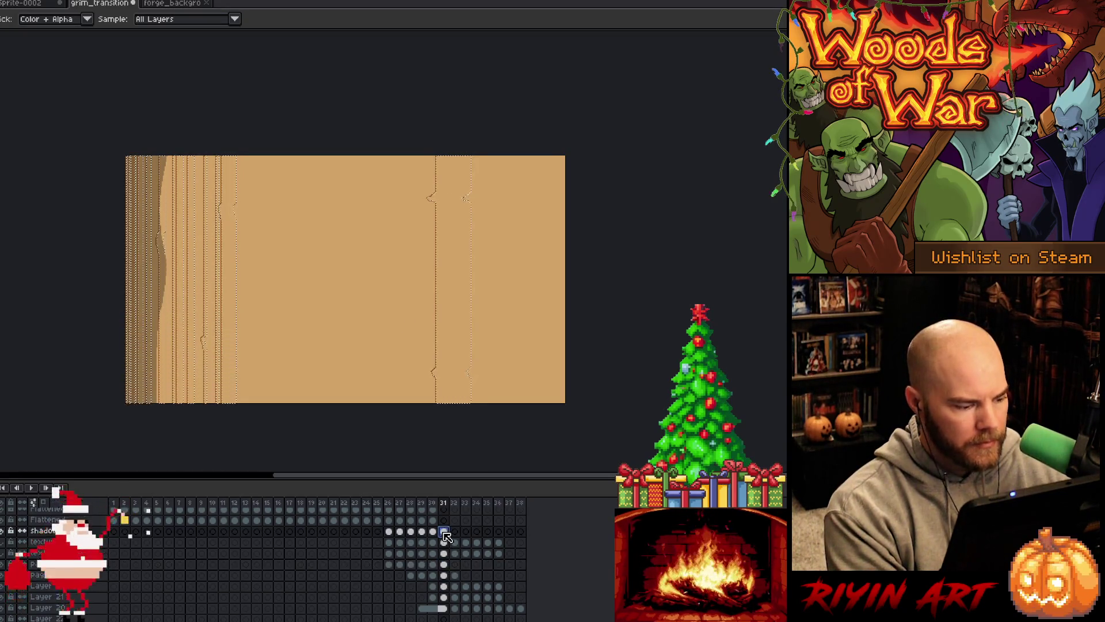
{"action": "key", "text": "f"}
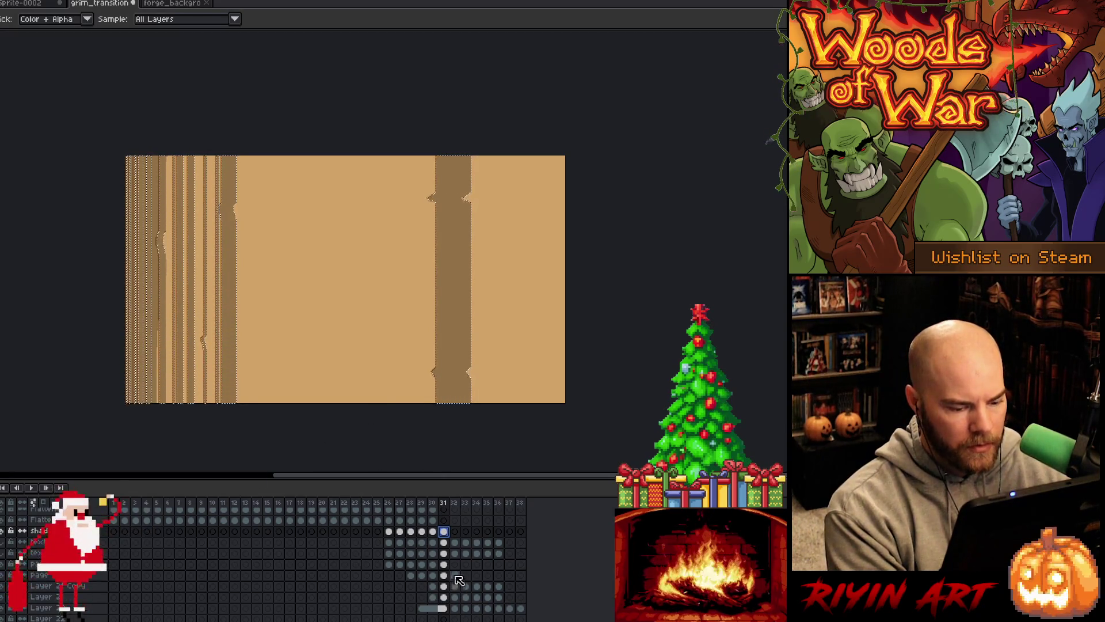
{"action": "left_click", "coordinate": [455, 543]}
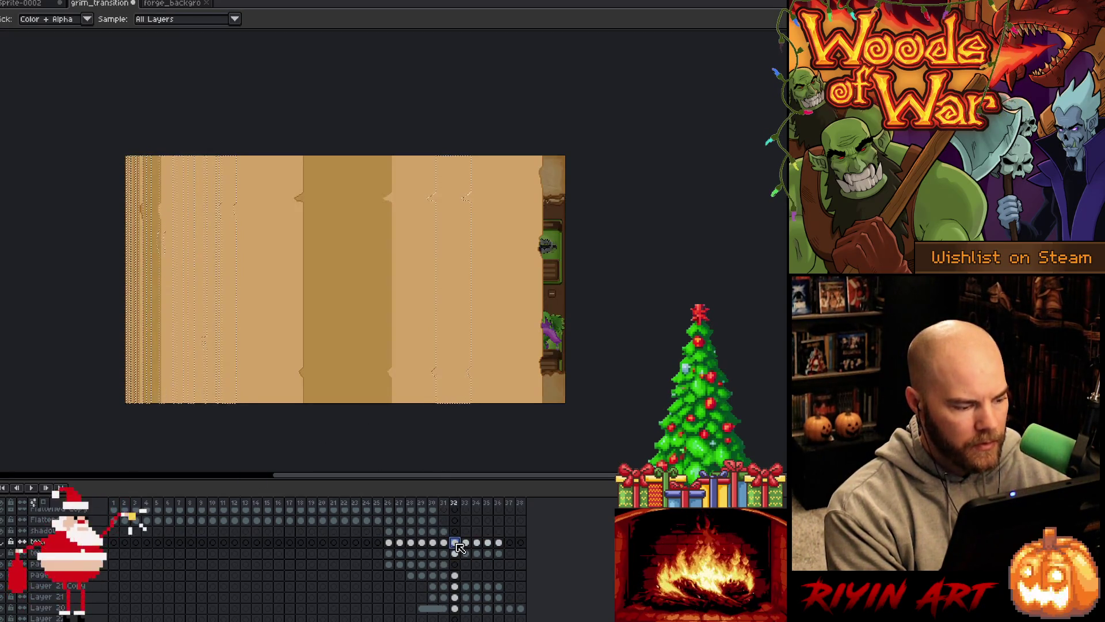
- Colour-select the darker middle strip of frame 32 from the page and lower layers
{"action": "left_click", "coordinate": [455, 575]}
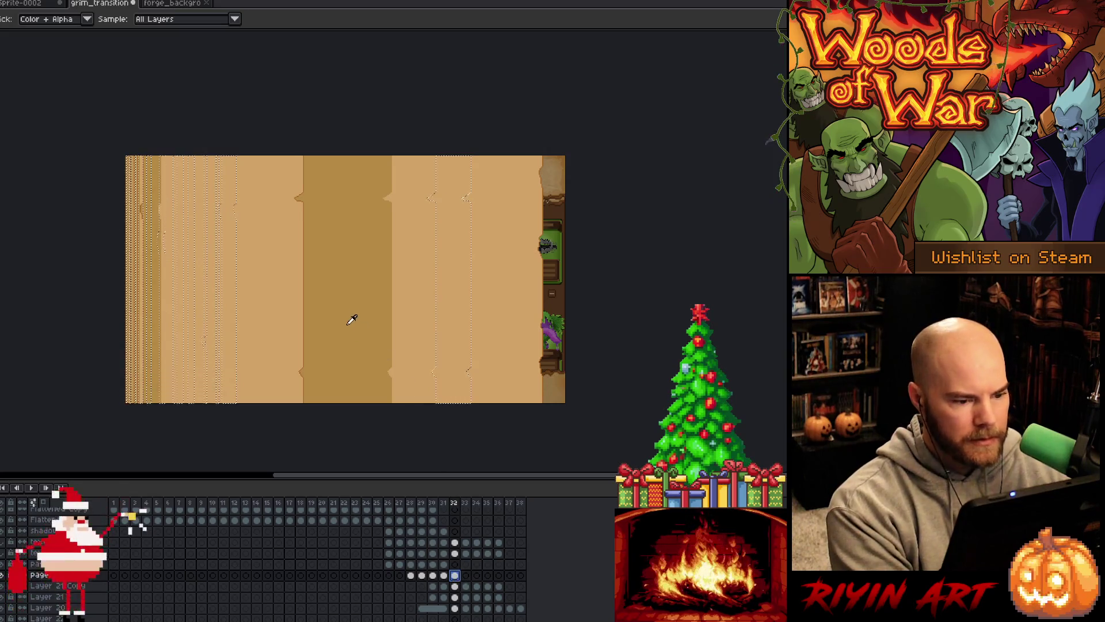
{"action": "key", "text": "ctrl+shift+c"}
{"action": "left_click", "coordinate": [328, 211]}
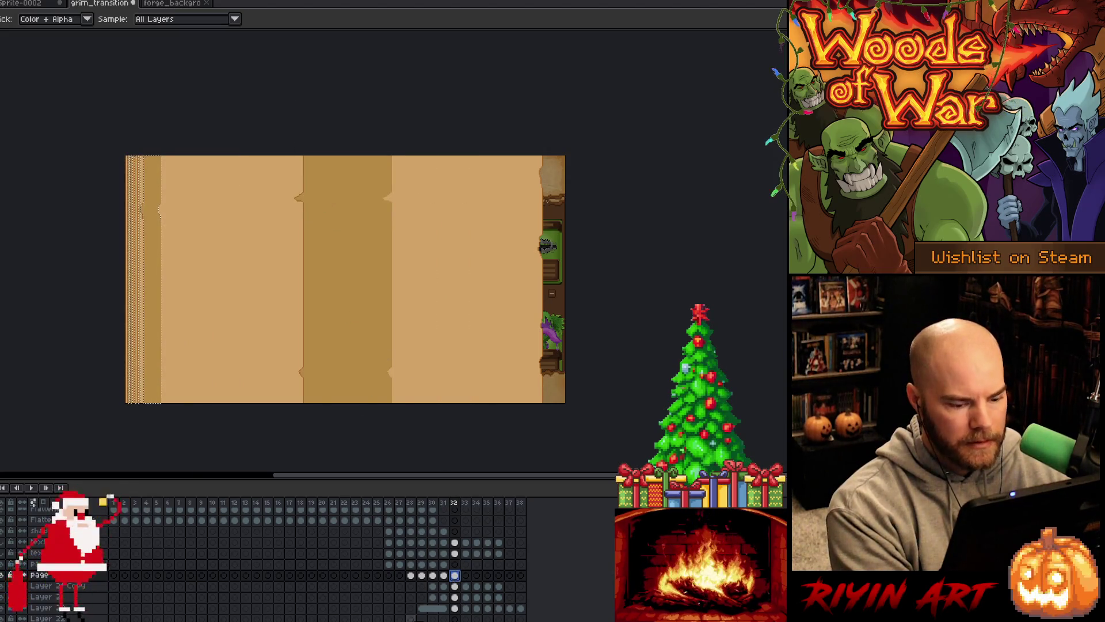
{"action": "left_click", "coordinate": [455, 585]}
{"action": "key", "text": "ctrl+shift+c"}
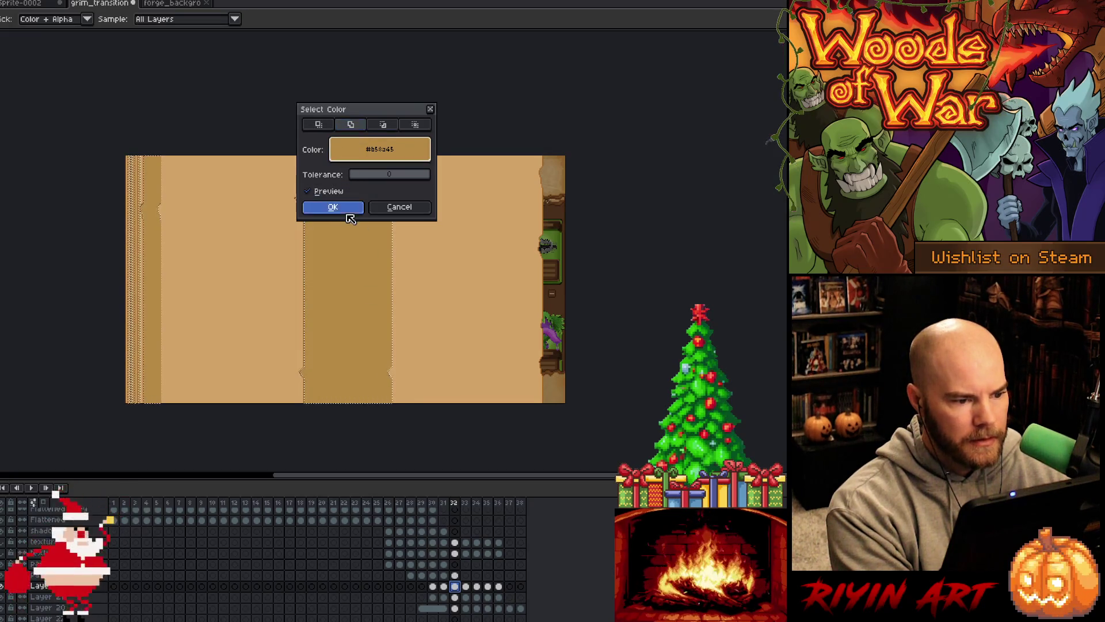
{"action": "left_click", "coordinate": [349, 210]}
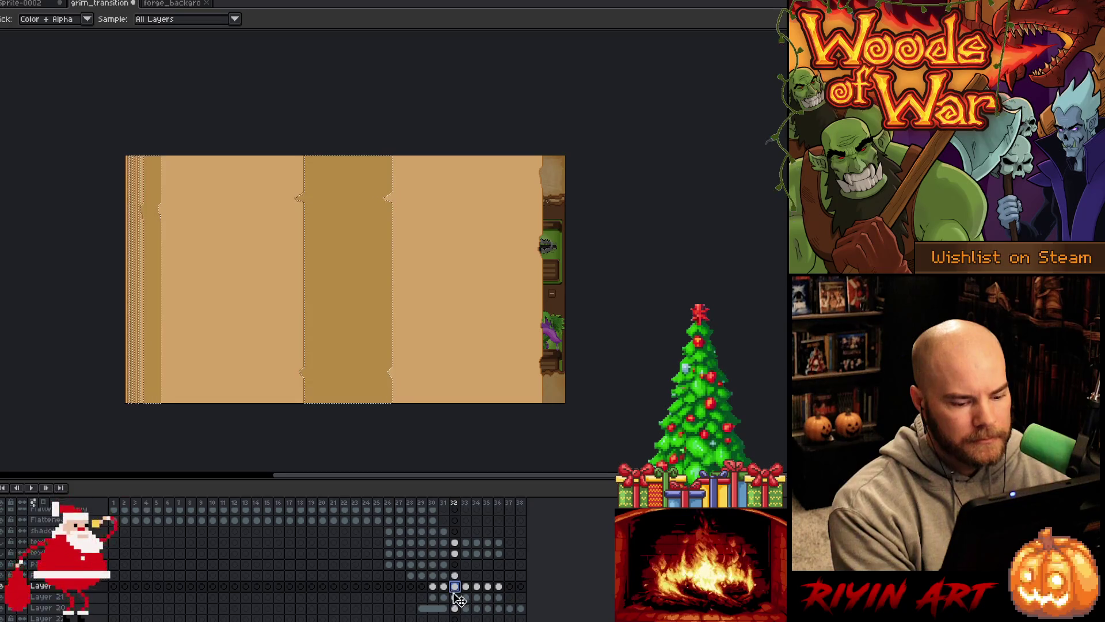
- Fill the middle strip with darker brown on the shadow layer, then move to frame 33
{"action": "left_click", "coordinate": [456, 531]}
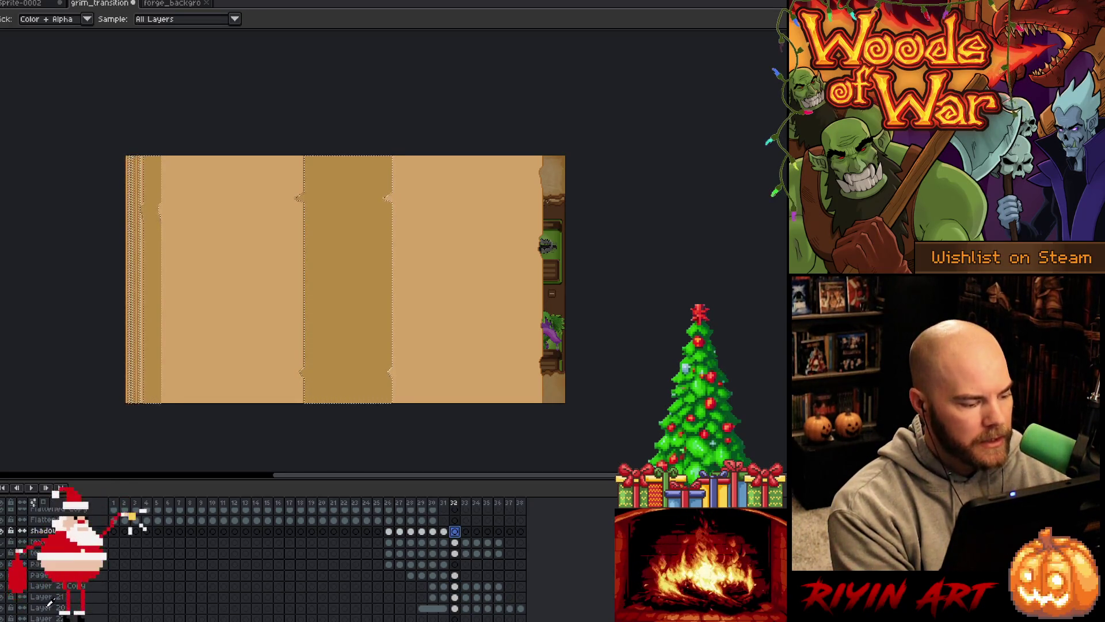
{"action": "key", "text": "f"}
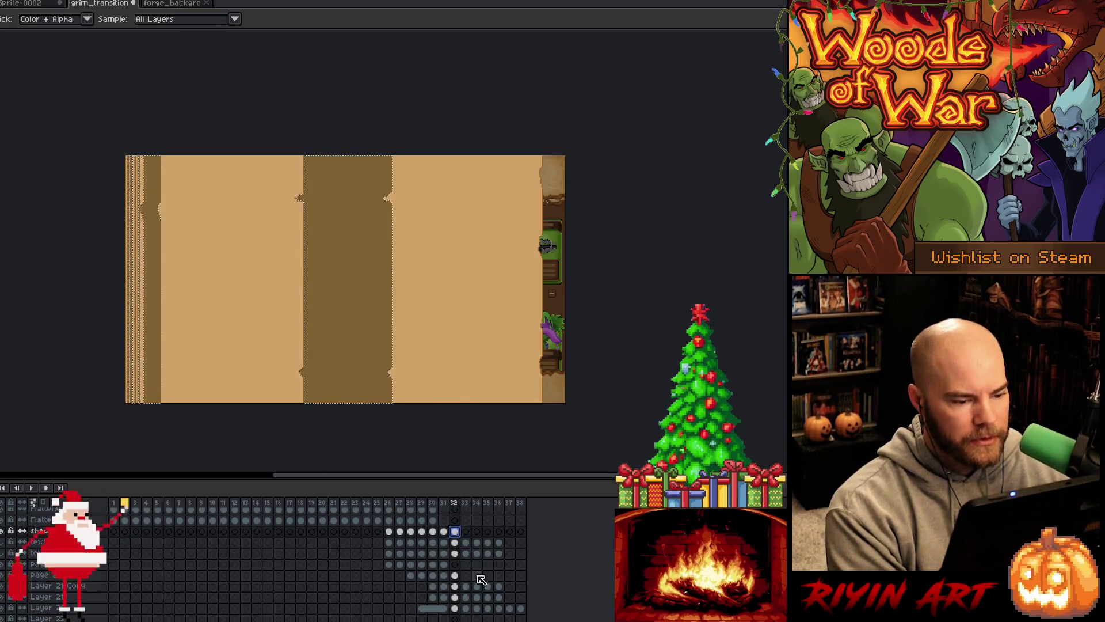
{"action": "left_click", "coordinate": [456, 576]}
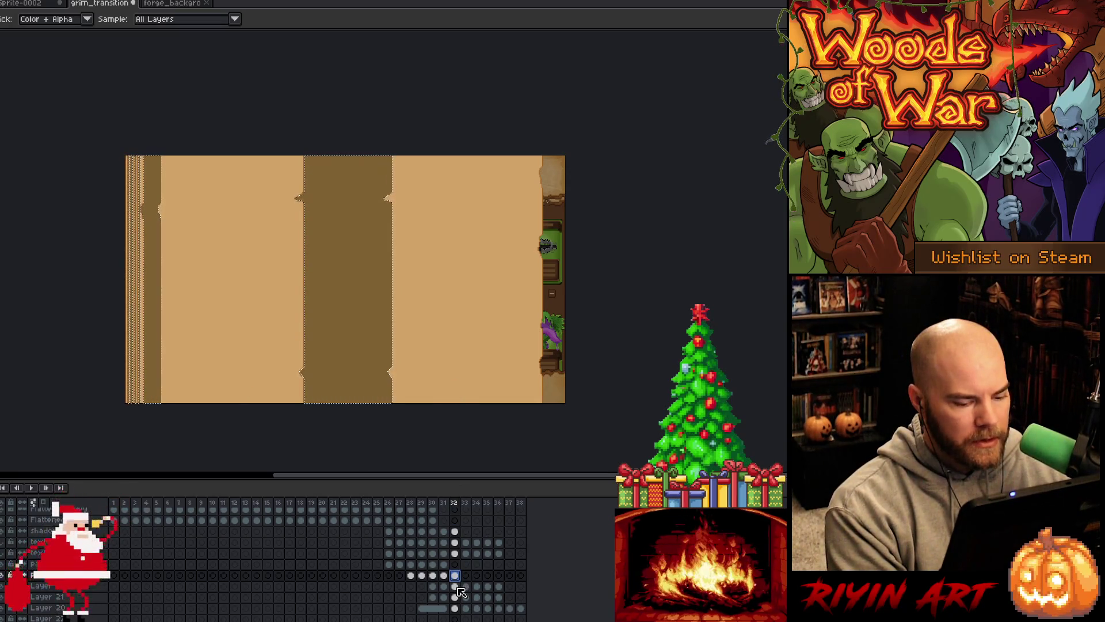
{"action": "left_click", "coordinate": [455, 586]}
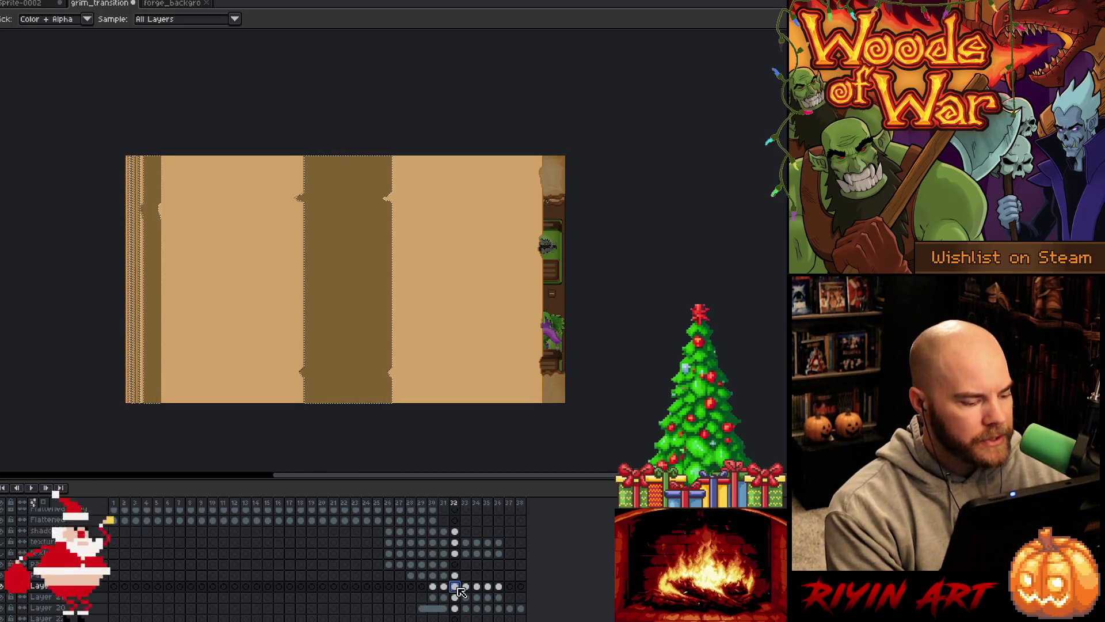
{"action": "left_click", "coordinate": [456, 575]}
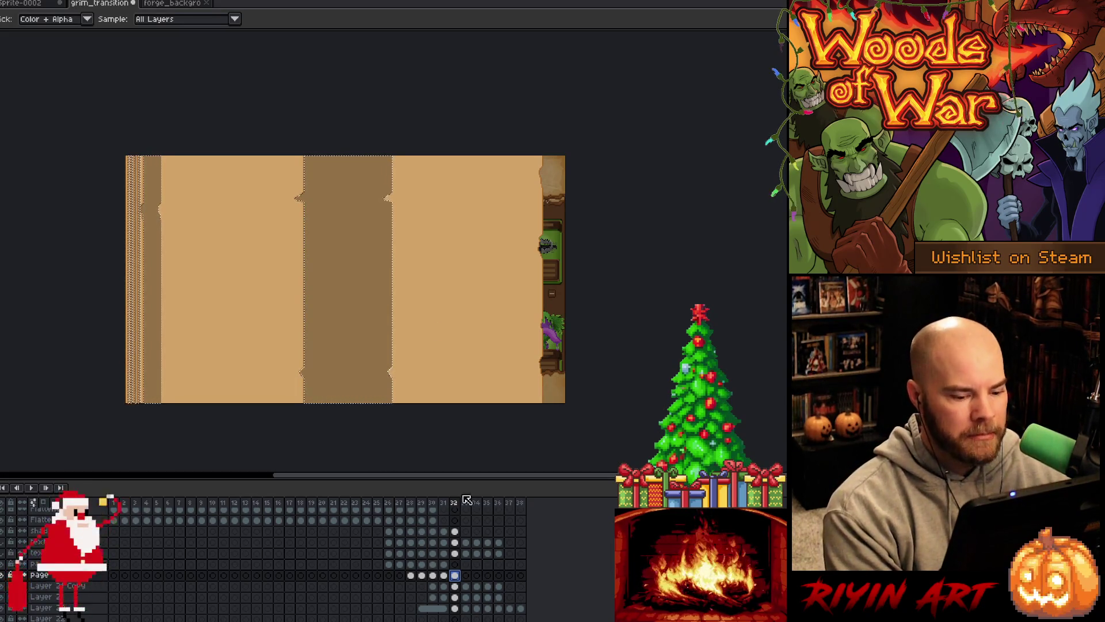
{"action": "left_click", "coordinate": [468, 591]}
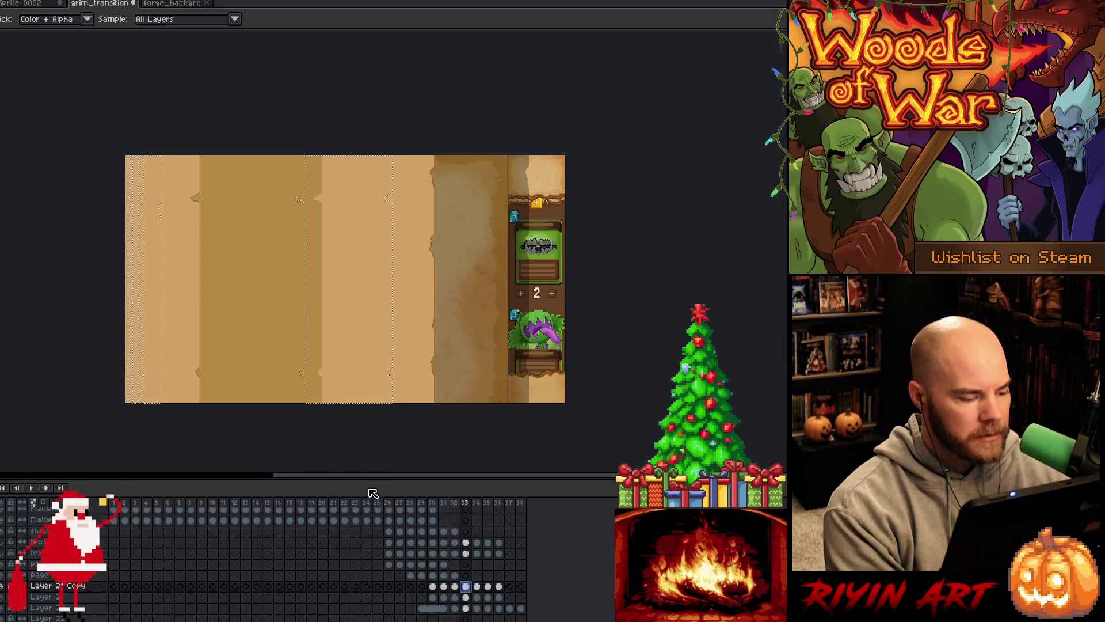
{"action": "key", "text": "shift+c"}
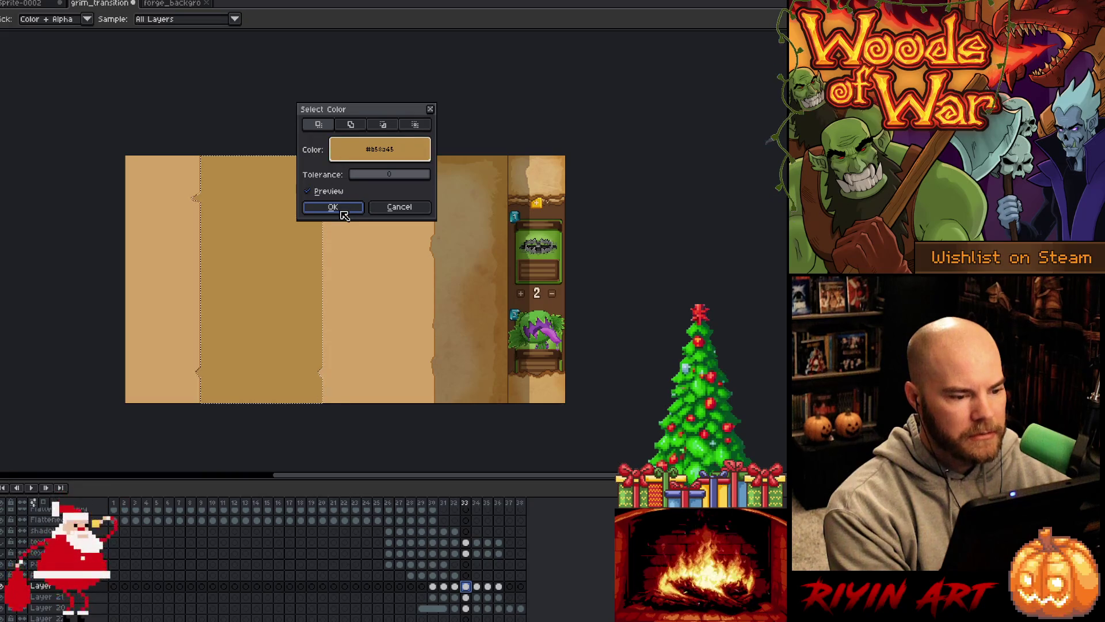
- Fill frame 33's selected column light tan, then shade it darker brown on the shadow layer
{"action": "left_click", "coordinate": [344, 213]}
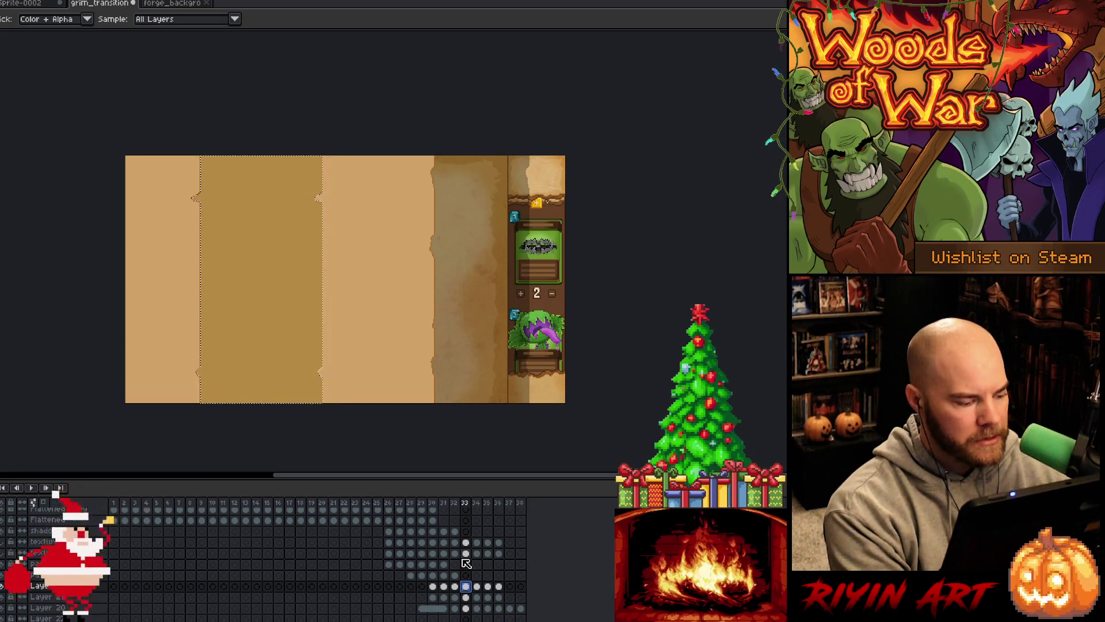
{"action": "left_click", "coordinate": [366, 260]}
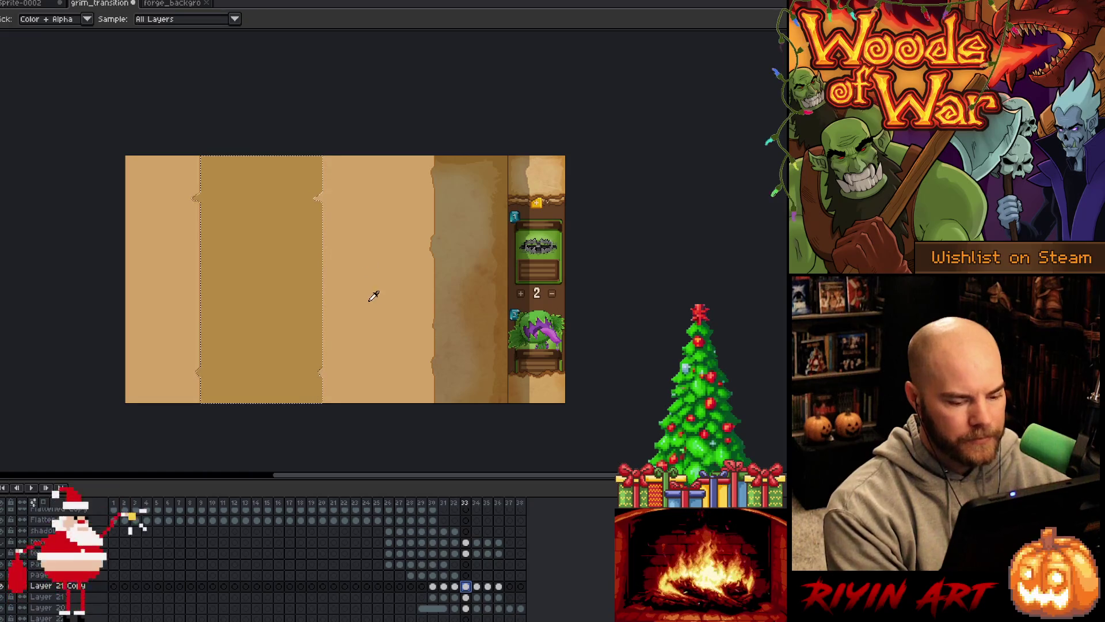
{"action": "key", "text": "f"}
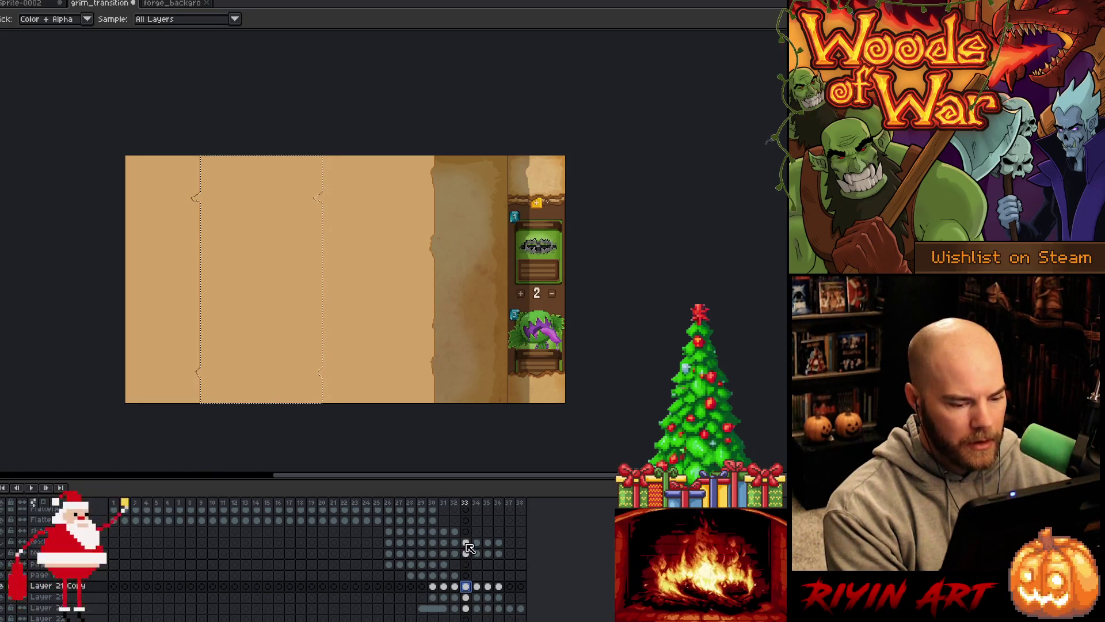
{"action": "left_click", "coordinate": [466, 542]}
{"action": "left_click", "coordinate": [466, 531]}
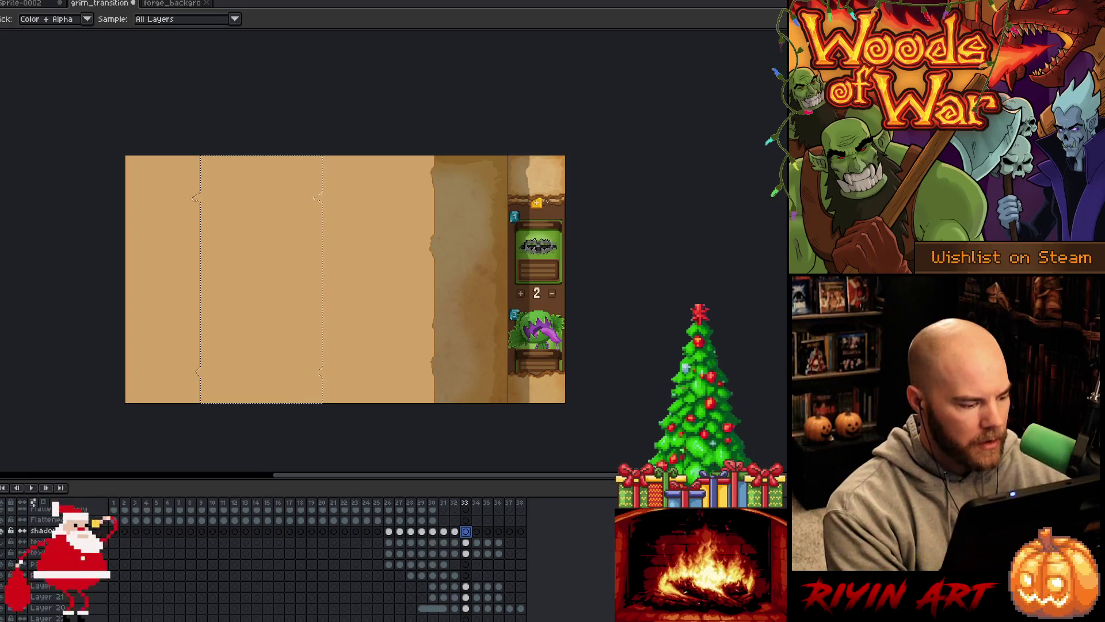
{"action": "key", "text": "f"}
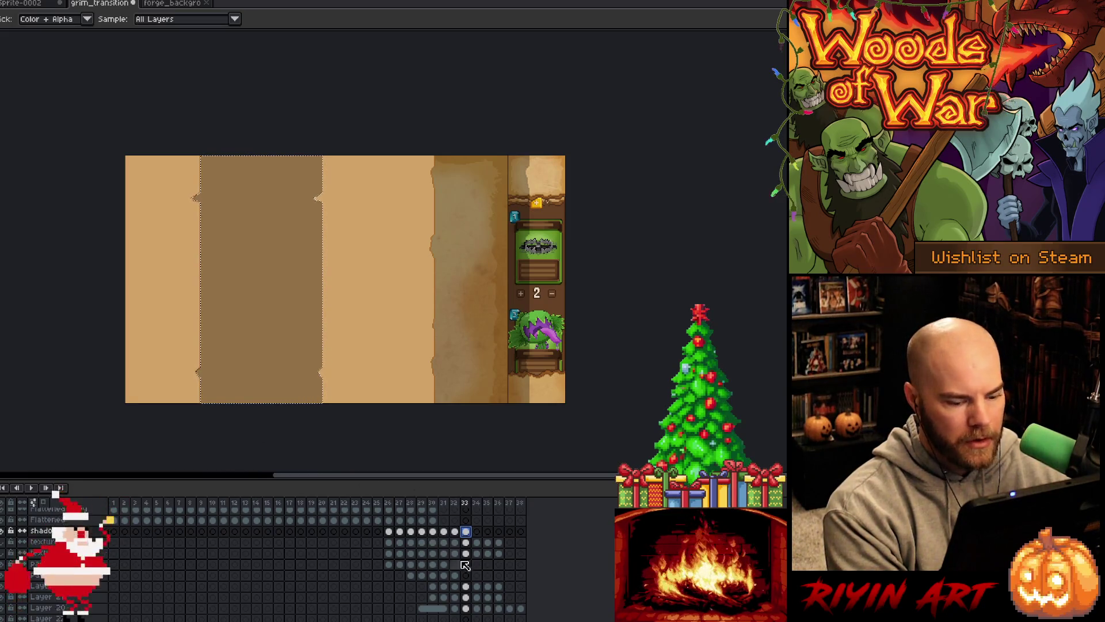
- On frame 34, colour-select the strip, clear its dark shading, and darken it on the shadow layer
{"action": "left_click", "coordinate": [477, 587]}
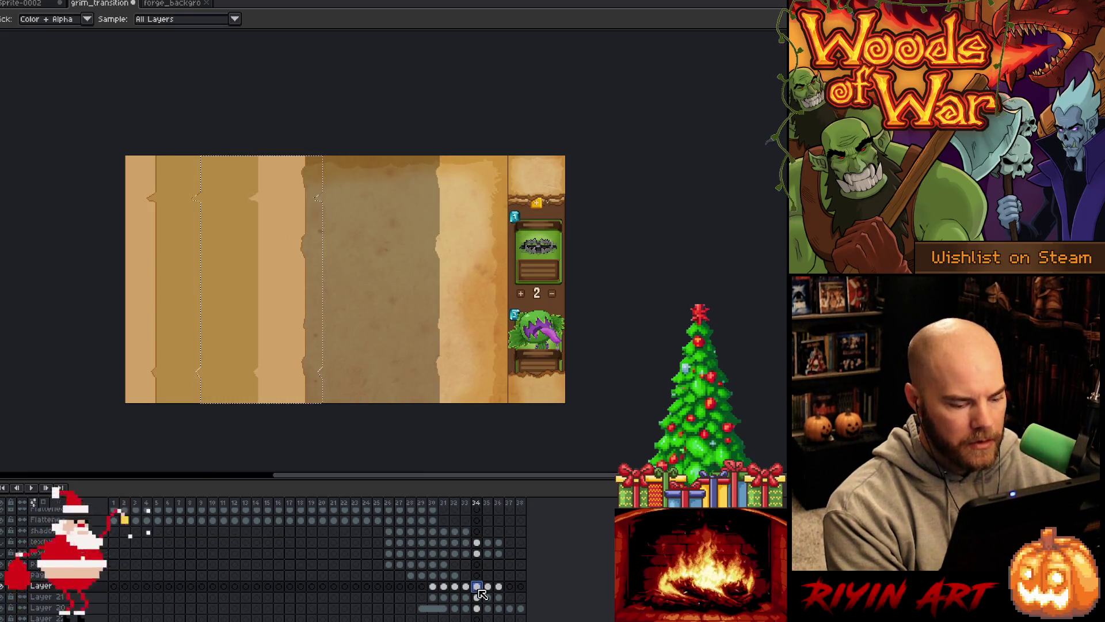
{"action": "key", "text": "shift+c"}
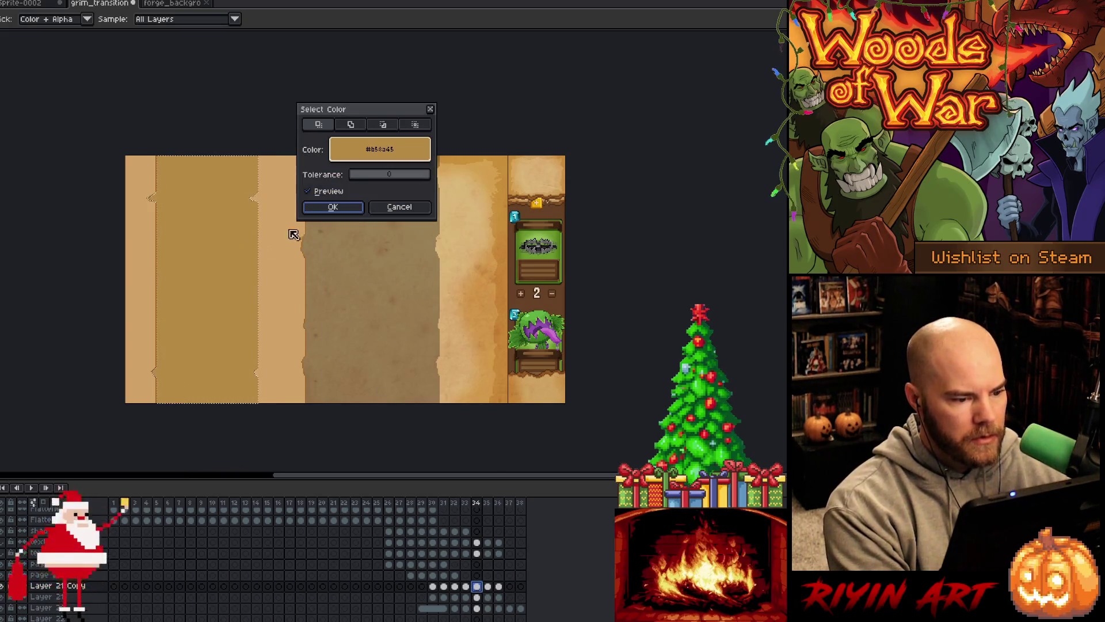
{"action": "left_click", "coordinate": [335, 213]}
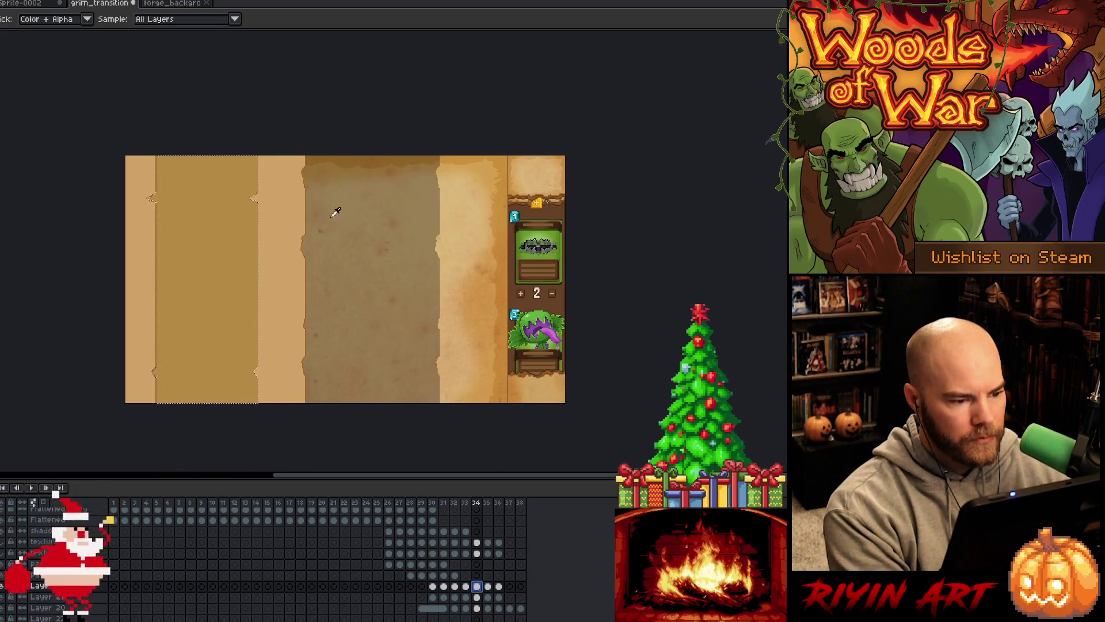
{"action": "left_click", "coordinate": [295, 242]}
{"action": "key", "text": "f"}
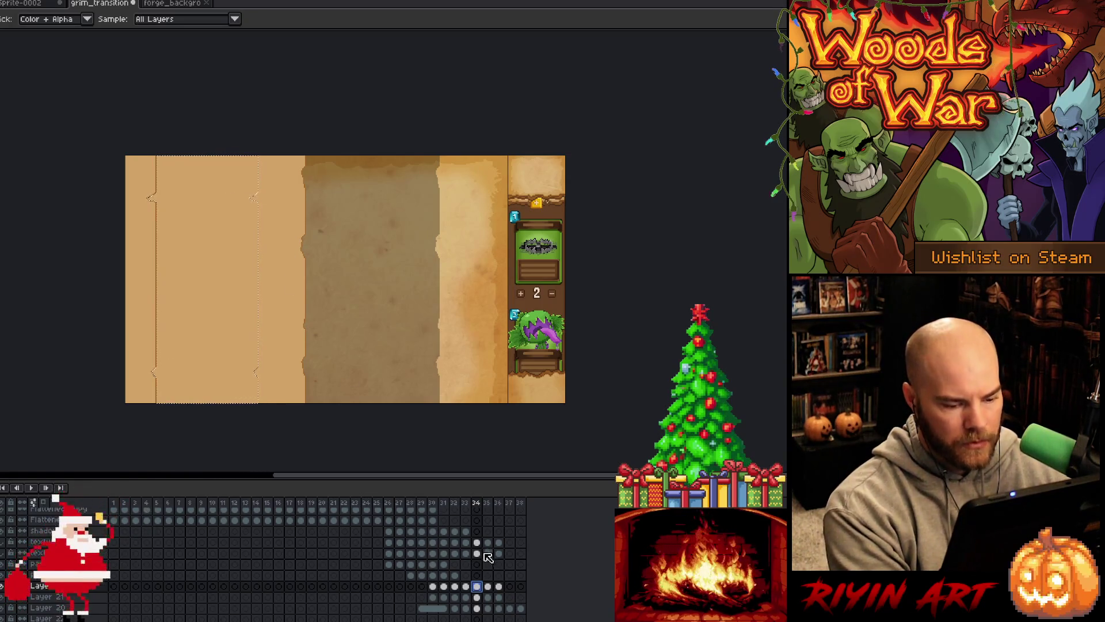
{"action": "left_click", "coordinate": [478, 530]}
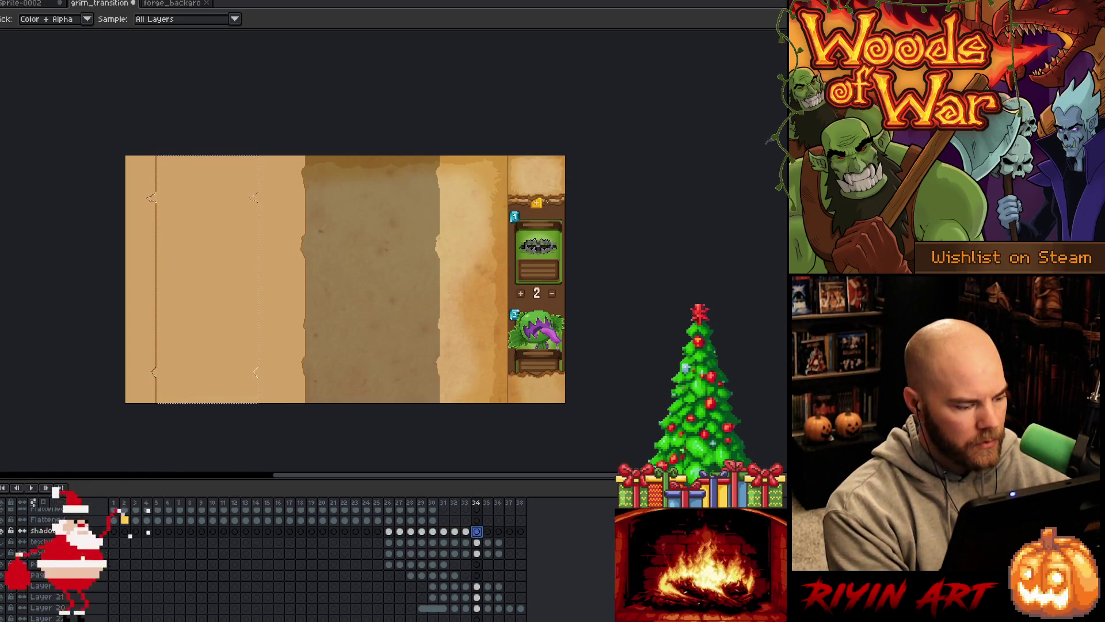
{"action": "key", "text": "f"}
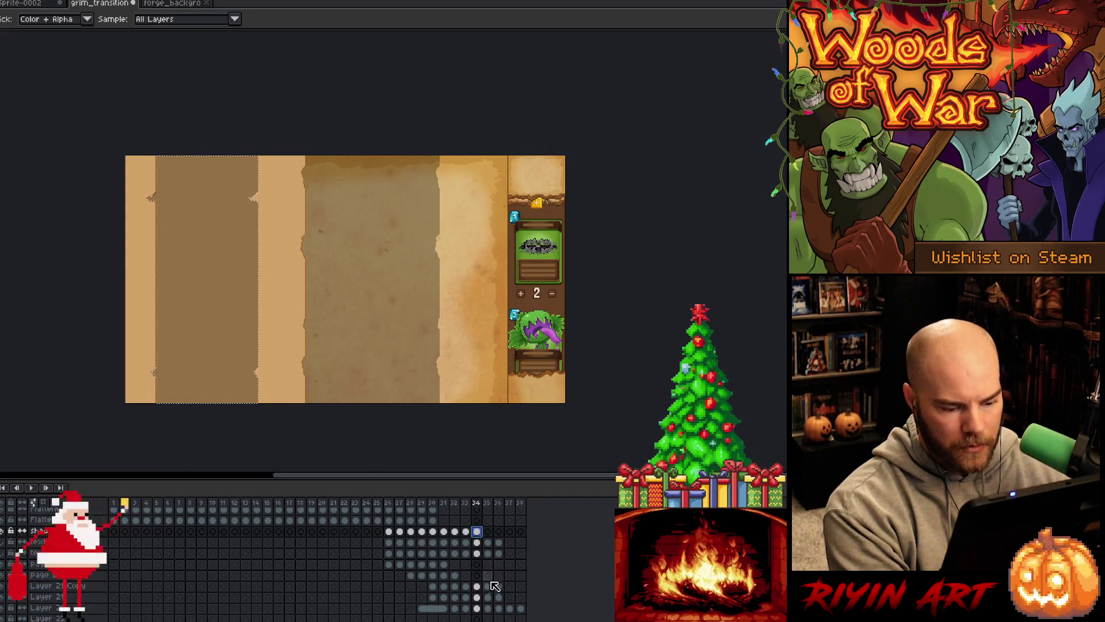
- Colour-select the left strip on frame 35 and make the shadow layer active
{"action": "left_click", "coordinate": [489, 586]}
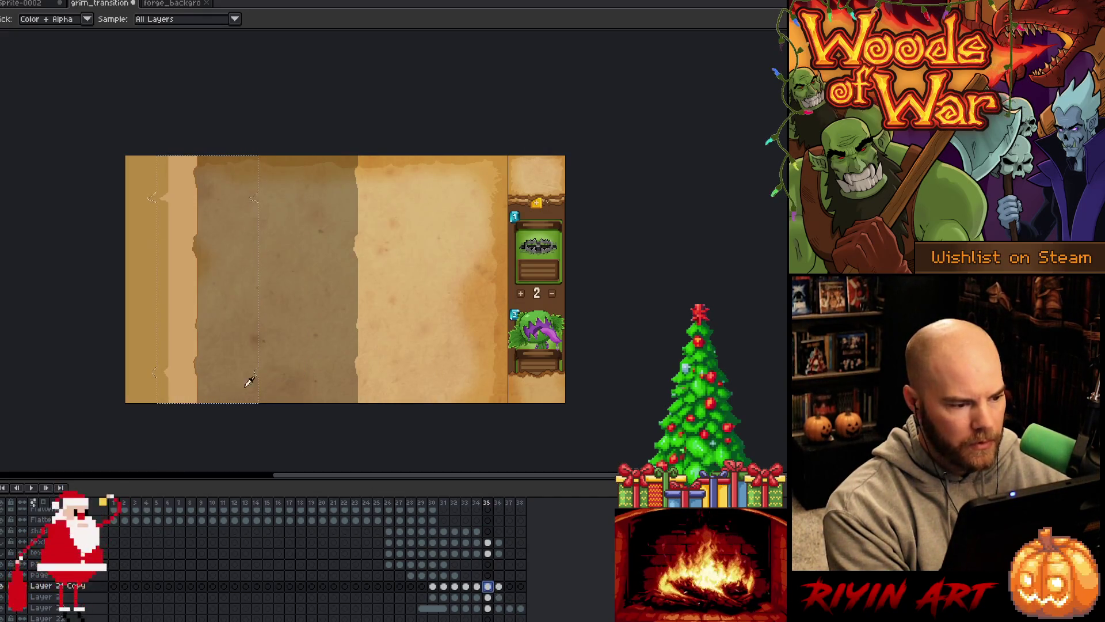
{"action": "key", "text": "shift+c"}
{"action": "left_click", "coordinate": [339, 205]}
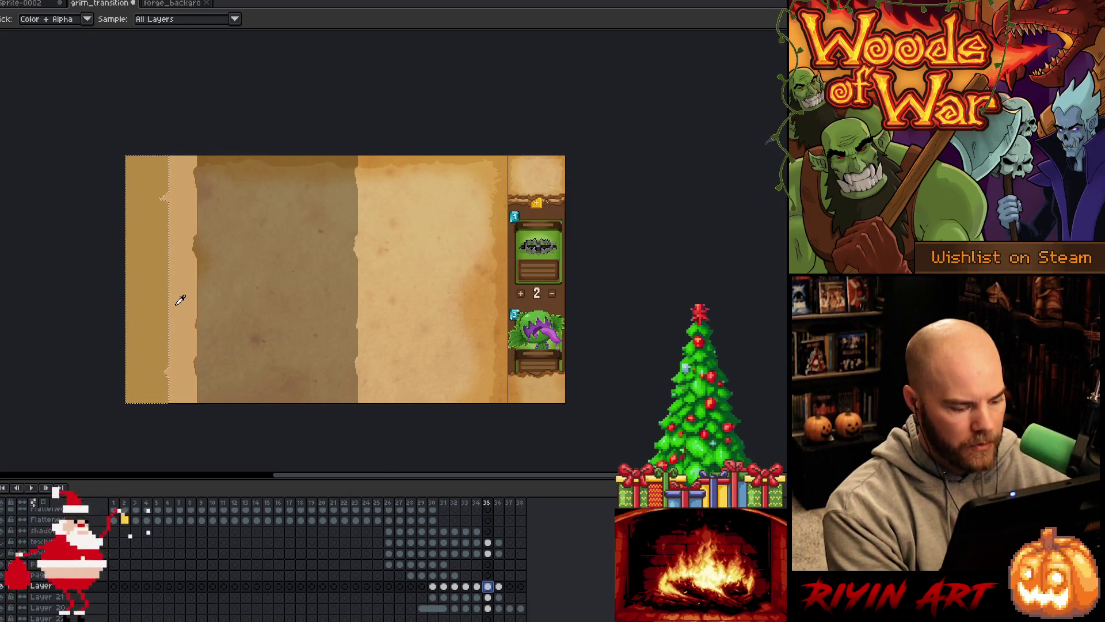
{"action": "left_click", "coordinate": [488, 531]}
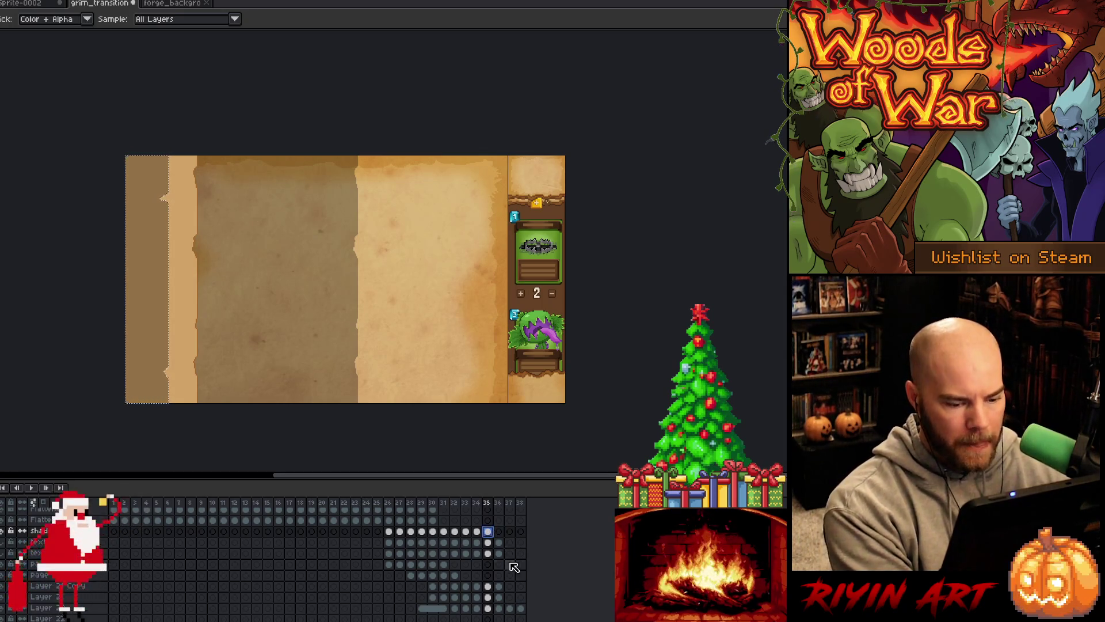
- Colour-select the left strip on frame 36 for the shadow layer, then step to frame 37
{"action": "left_click", "coordinate": [500, 531]}
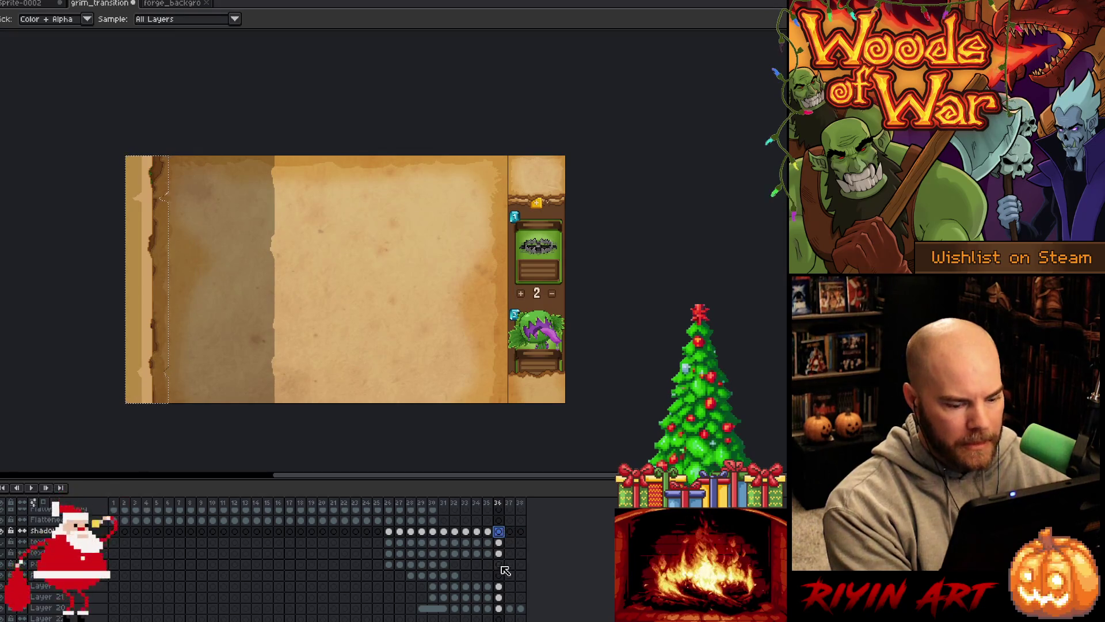
{"action": "left_click", "coordinate": [499, 586]}
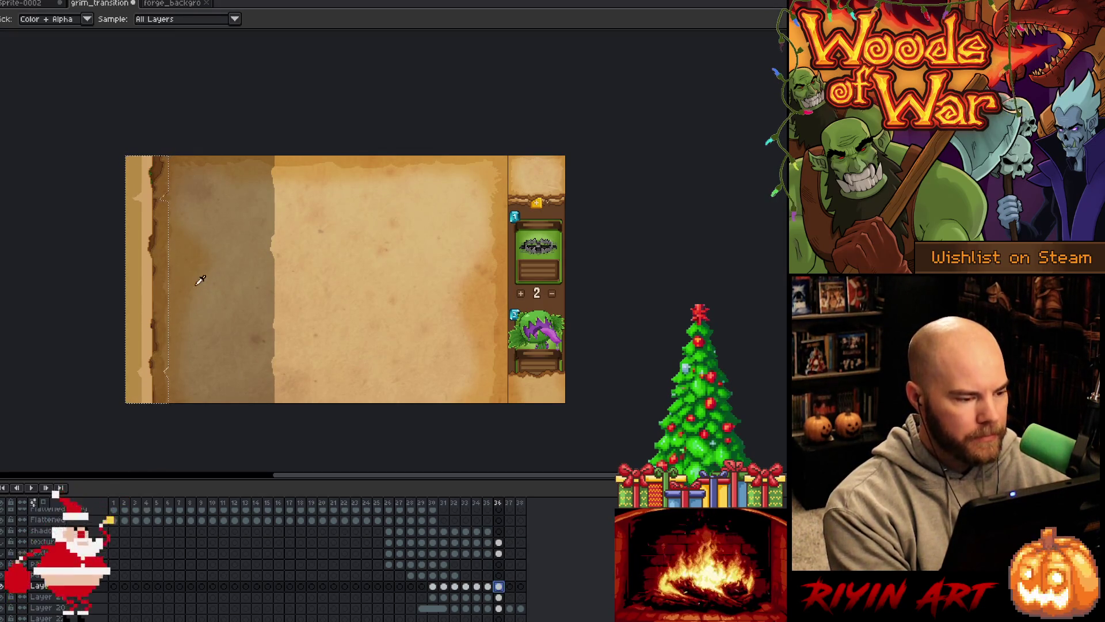
{"action": "key", "text": "ctrl+shift+c"}
{"action": "left_click", "coordinate": [402, 206]}
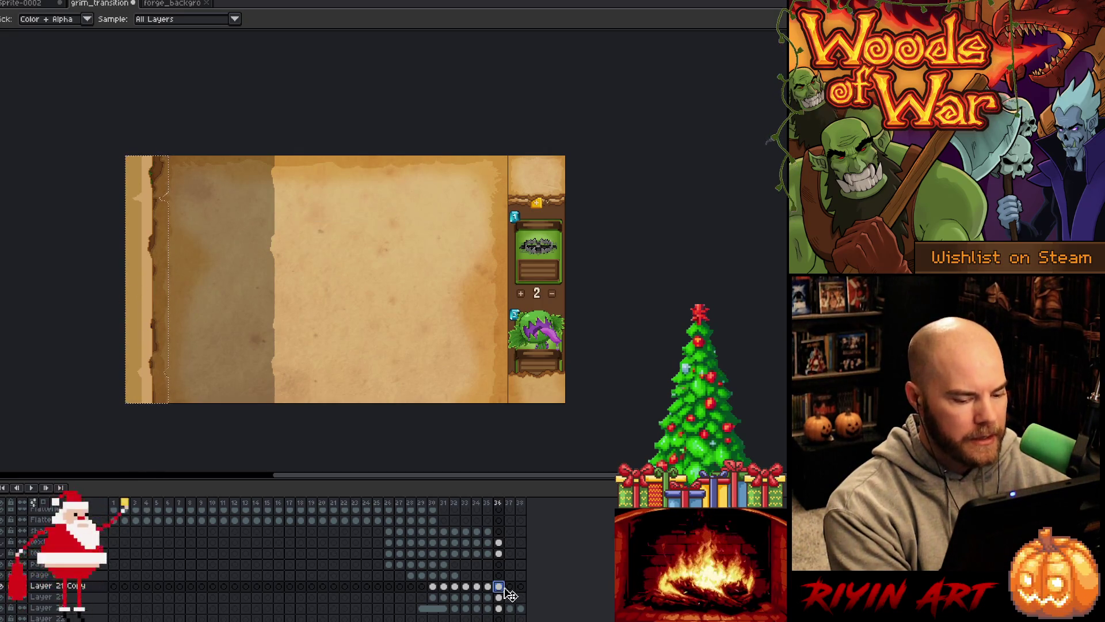
{"action": "key", "text": "ctrl+shift+c"}
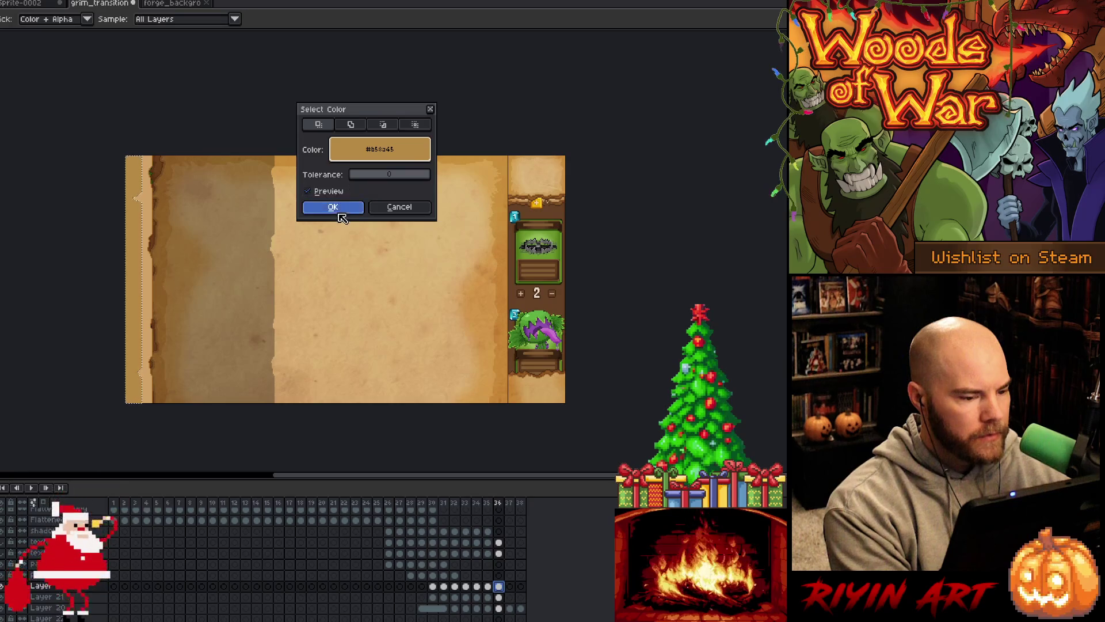
{"action": "left_click", "coordinate": [339, 209]}
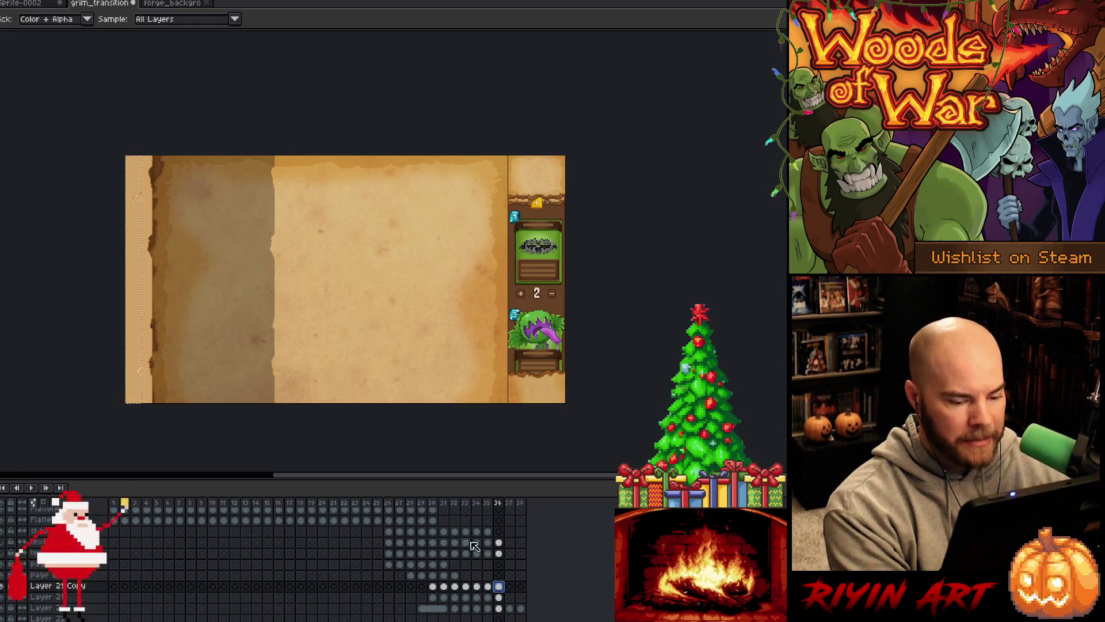
{"action": "left_click", "coordinate": [499, 532]}
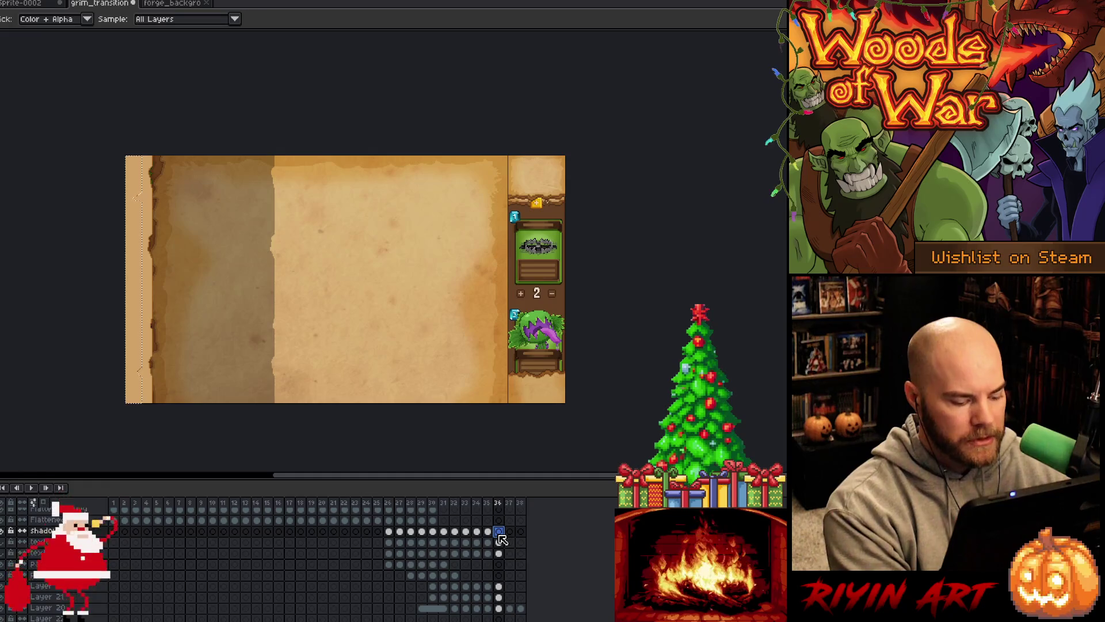
{"action": "left_click", "coordinate": [509, 502]}
- Play the transition from frame 29, stop at frame 26, duplicate the shadow layer, return to frame 29
{"action": "left_click", "coordinate": [420, 503]}
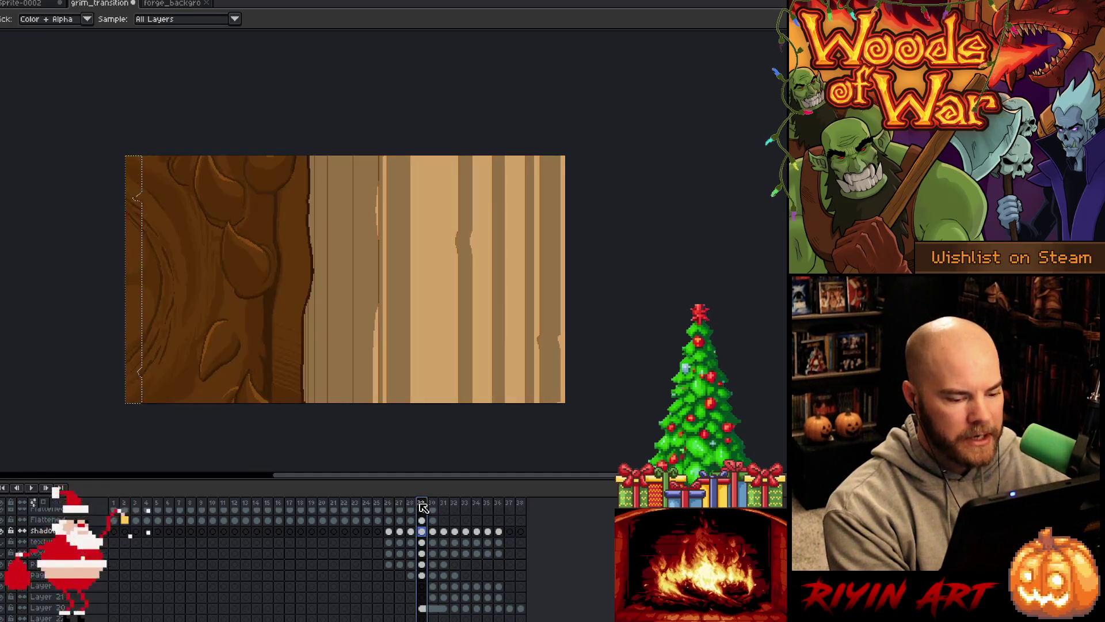
{"action": "key", "text": "Return"}
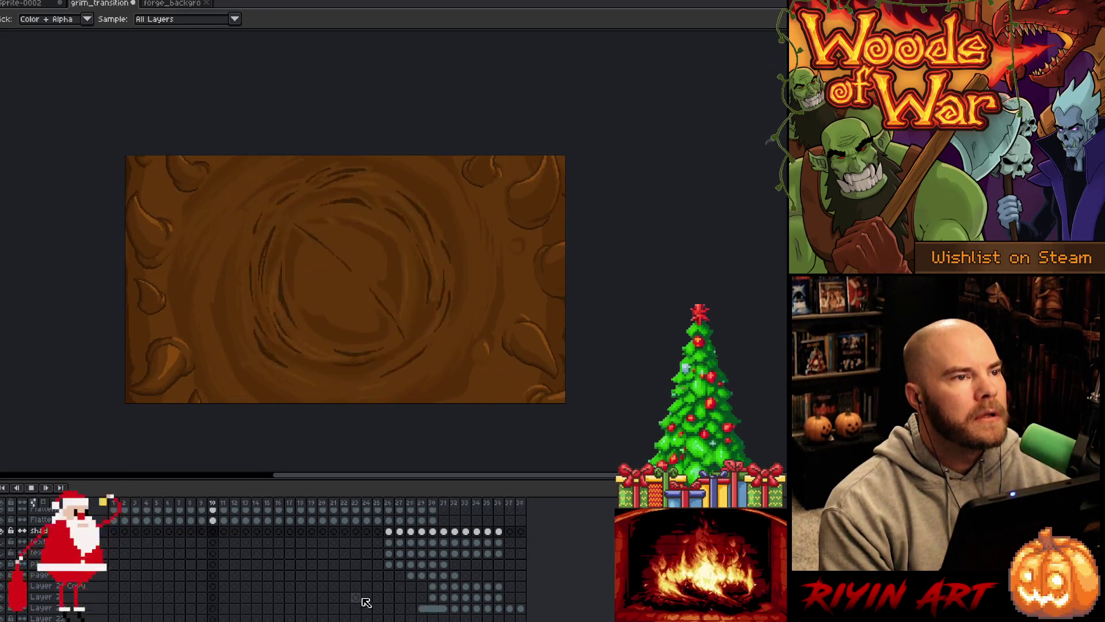
{"action": "left_click", "coordinate": [390, 532]}
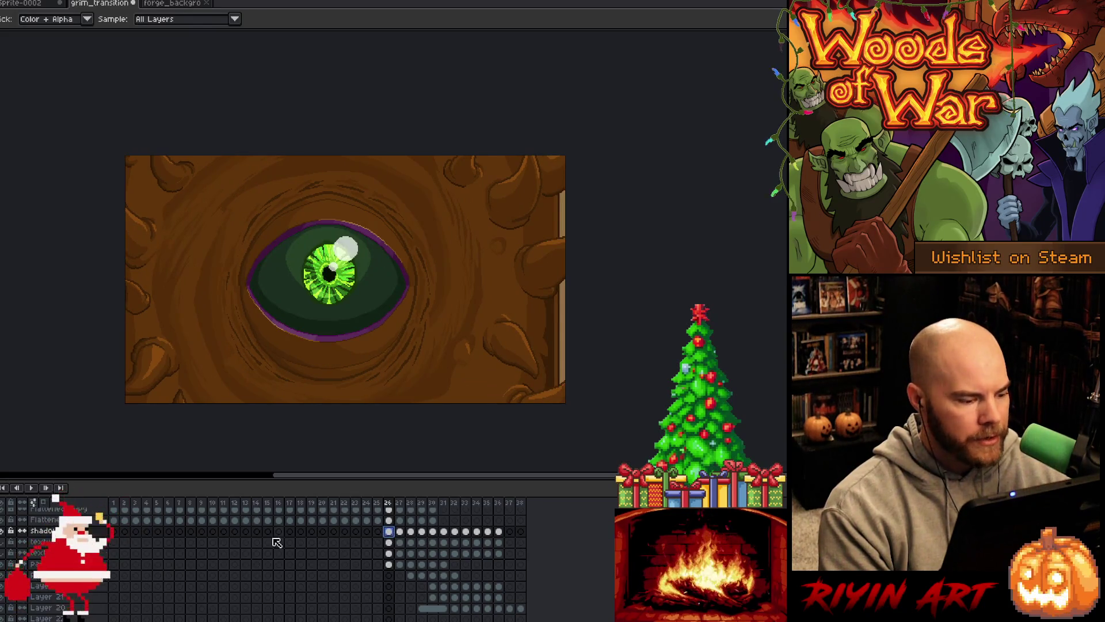
{"action": "left_click", "coordinate": [60, 586]}
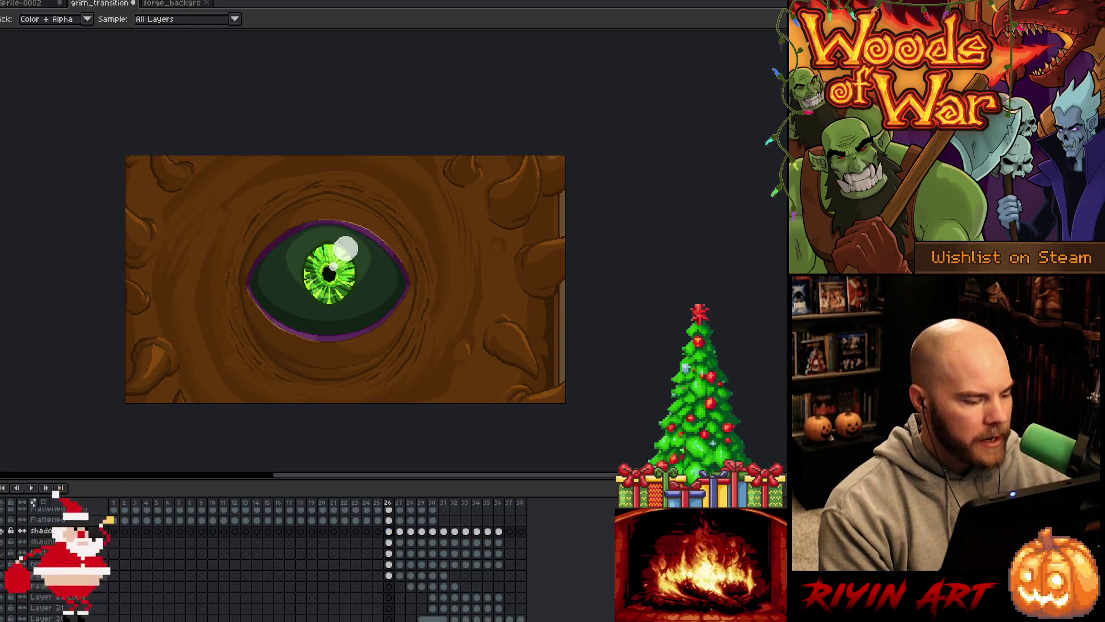
{"action": "left_click", "coordinate": [421, 503]}
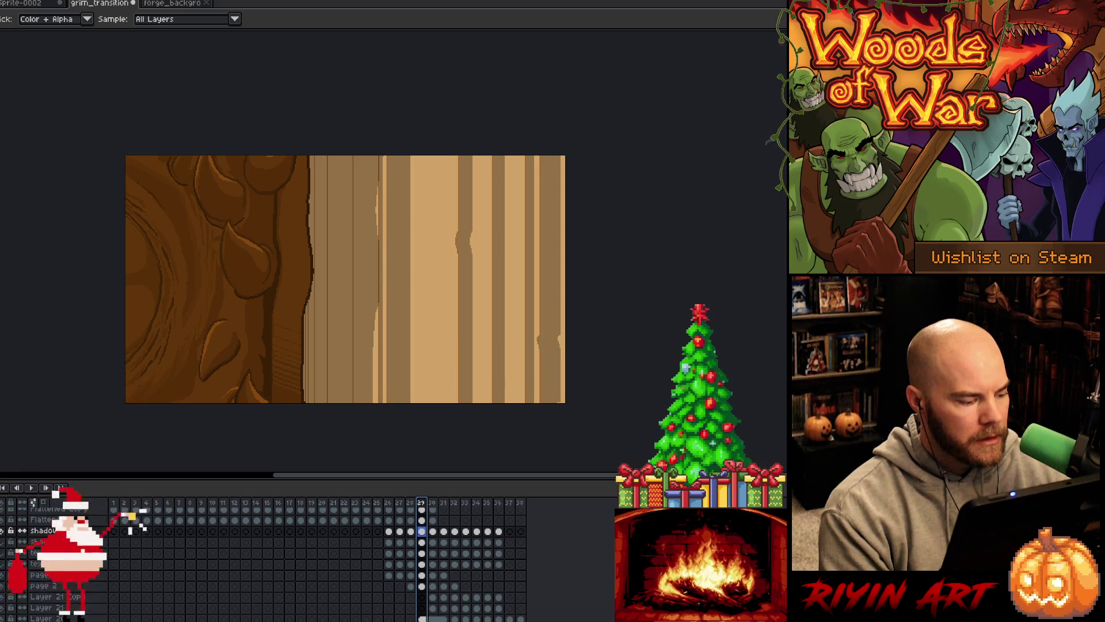
- Replace black with dark brown across frames 26–36 of the shadow Copy layer
{"action": "double_click", "coordinate": [44, 541]}
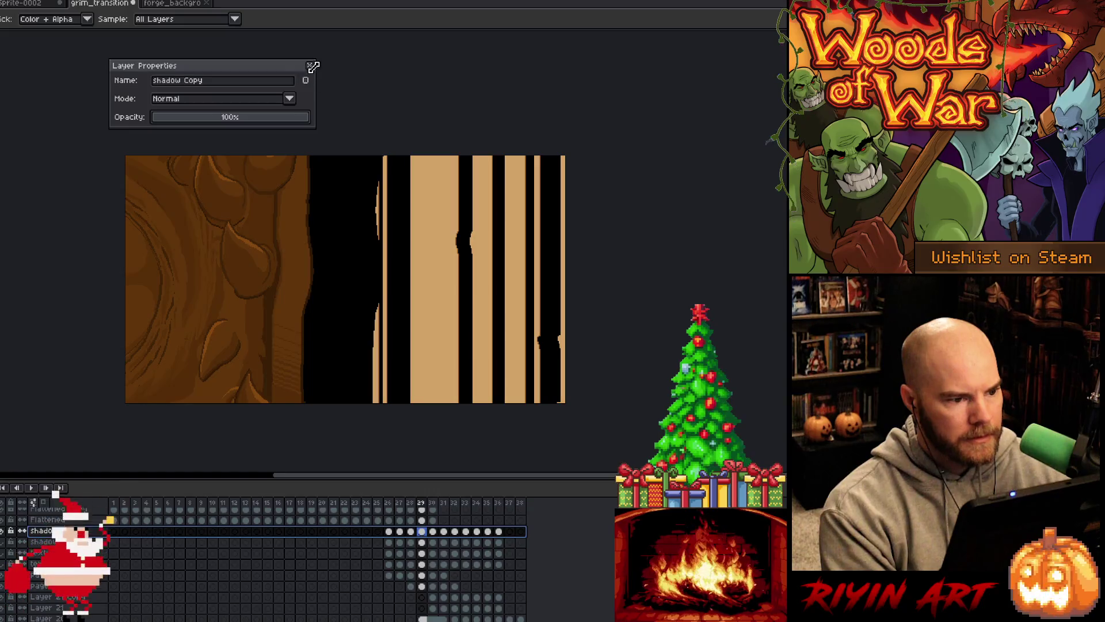
{"action": "left_click", "coordinate": [311, 66]}
{"action": "left_click", "coordinate": [411, 530]}
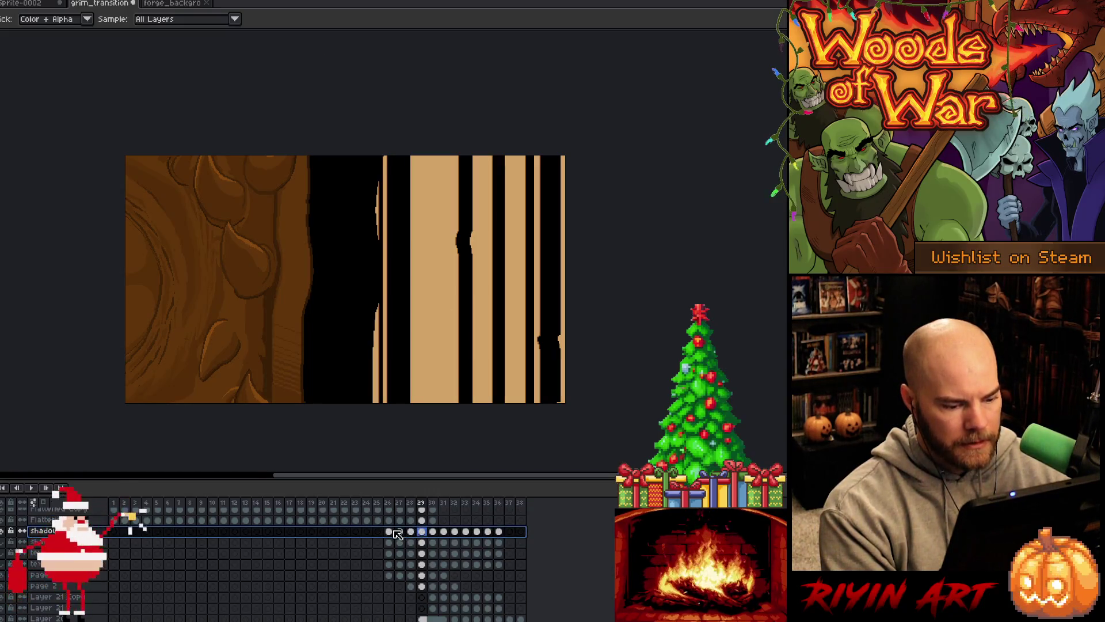
{"action": "left_click_drag", "start_coordinate": [387, 531], "coordinate": [499, 533]}
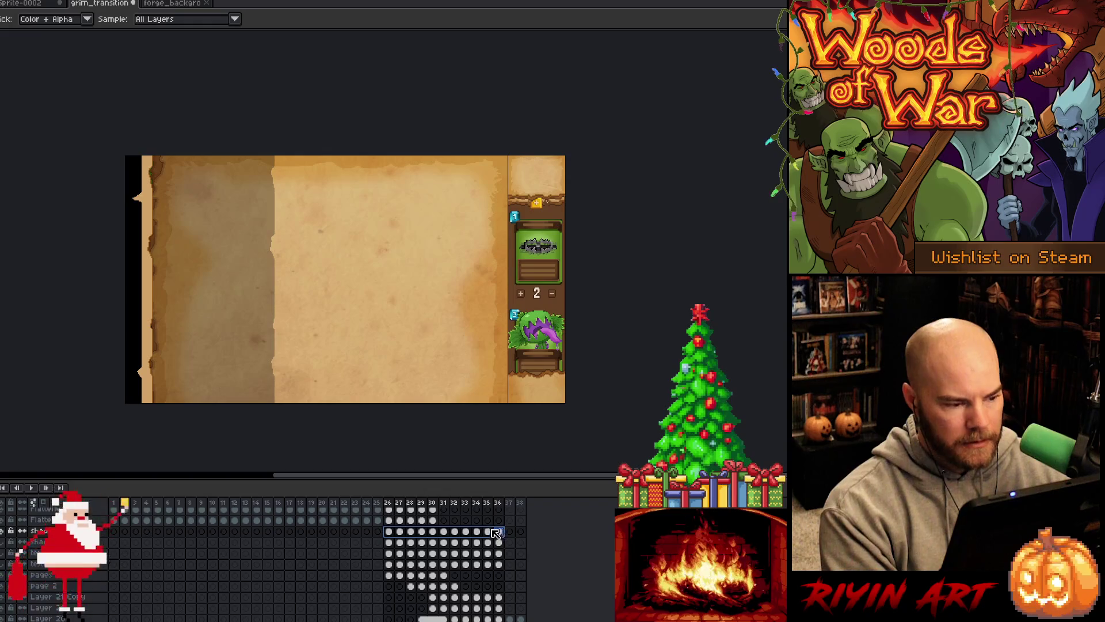
{"action": "key", "text": "shift+r"}
{"action": "left_click", "coordinate": [139, 336]}
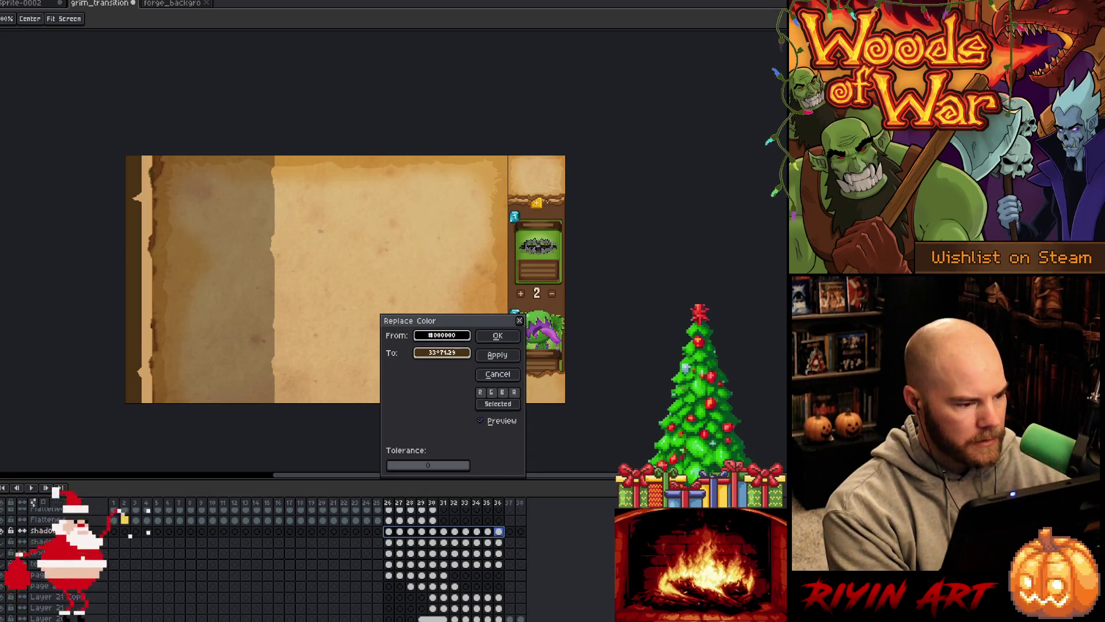
{"action": "left_click", "coordinate": [497, 336]}
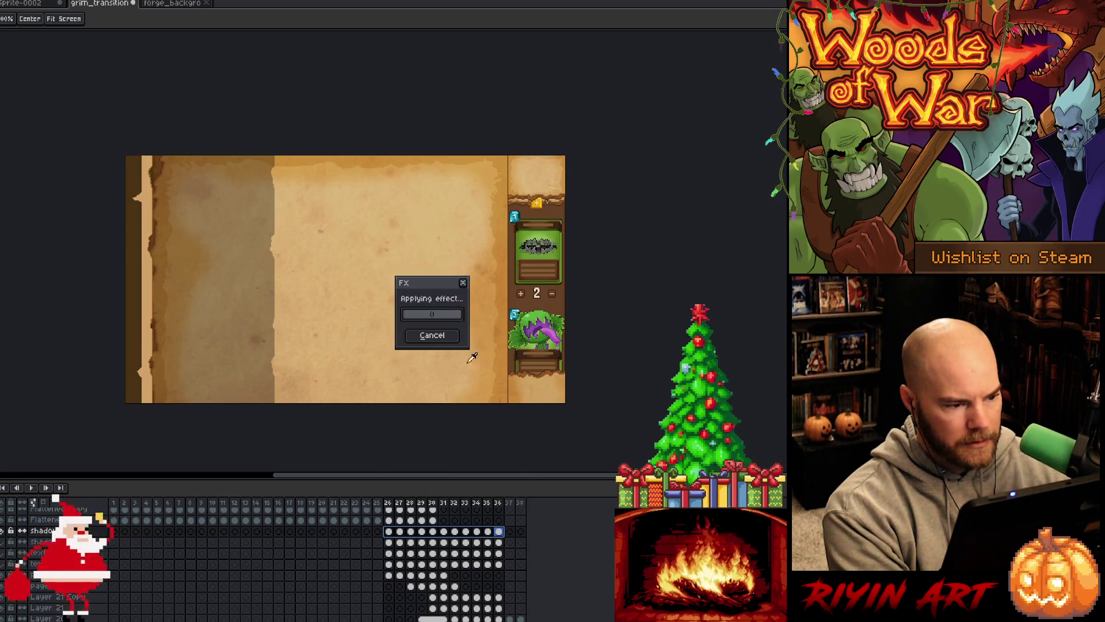
- Set the shadow Copy layer's opacity to 30% and return to frame 26 with the Move tool
{"action": "double_click", "coordinate": [41, 530]}
{"action": "left_click", "coordinate": [192, 122]}
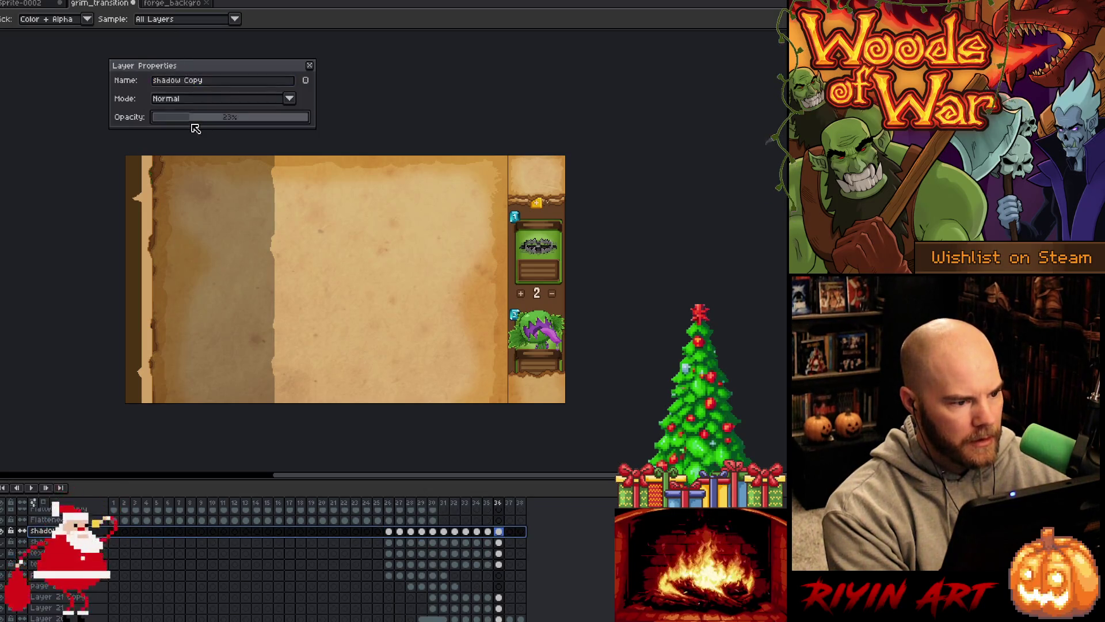
{"action": "left_click_drag", "start_coordinate": [193, 124], "coordinate": [198, 124]}
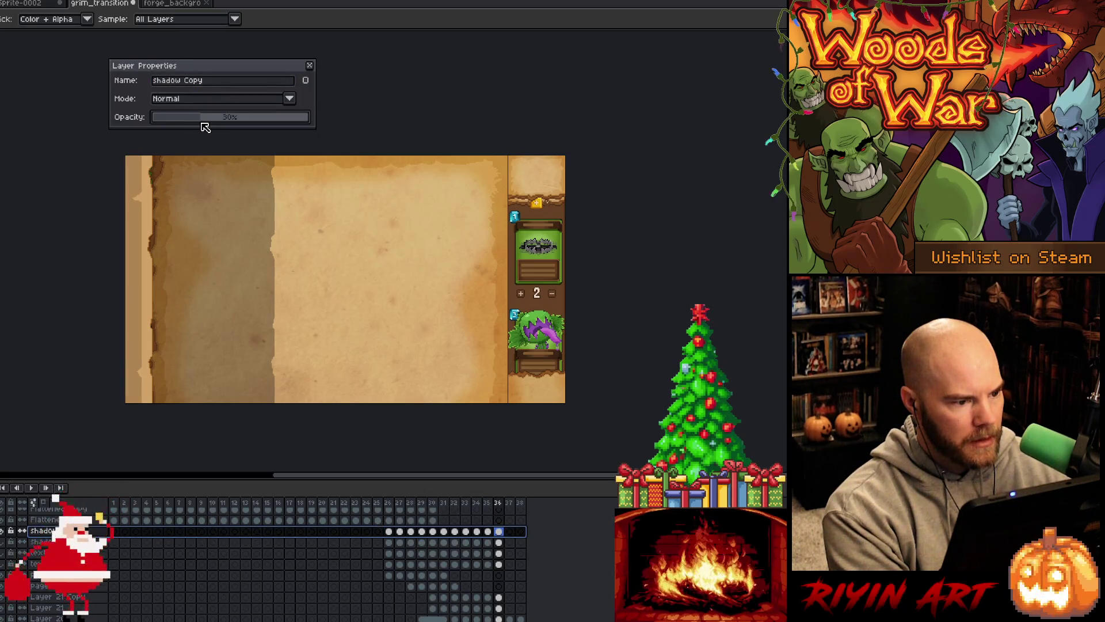
{"action": "left_click", "coordinate": [310, 65]}
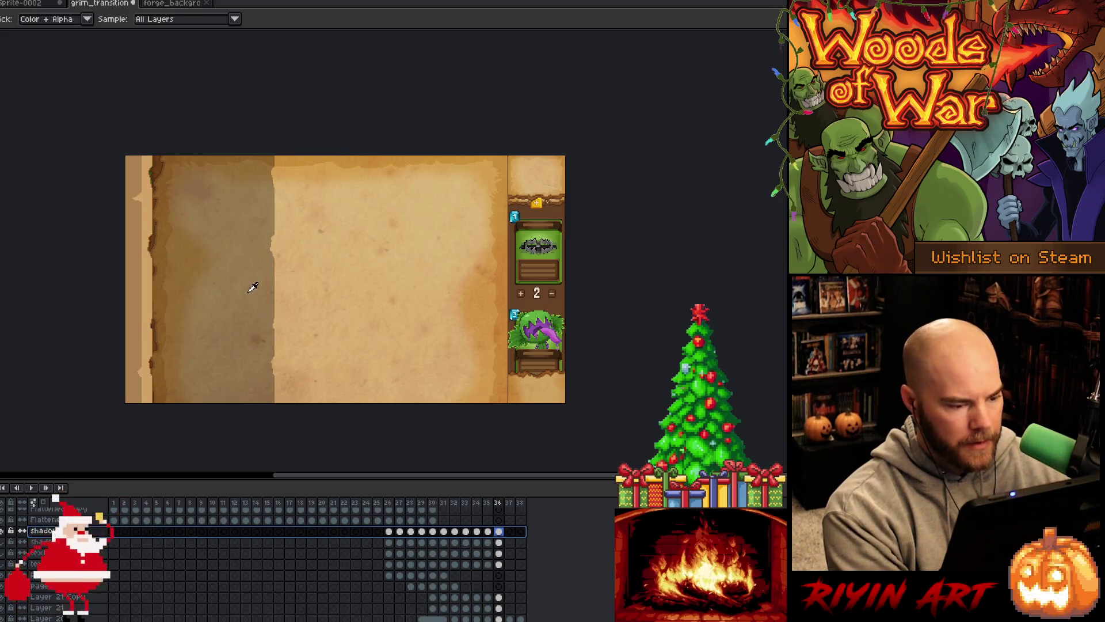
{"action": "key", "text": "v"}
{"action": "left_click", "coordinate": [402, 504]}
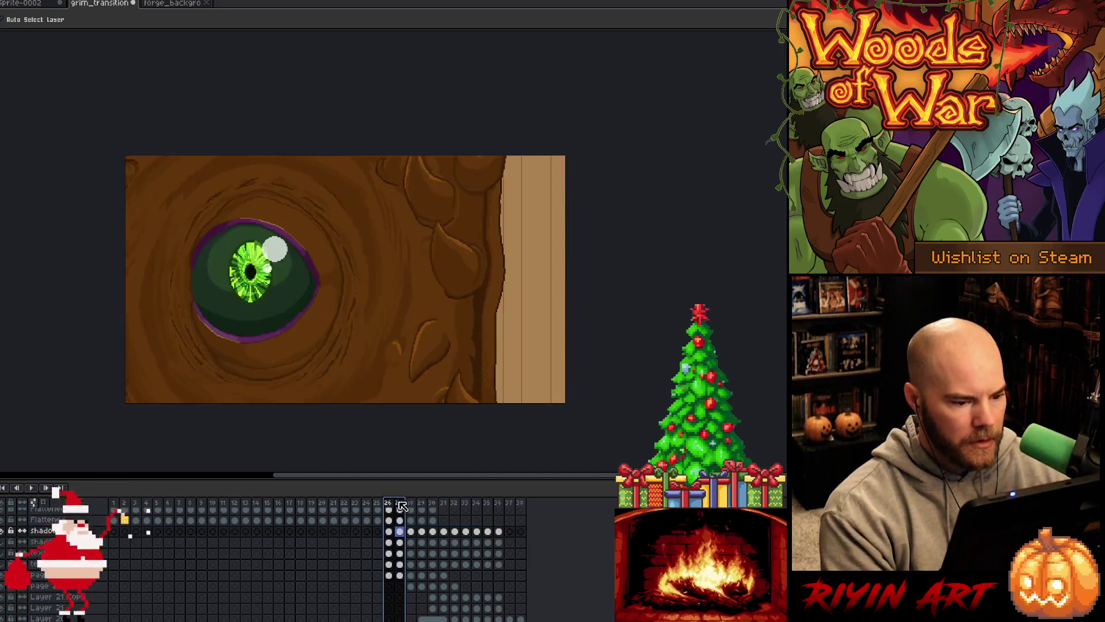
- Try a dark brown bucket fill on frame 32's right edge strip, then undo it
{"action": "left_click_drag", "start_coordinate": [402, 504], "coordinate": [491, 494]}
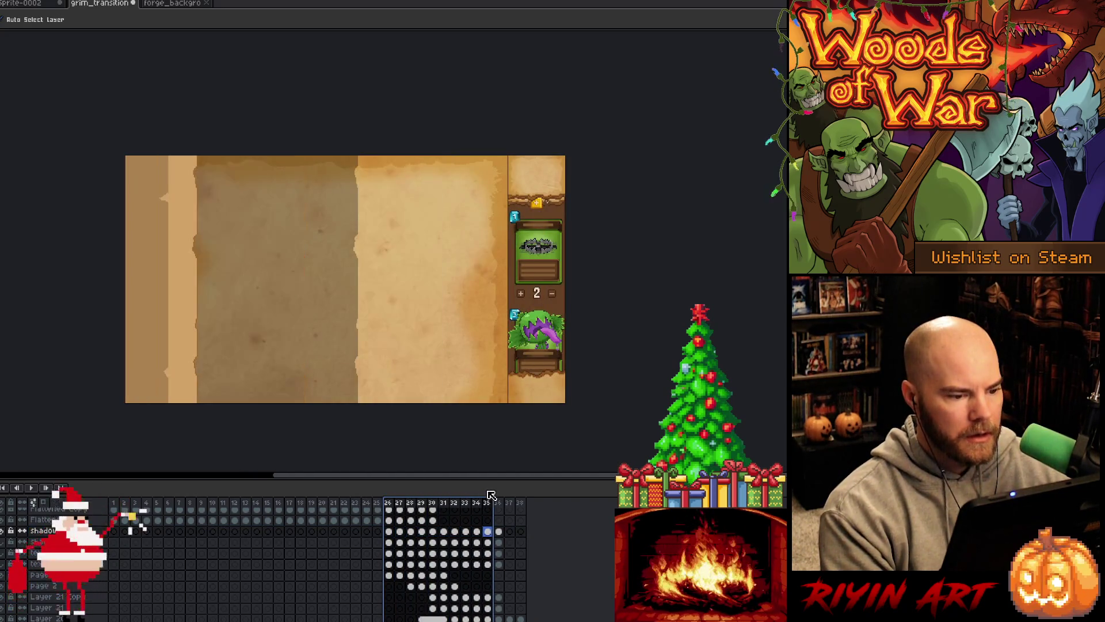
{"action": "left_click", "coordinate": [316, 324]}
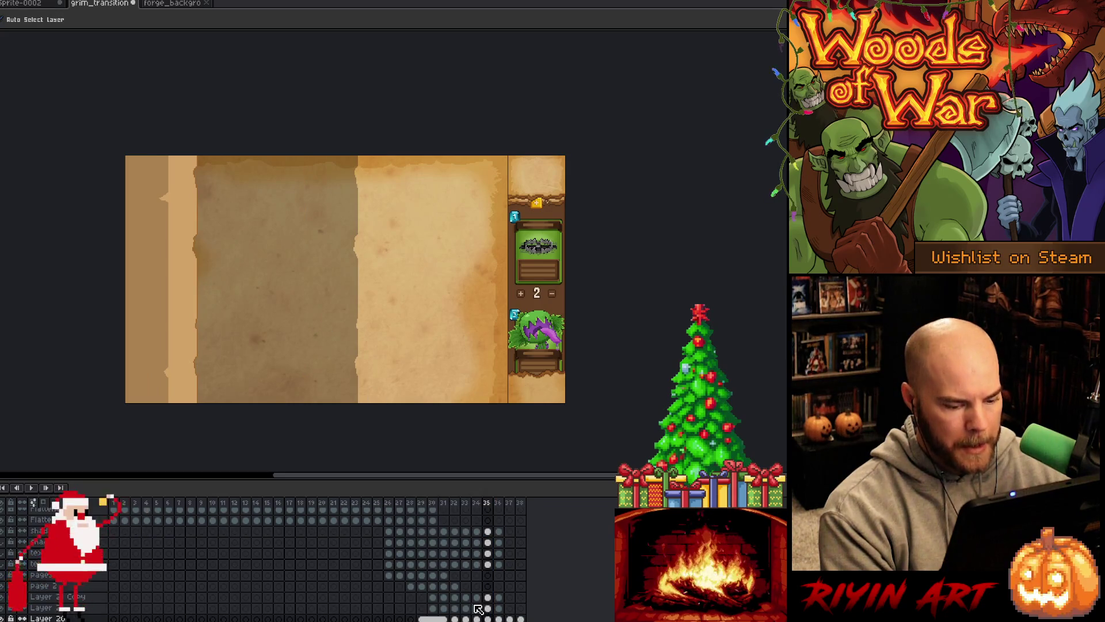
{"action": "left_click", "coordinate": [477, 608]}
{"action": "left_click", "coordinate": [467, 609]}
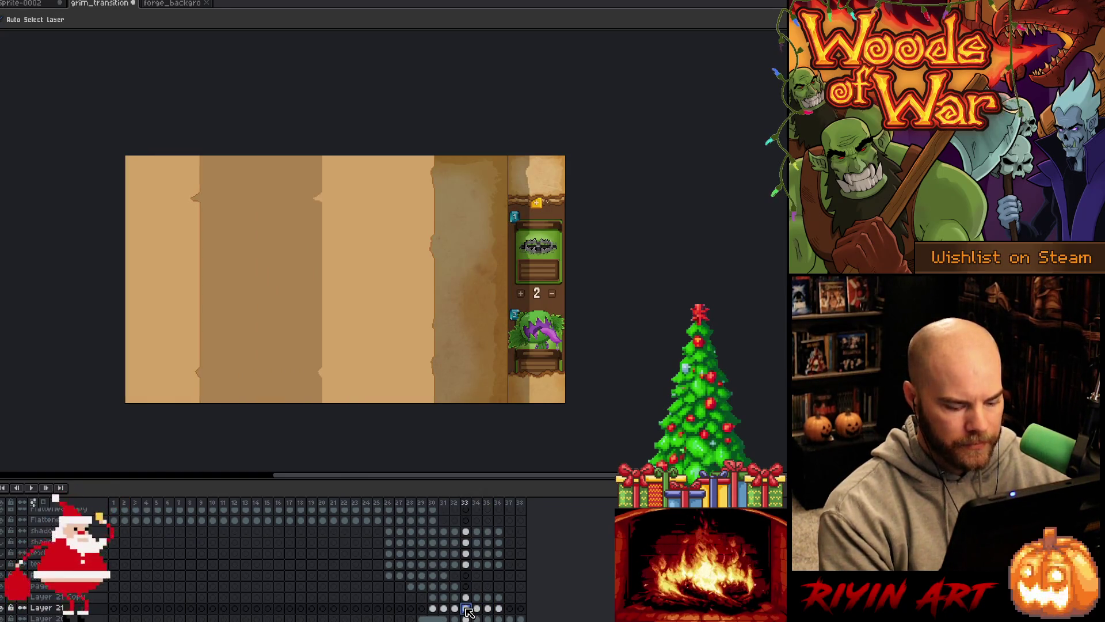
{"action": "key", "text": "Left"}
{"action": "key", "text": "Left"}
{"action": "key", "text": "Right"}
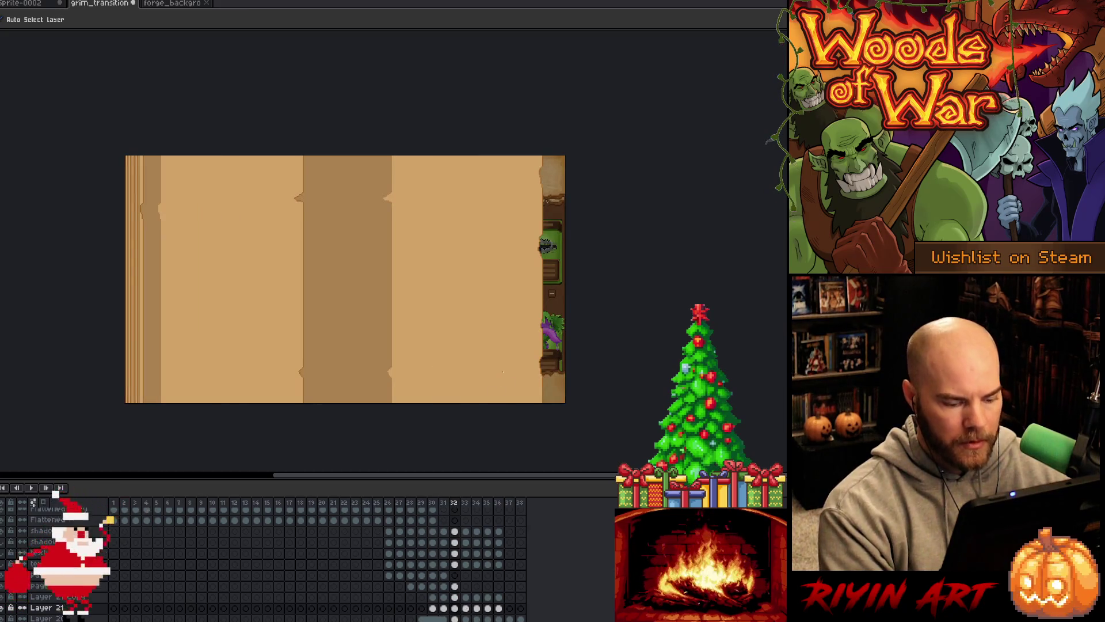
{"action": "key", "text": "g"}
{"action": "left_click", "coordinate": [558, 302]}
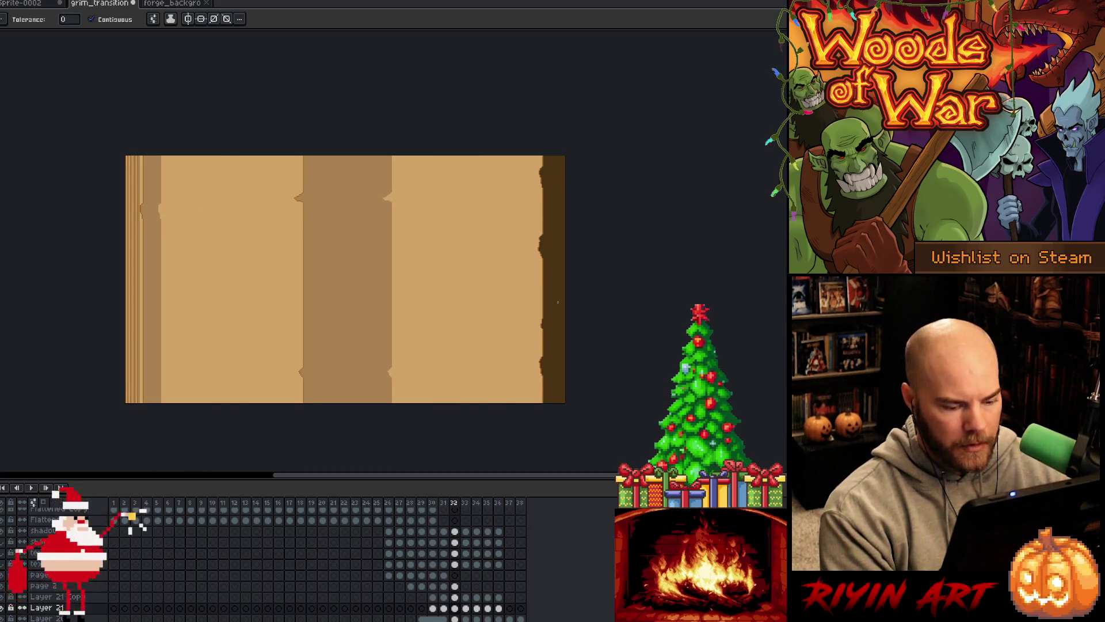
{"action": "double_click", "coordinate": [68, 607]}
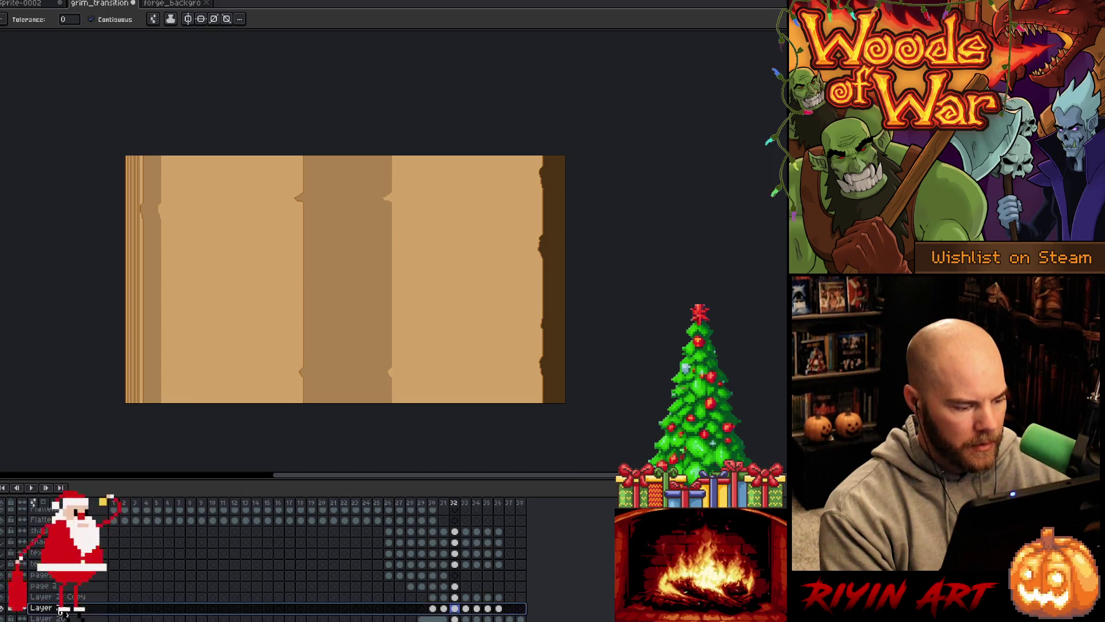
{"action": "left_click", "coordinate": [309, 65]}
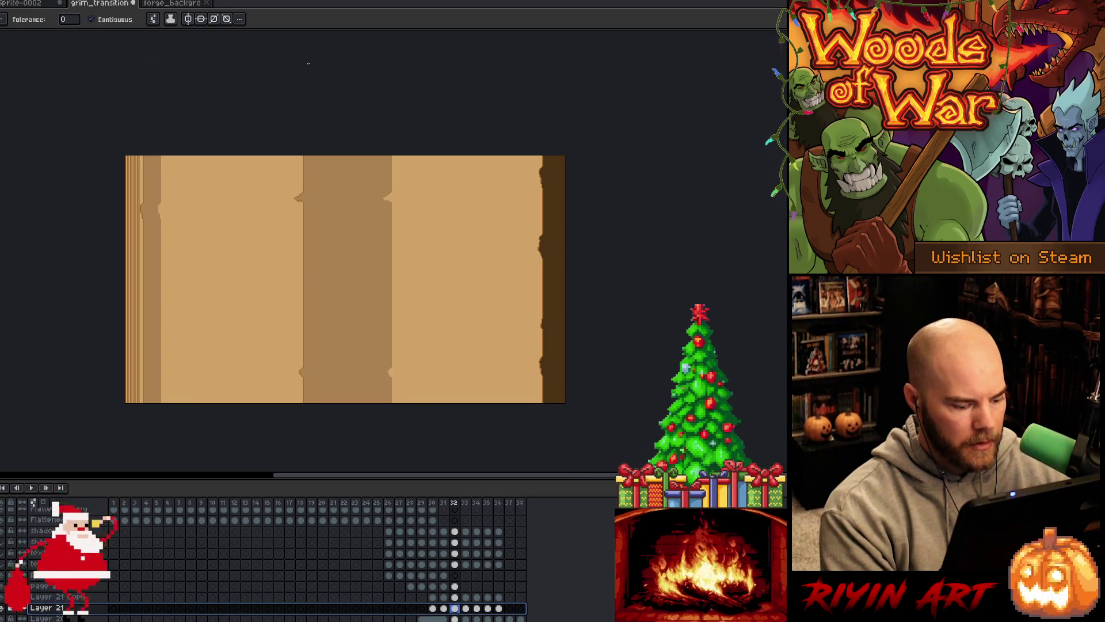
{"action": "key", "text": "ctrl+z"}
- Step through frames 31–35, play the animation, return to frame 1, and select the Flattened Copy layer
{"action": "left_click", "coordinate": [444, 619]}
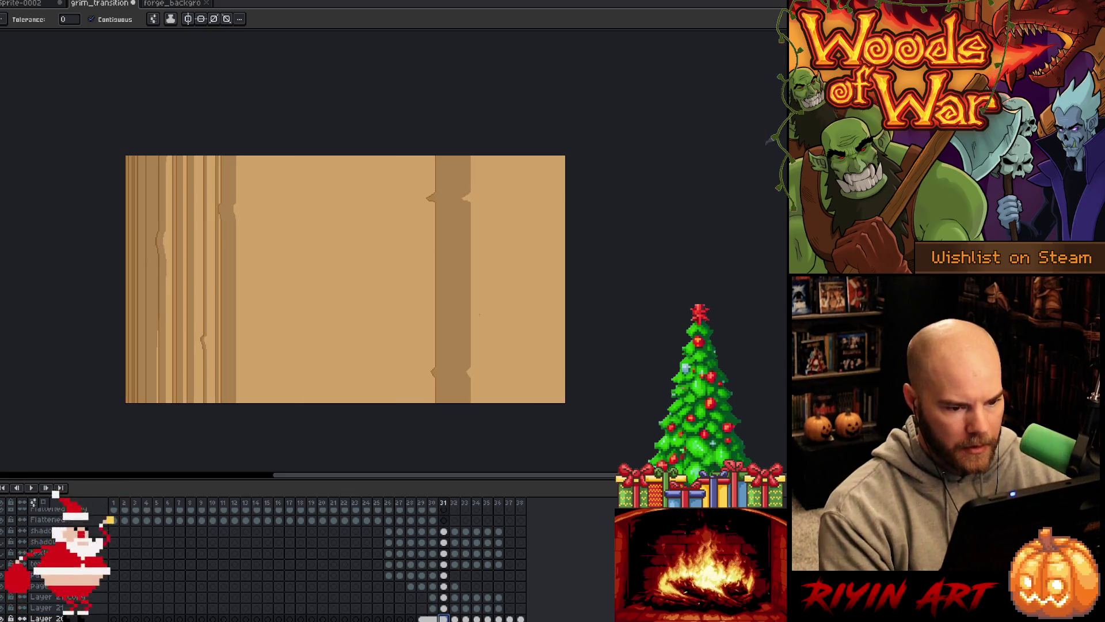
{"action": "left_click", "coordinate": [455, 618]}
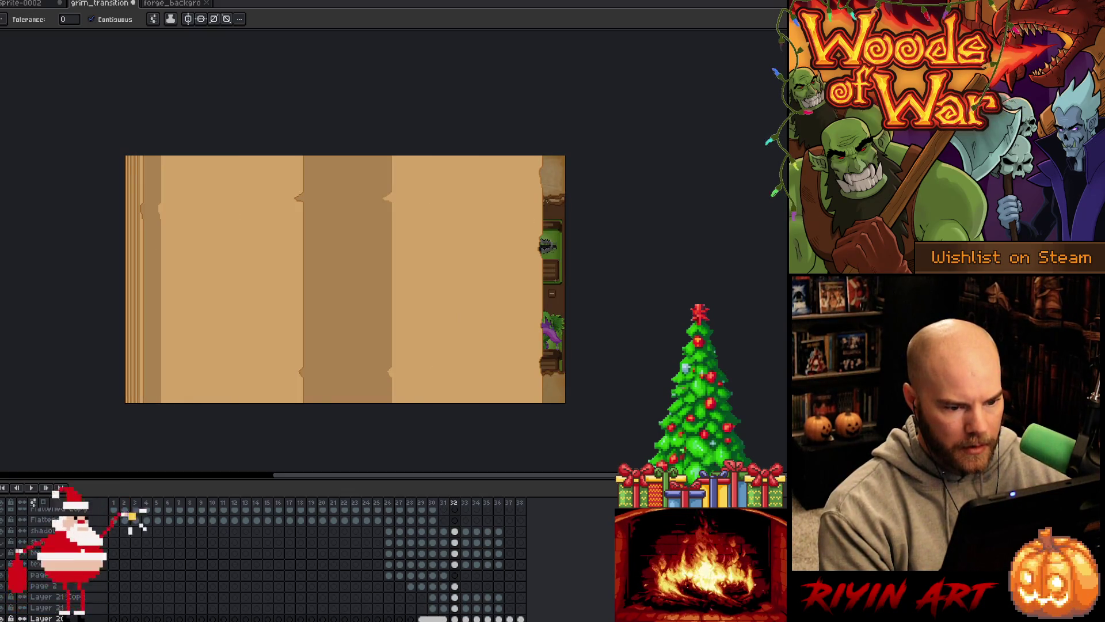
{"action": "left_click", "coordinate": [465, 619]}
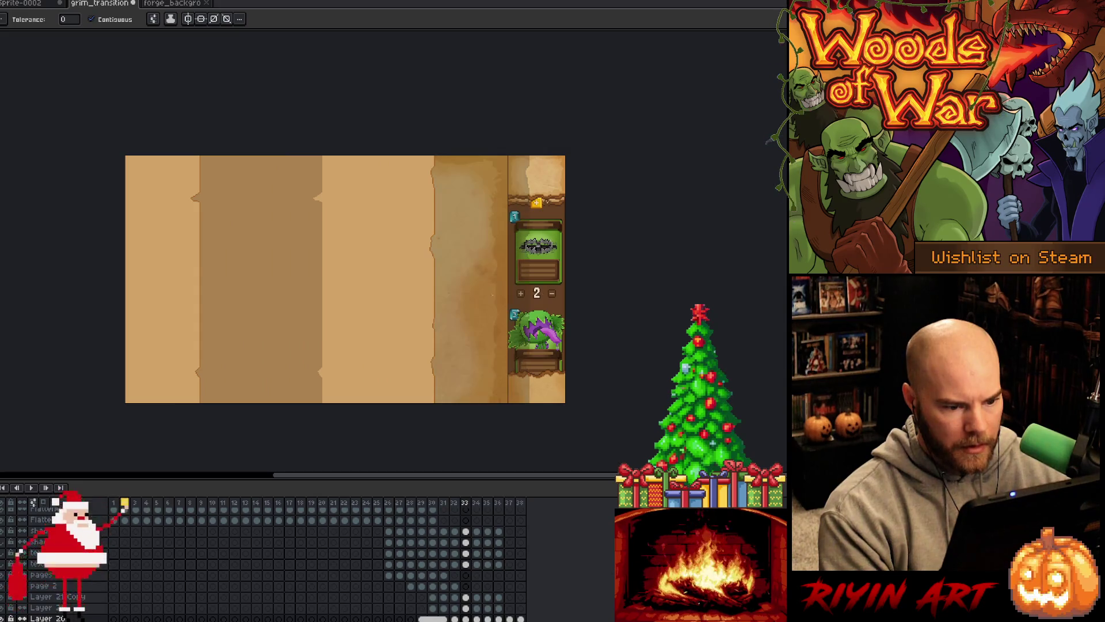
{"action": "key", "text": "Right"}
{"action": "key", "text": "Right"}
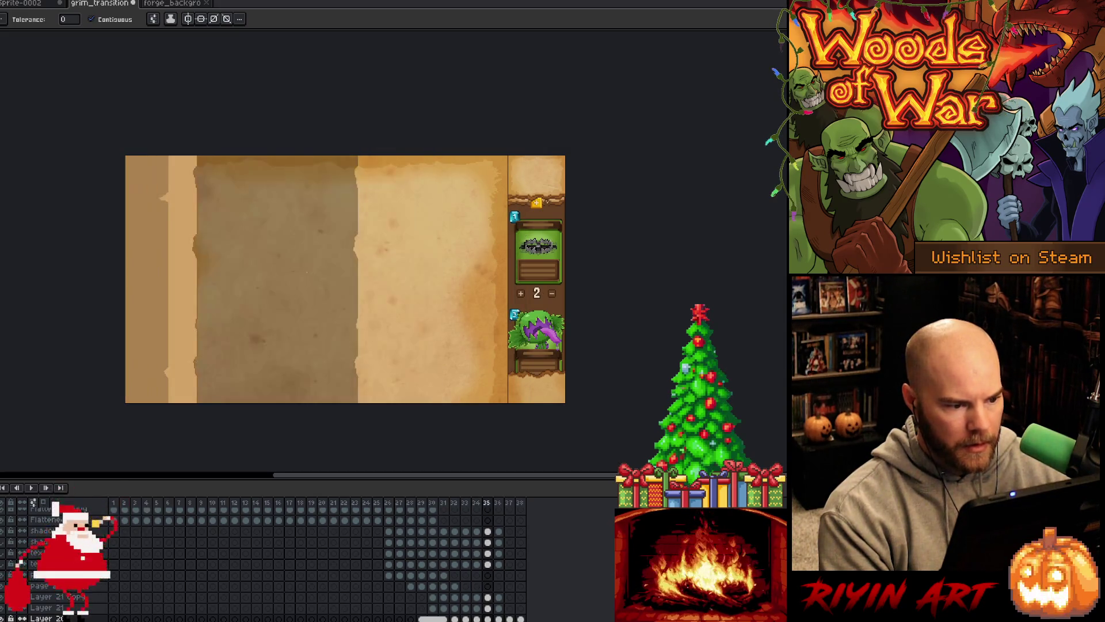
{"action": "key", "text": "Right"}
{"action": "key", "text": "Right"}
{"action": "key", "text": "Right"}
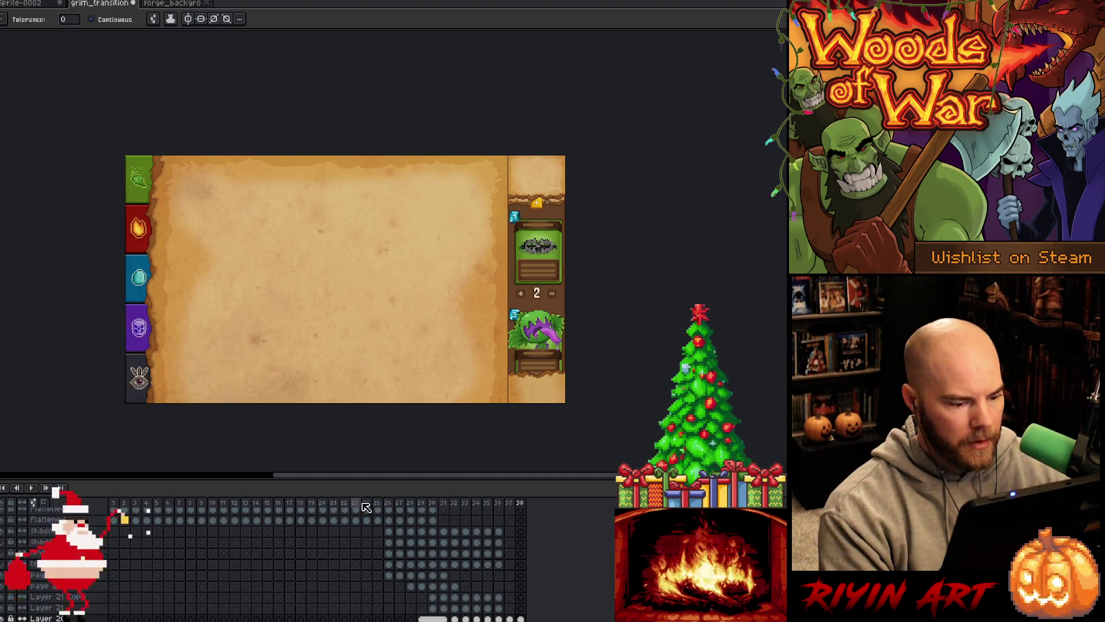
{"action": "key", "text": "Return"}
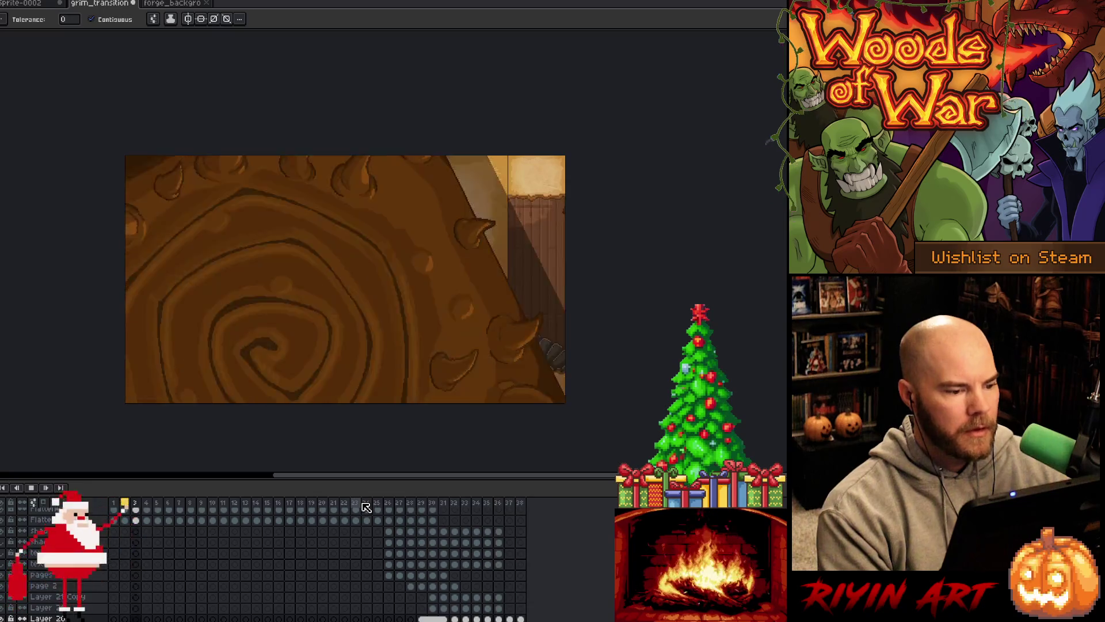
{"action": "key", "text": "Return"}
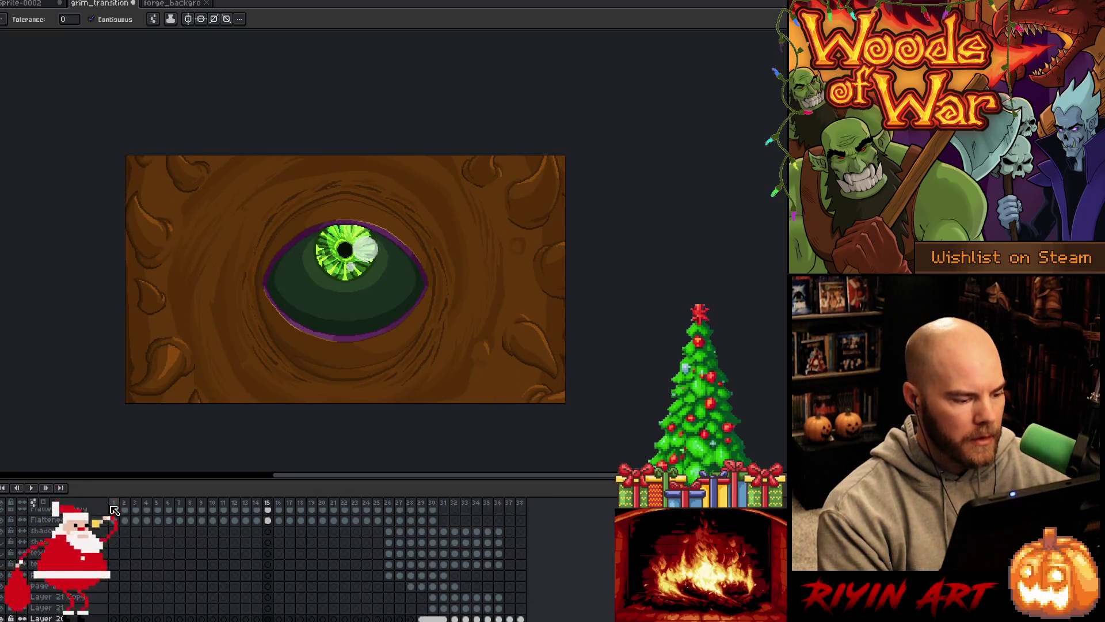
{"action": "left_click", "coordinate": [114, 510]}
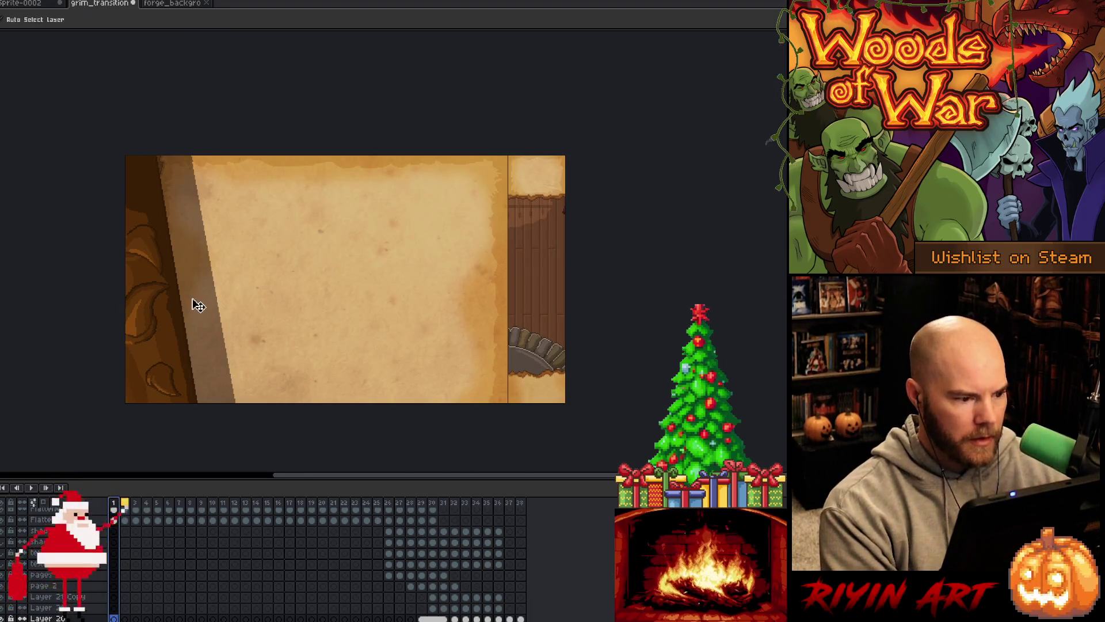
{"action": "left_click", "coordinate": [192, 302], "text": "ctrl"}
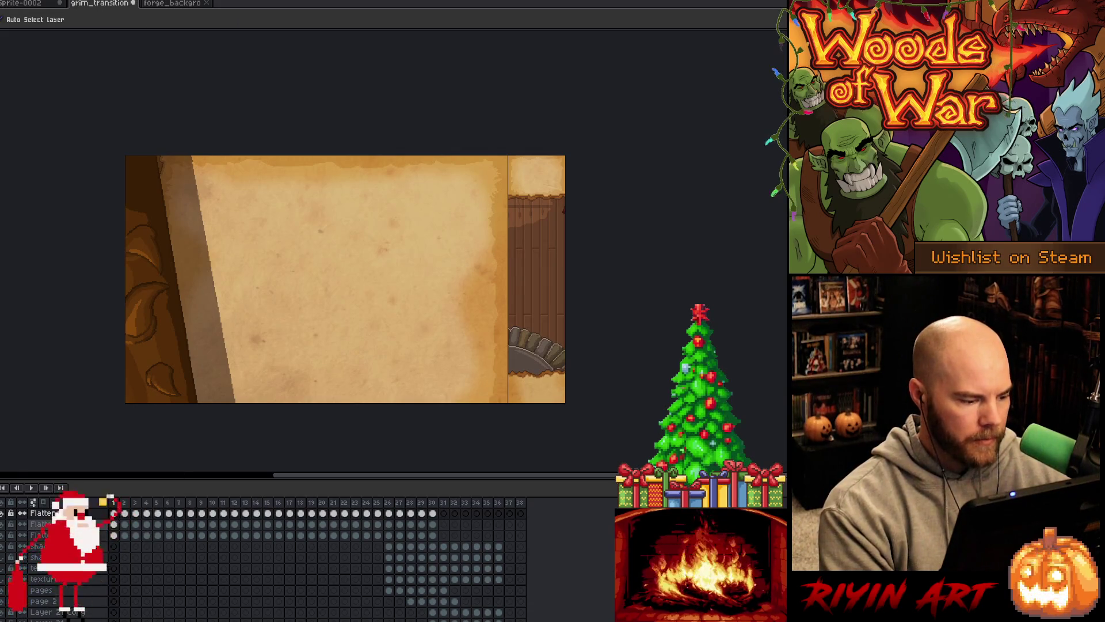
{"action": "double_click", "coordinate": [52, 513]}
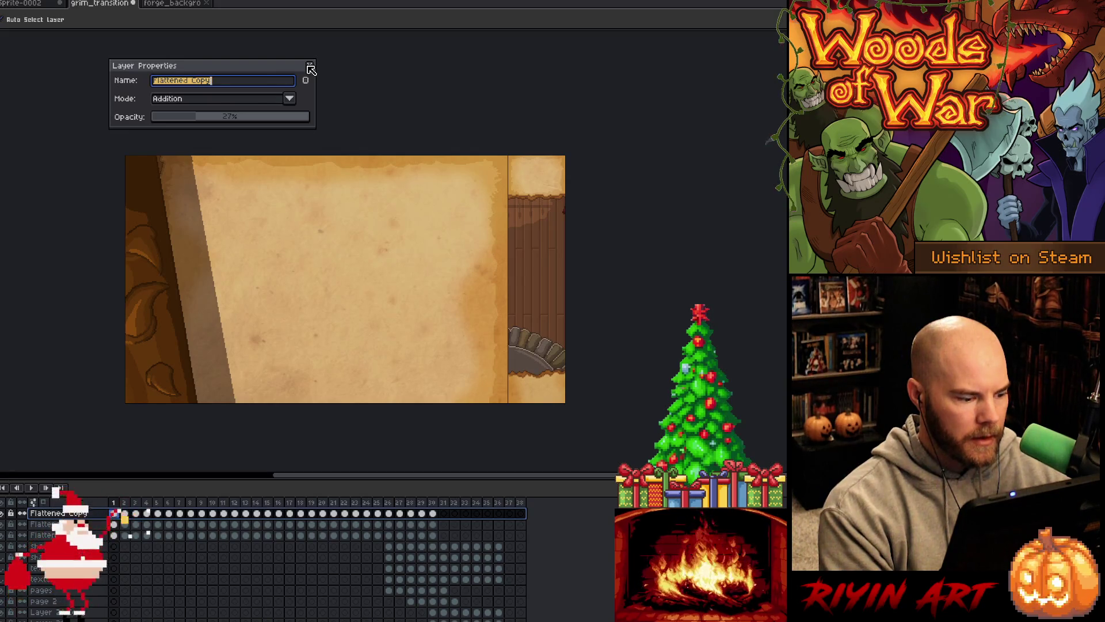
{"action": "left_click", "coordinate": [310, 66]}
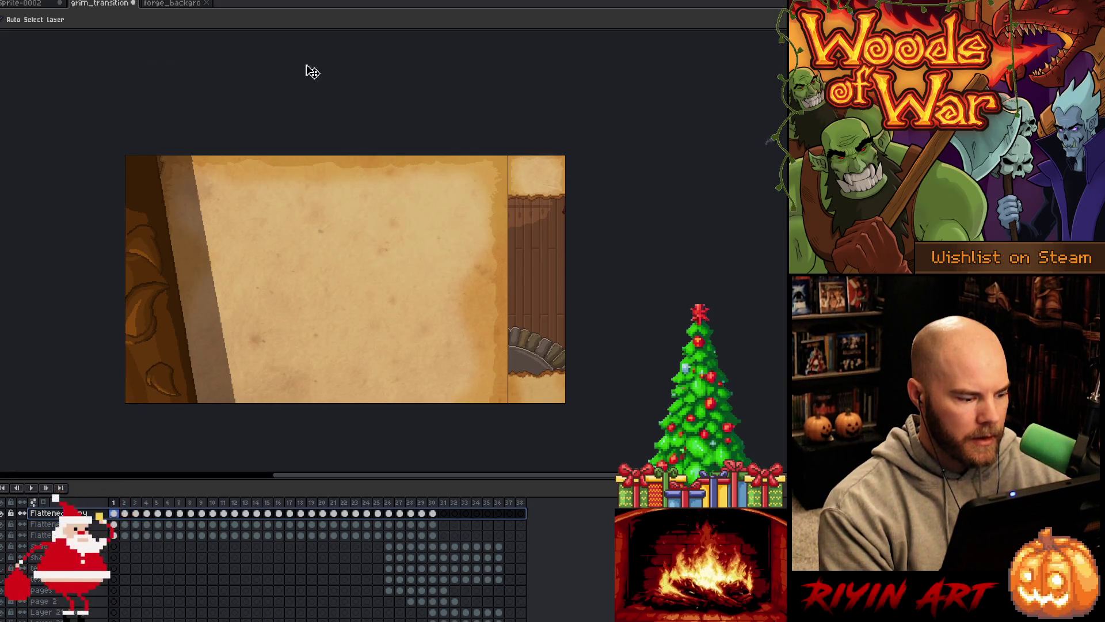
{"action": "left_click", "coordinate": [206, 343]}
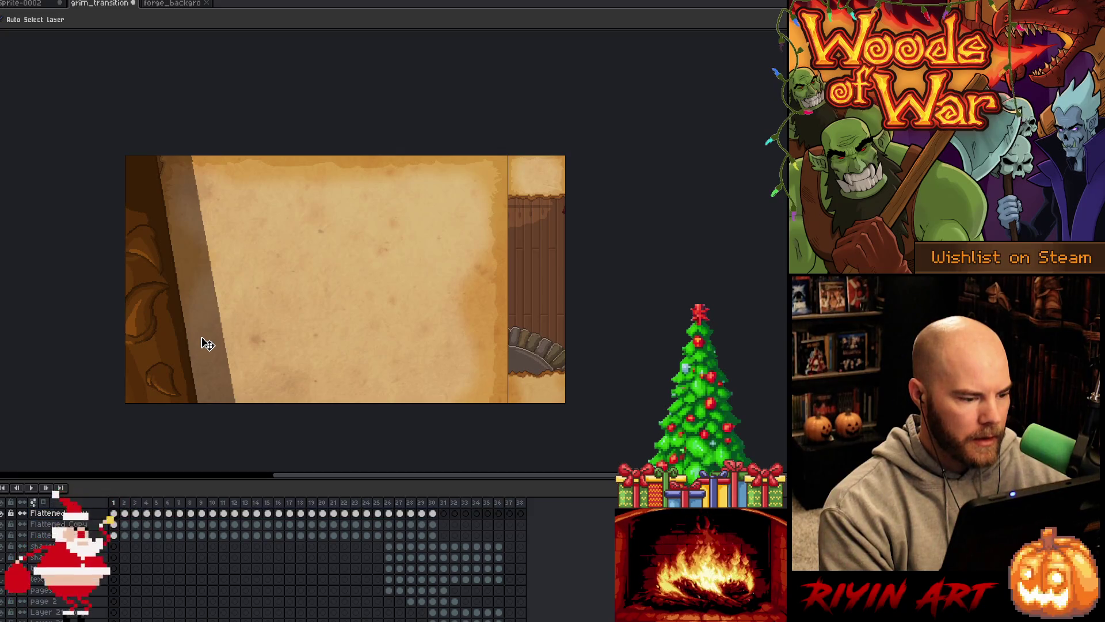
{"action": "left_click", "coordinate": [3, 528]}
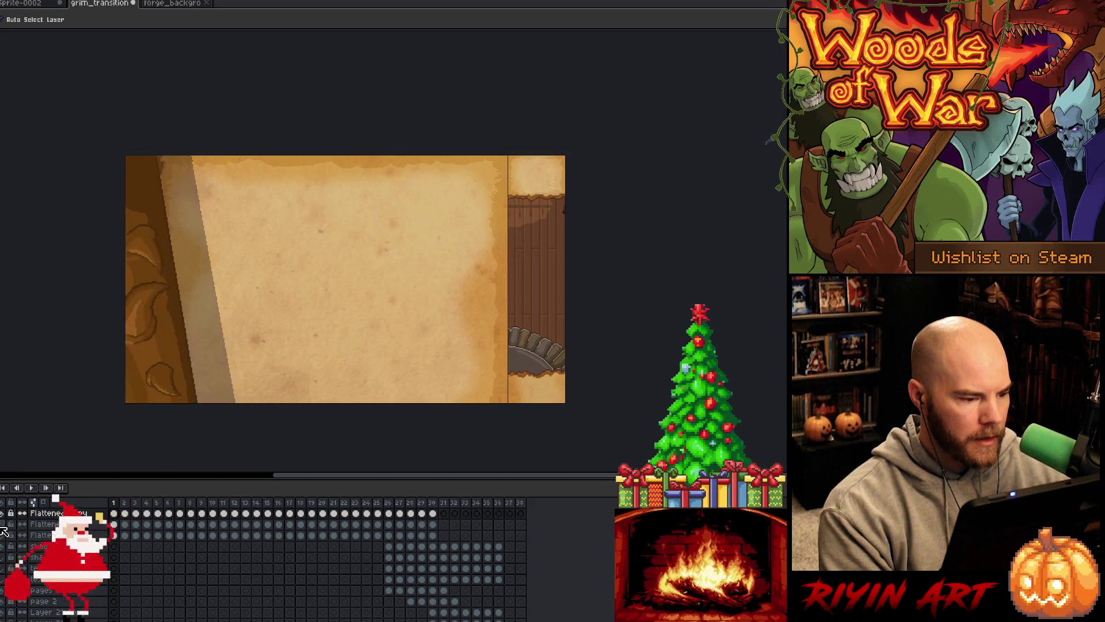
{"action": "key", "text": "Right"}
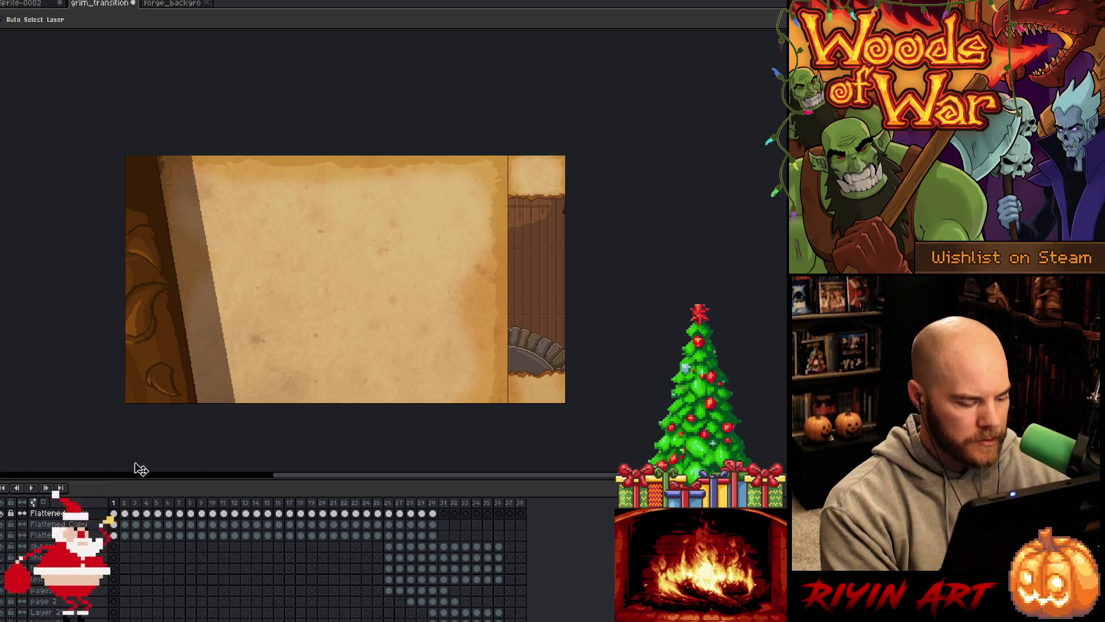
{"action": "key", "text": "w"}
{"action": "left_click", "coordinate": [196, 279]}
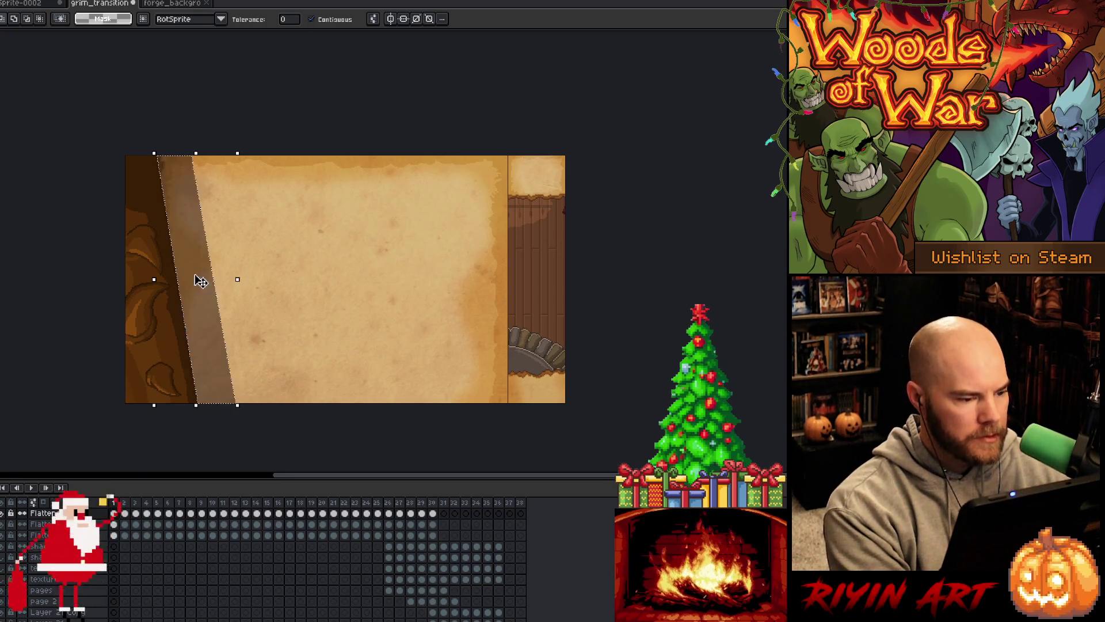
{"action": "left_click", "coordinate": [115, 546]}
{"action": "key", "text": "f"}
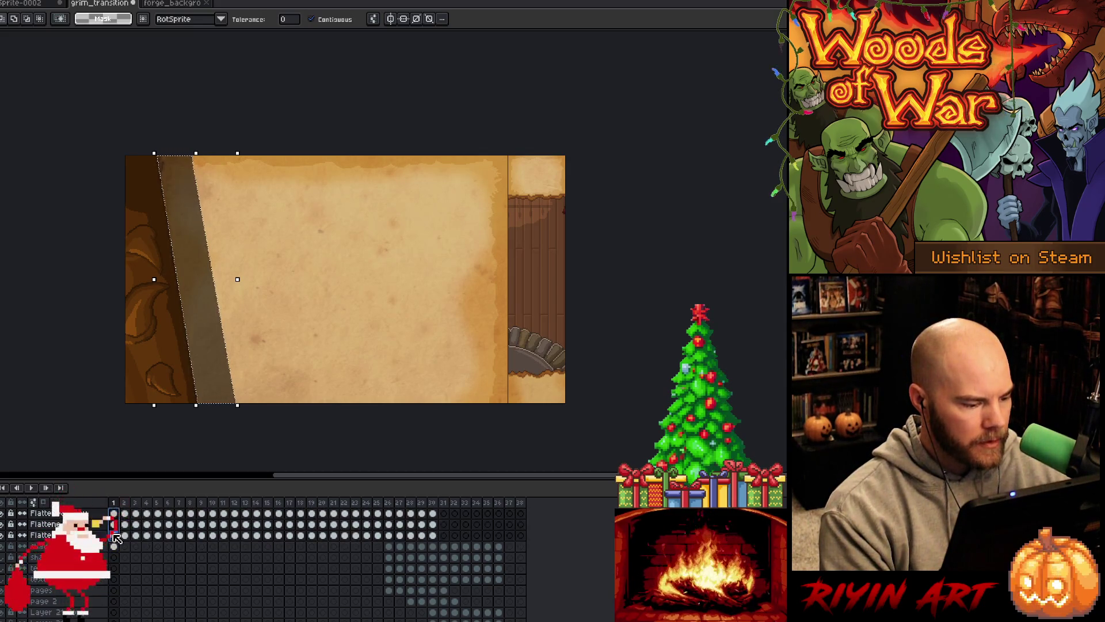
{"action": "left_click", "coordinate": [117, 535]}
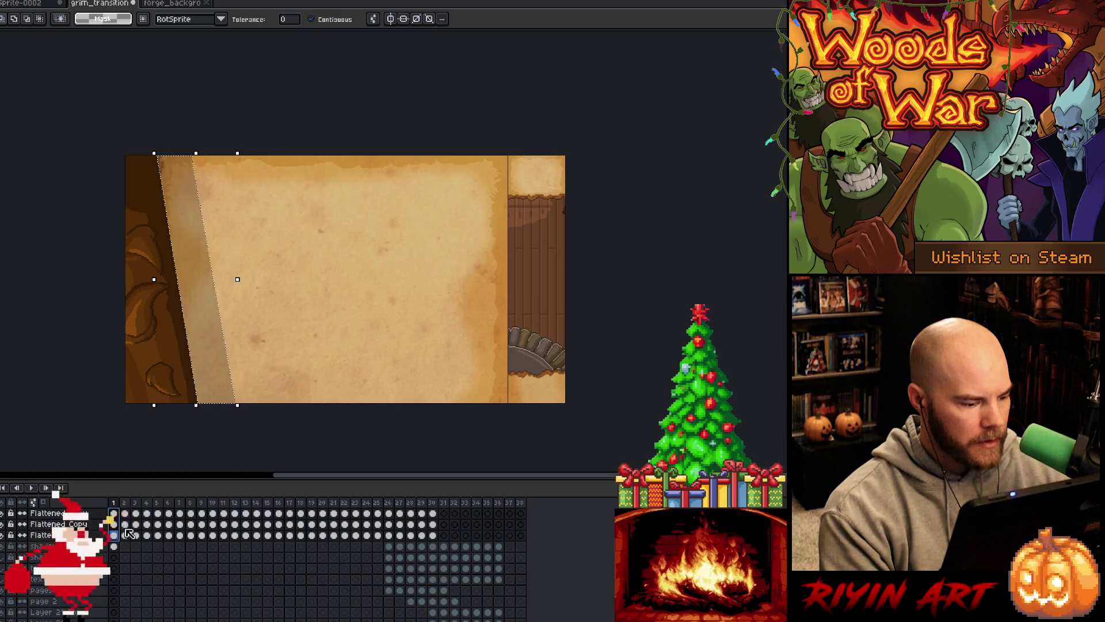
{"action": "left_click", "coordinate": [125, 513]}
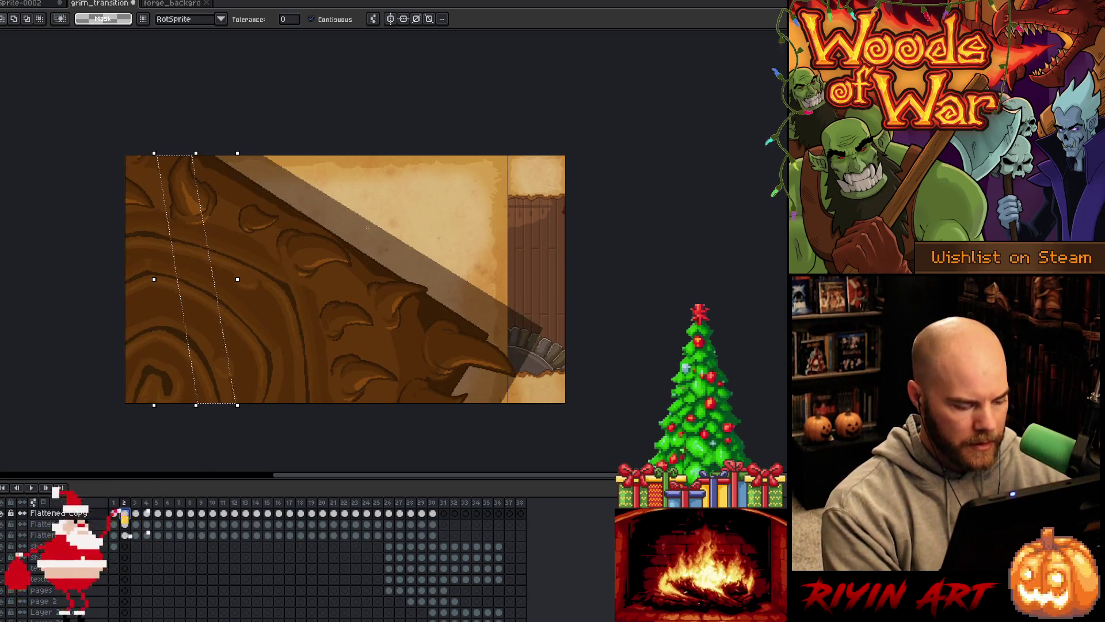
{"action": "key", "text": "ctrl+z"}
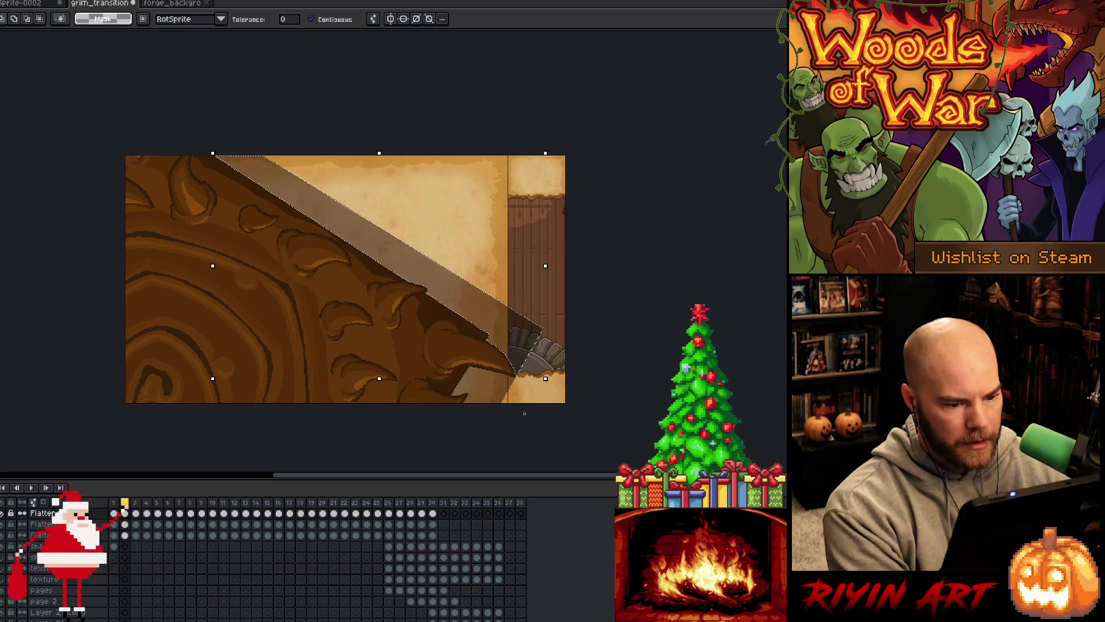
{"action": "key", "text": "ctrl+z"}
{"action": "left_click", "coordinate": [125, 545]}
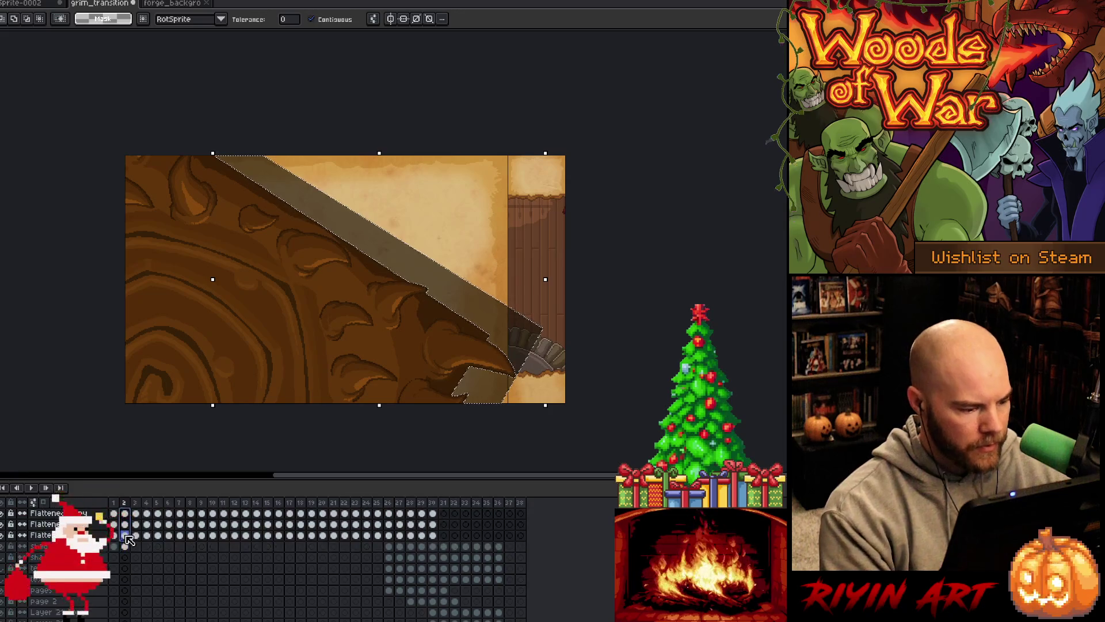
{"action": "key", "text": "Up"}
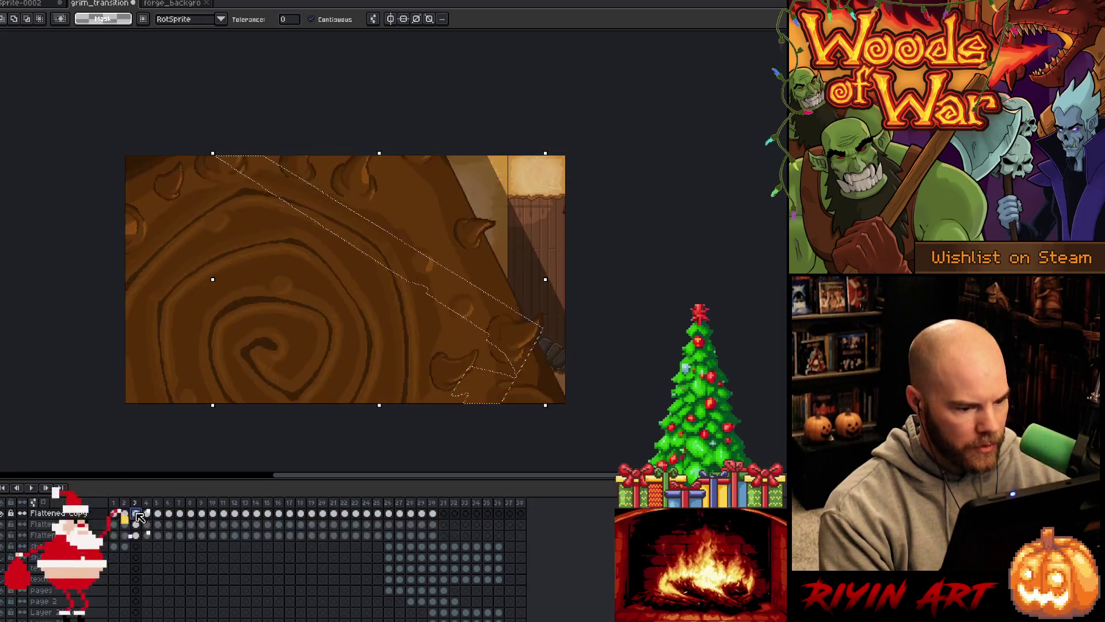
{"action": "left_click", "coordinate": [136, 512]}
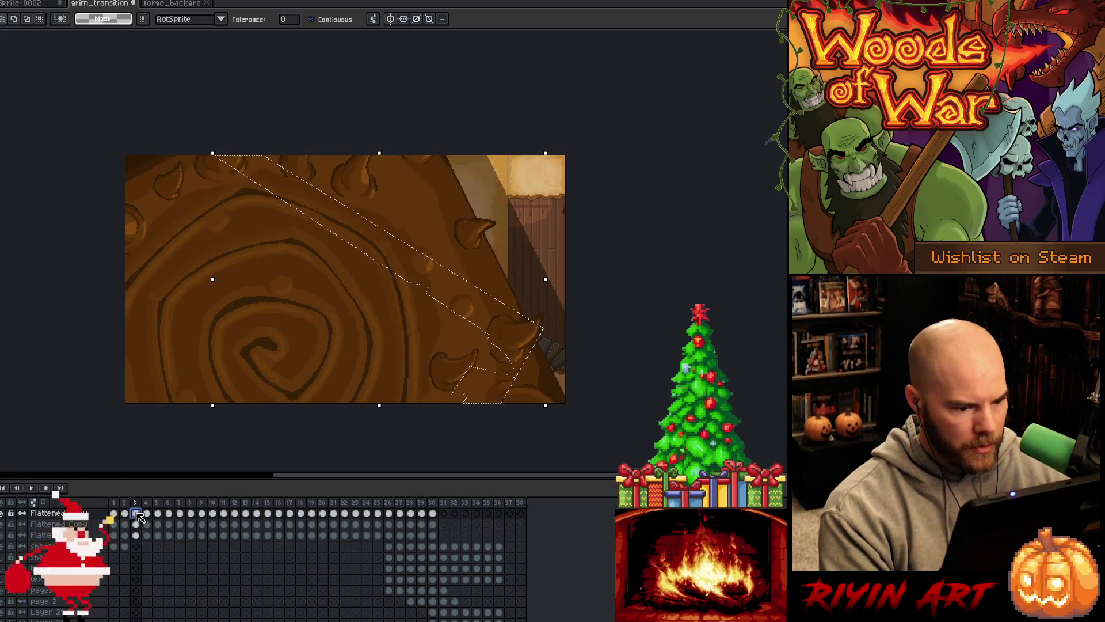
{"action": "left_click", "coordinate": [514, 224]}
{"action": "left_click", "coordinate": [137, 548]}
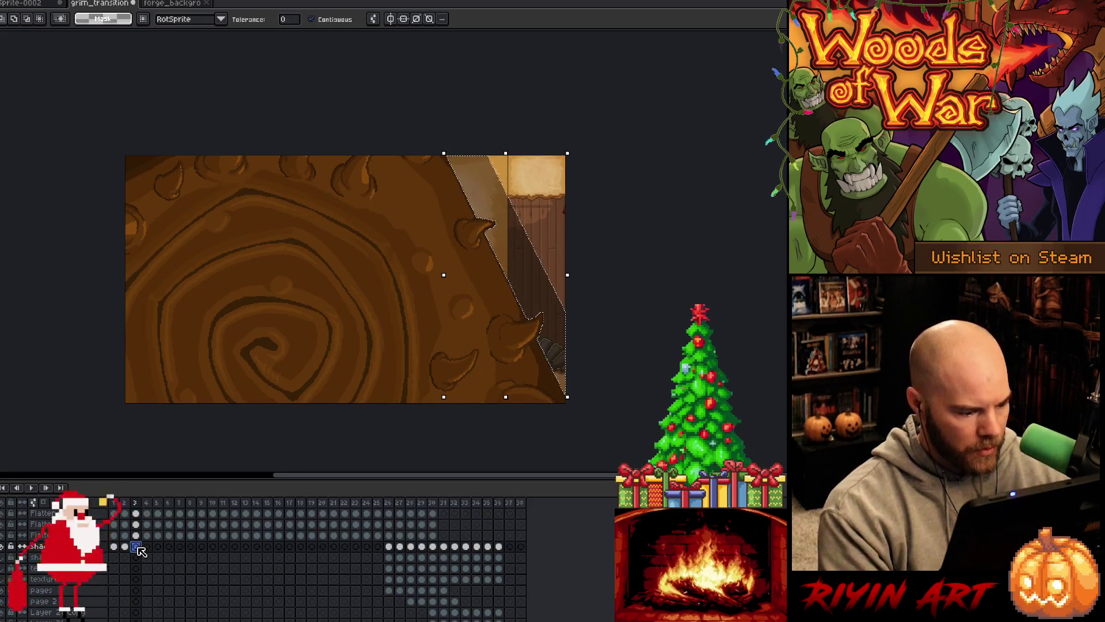
{"action": "left_click", "coordinate": [137, 514]}
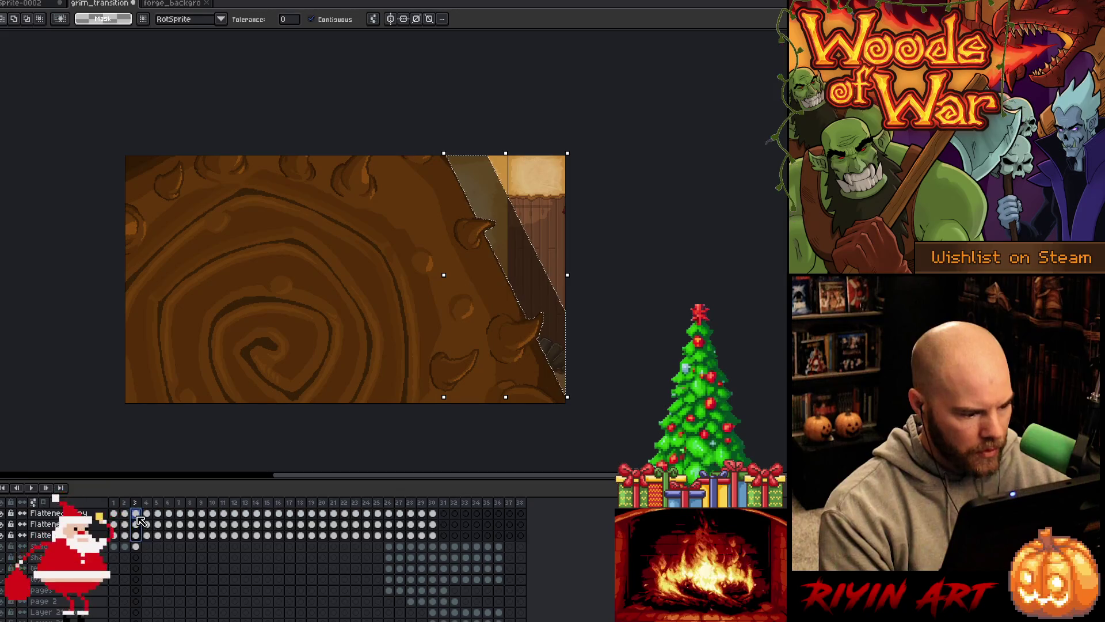
{"action": "left_click", "coordinate": [148, 514]}
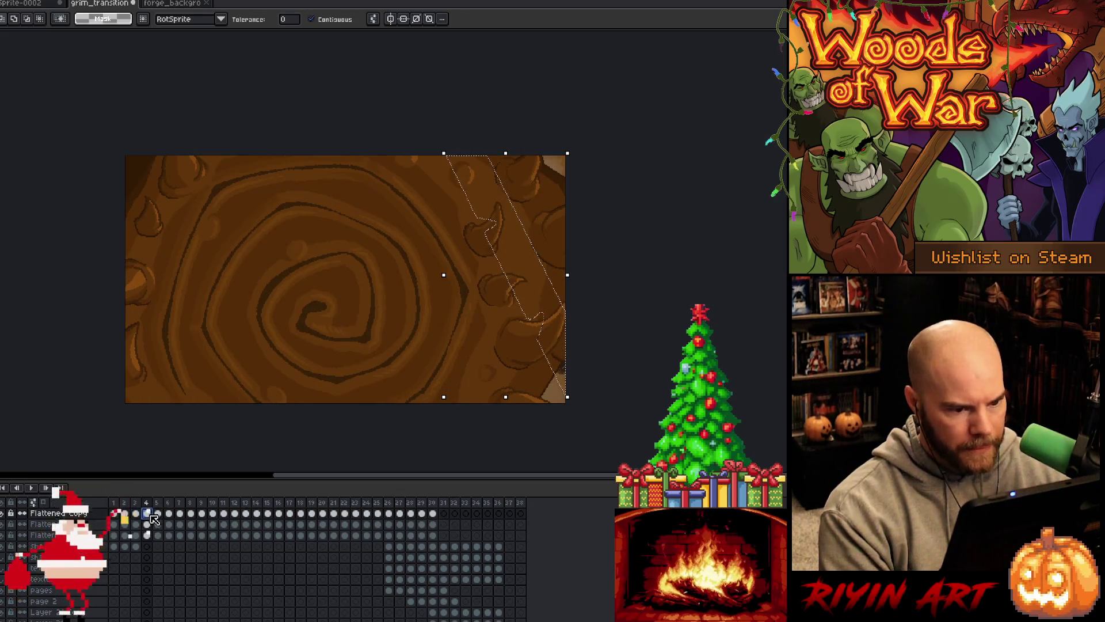
{"action": "left_click", "coordinate": [556, 165]}
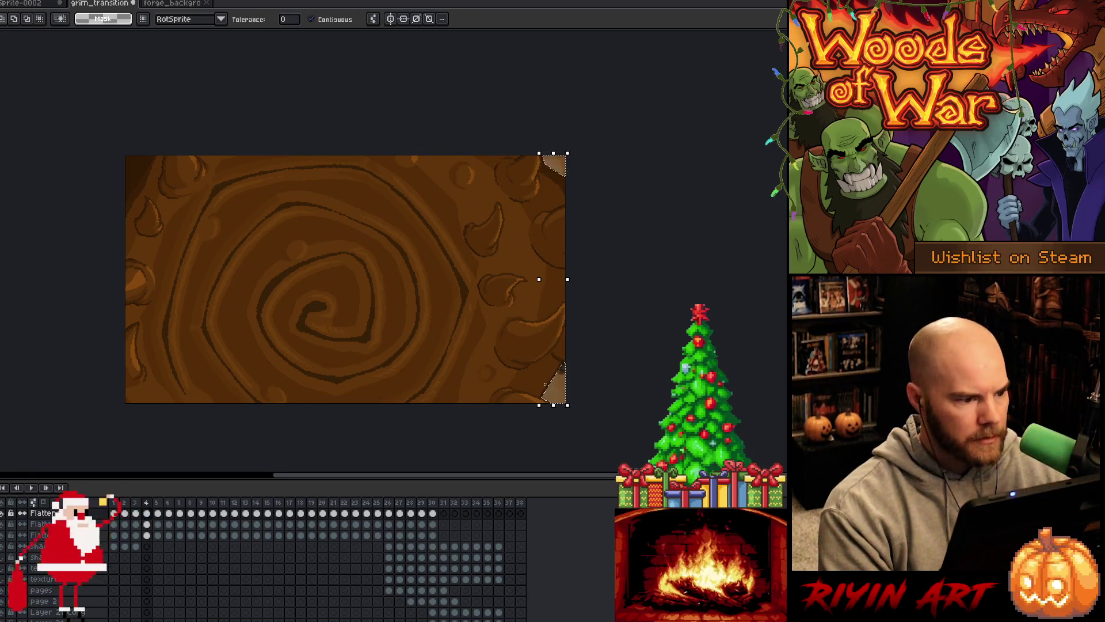
{"action": "left_click", "coordinate": [148, 547]}
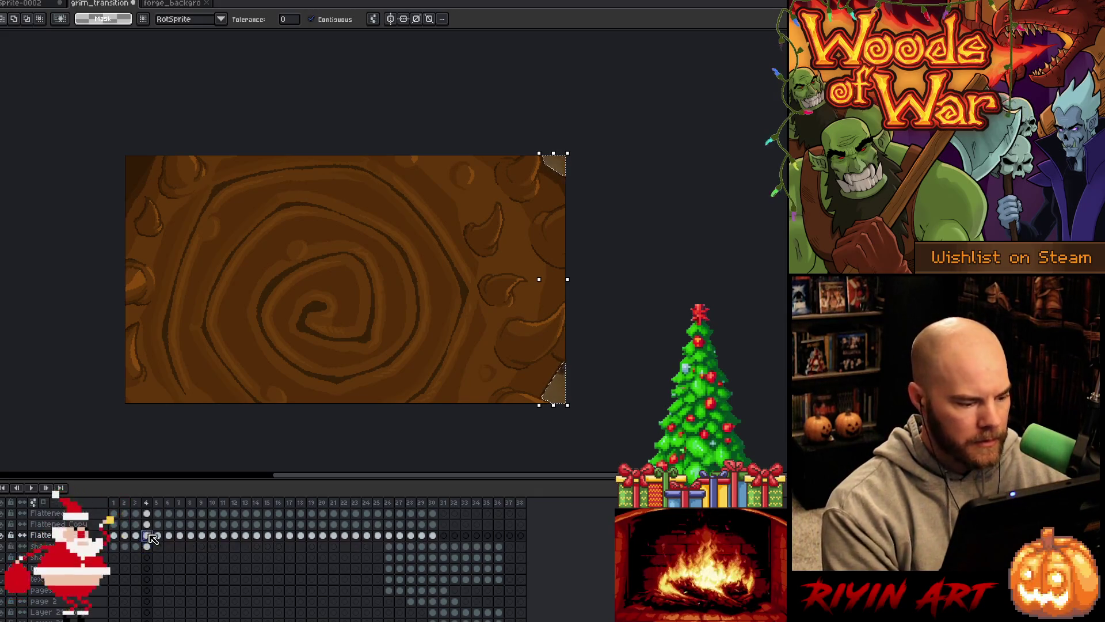
{"action": "left_click", "coordinate": [153, 522]}
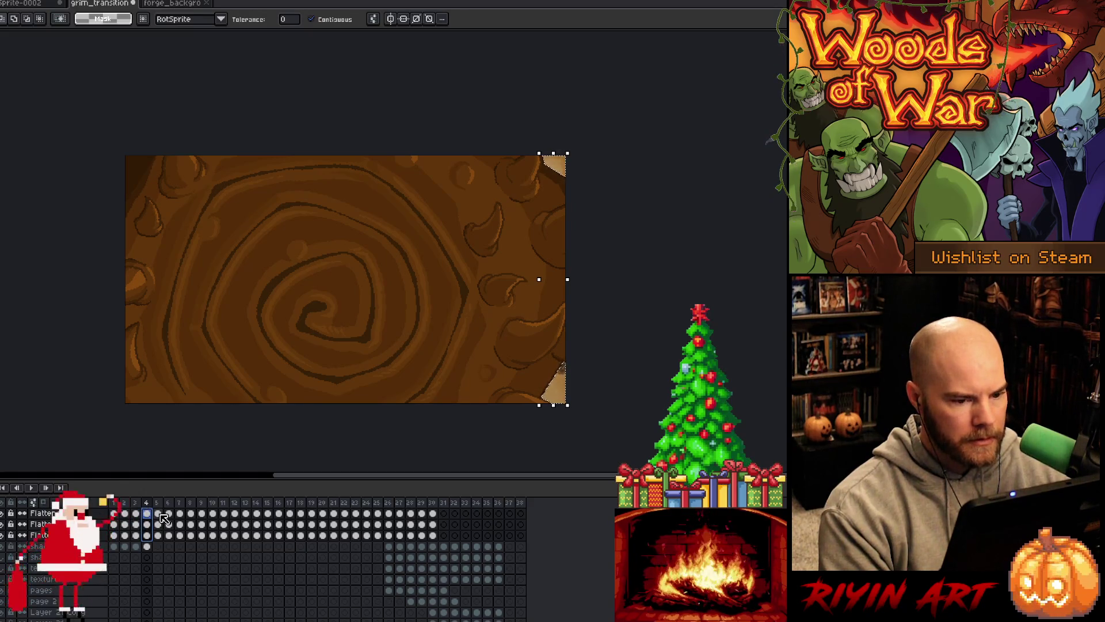
{"action": "left_click", "coordinate": [159, 514]}
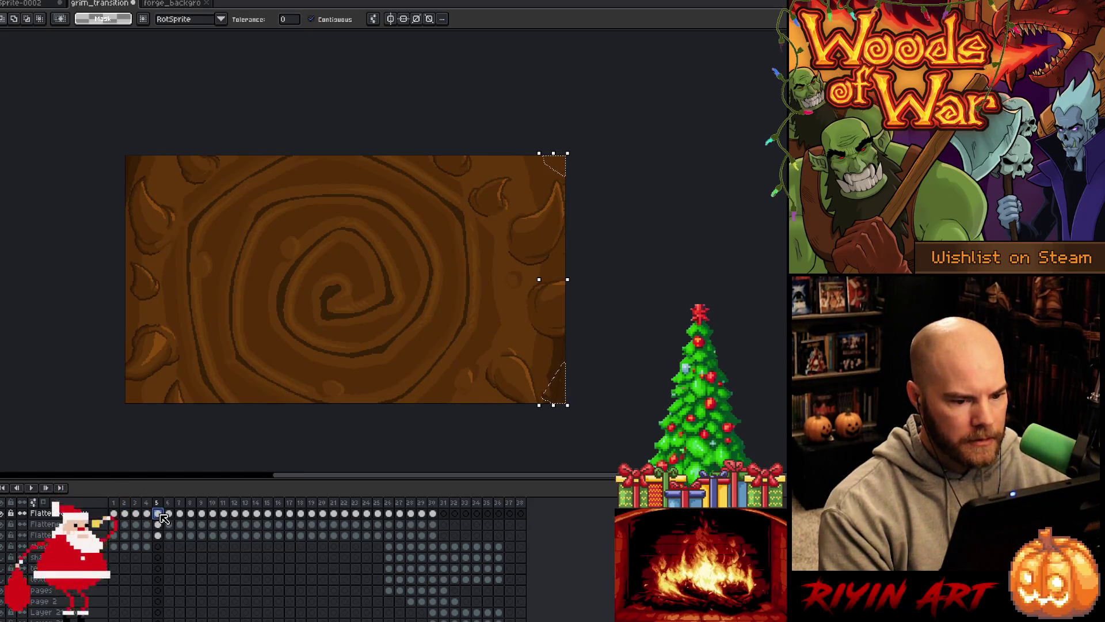
{"action": "key", "text": "Return"}
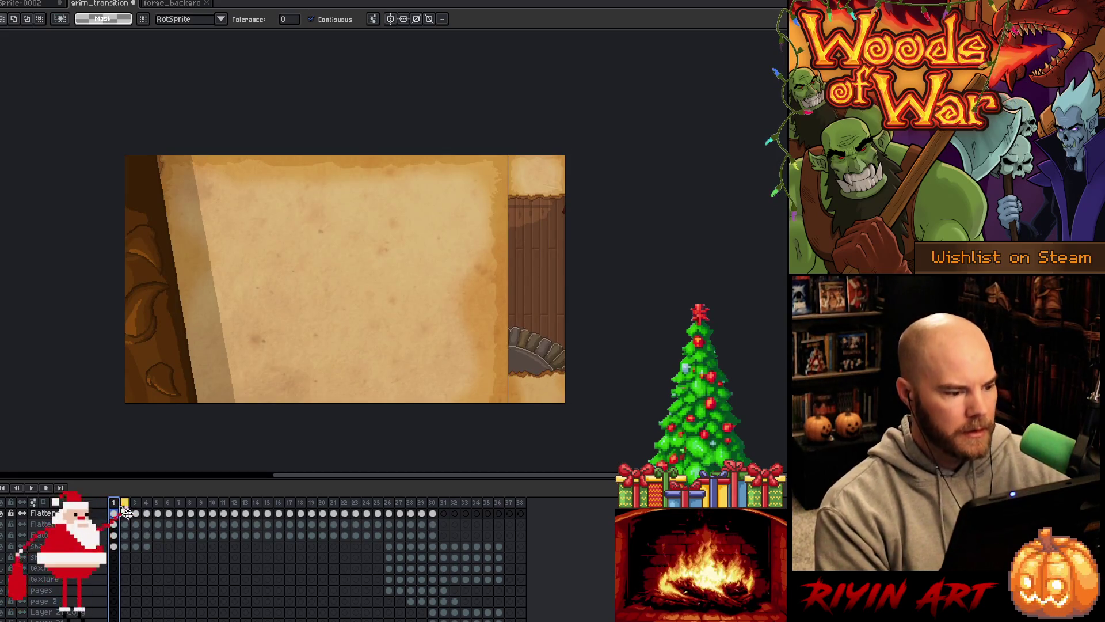
- Play the transition twice, stopping on the parchment board, then return to frame 26
{"action": "key", "text": "Return"}
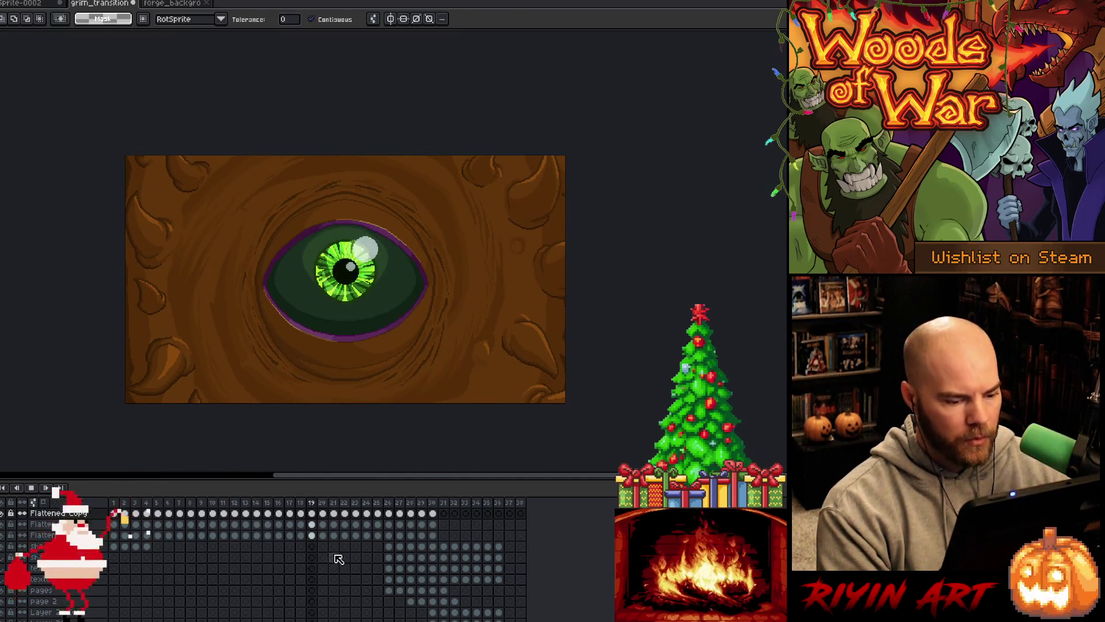
{"action": "key", "text": "Return"}
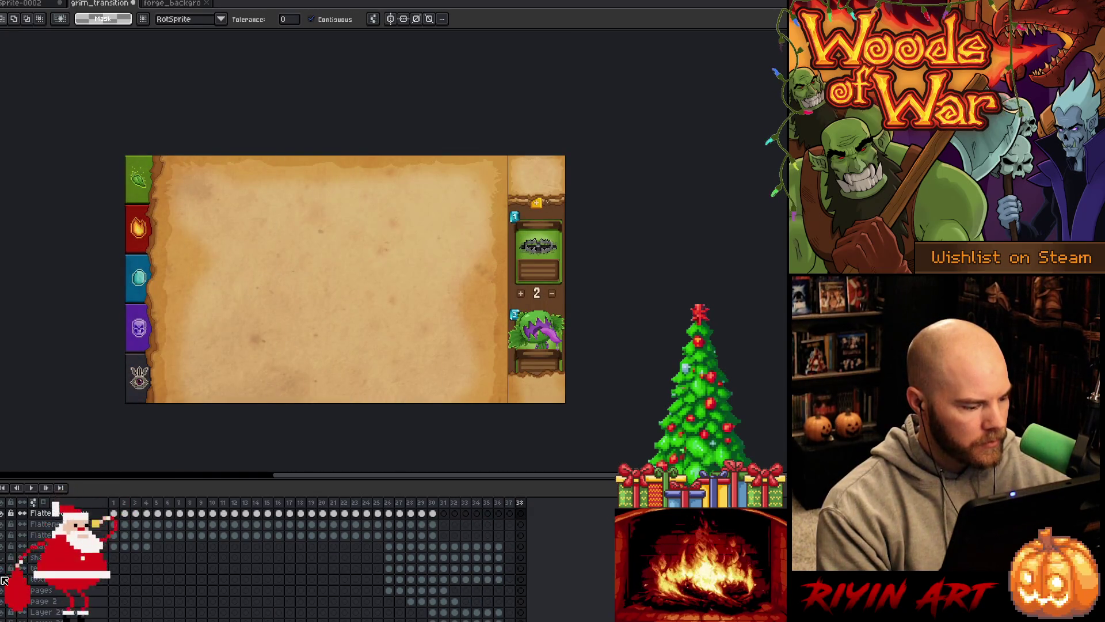
{"action": "left_click", "coordinate": [390, 504]}
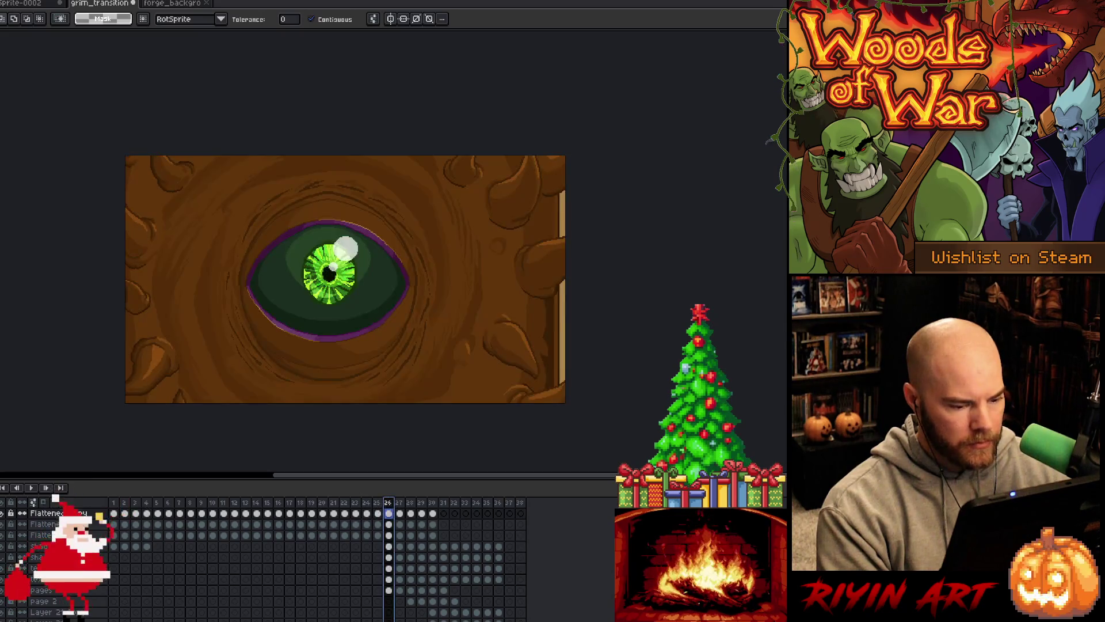
{"action": "key", "text": "Right"}
{"action": "key", "text": "Right"}
{"action": "key", "text": "Return"}
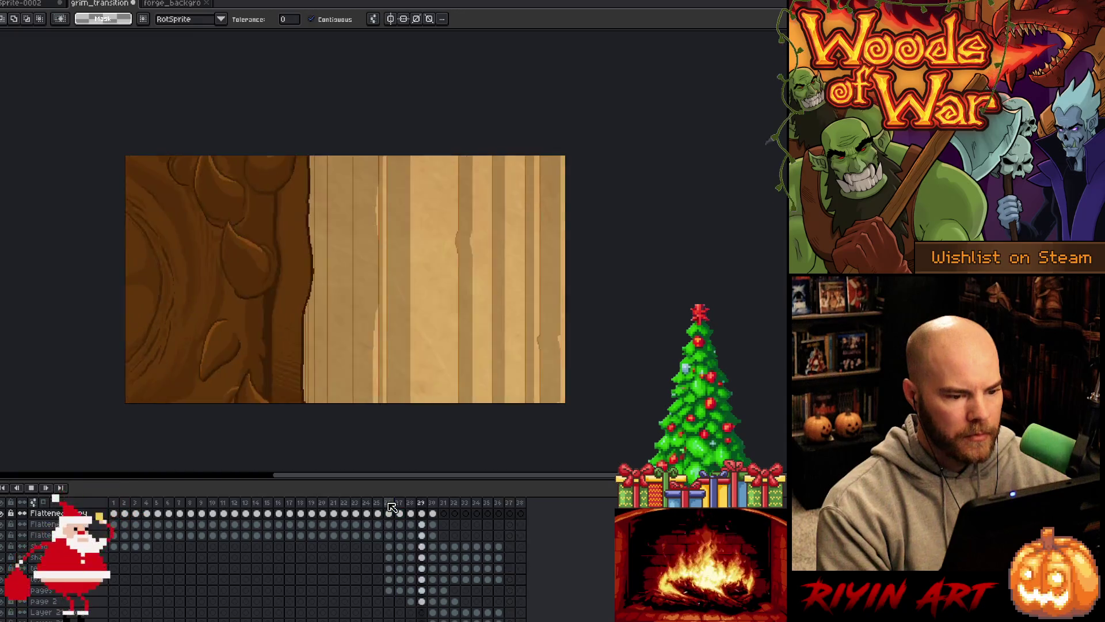
{"action": "key", "text": "Return"}
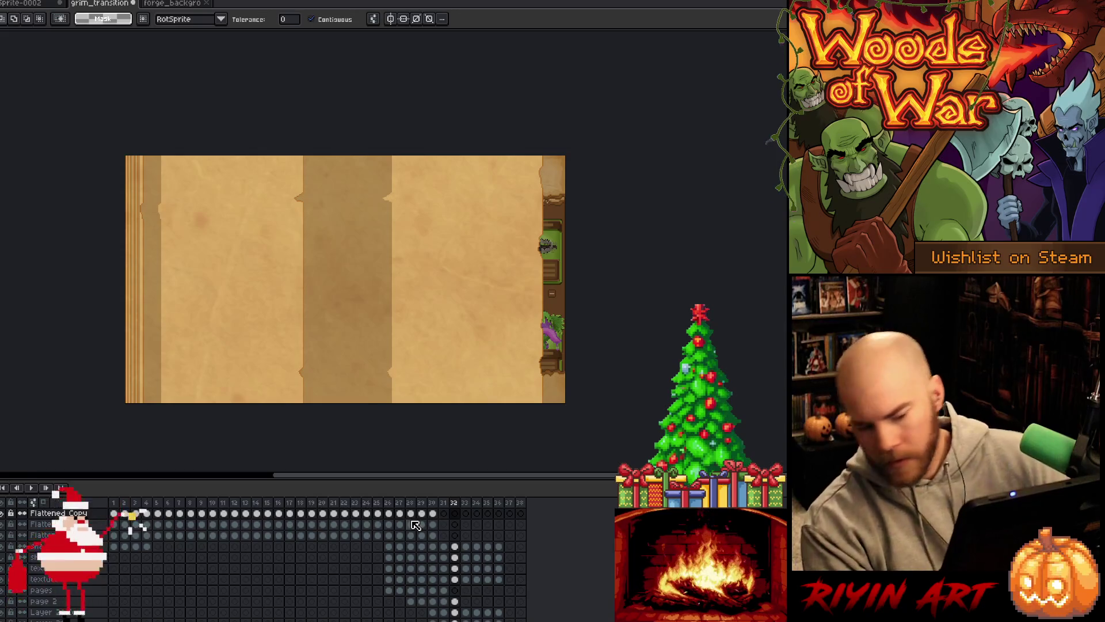
{"action": "left_click", "coordinate": [389, 547]}
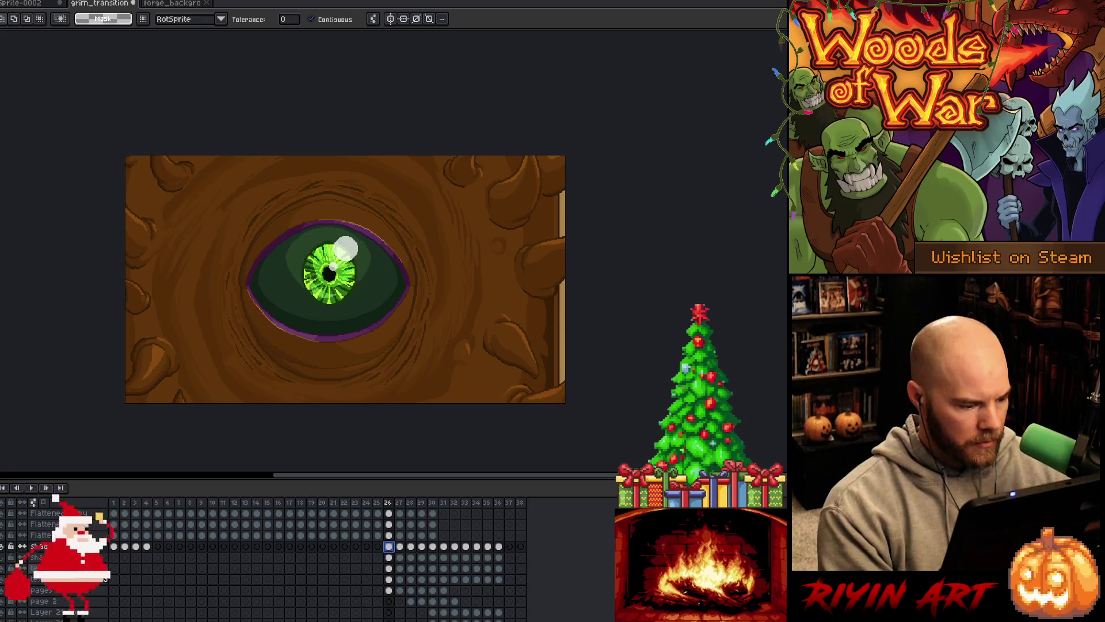
- Add a new empty layer above the texture layer and step to frame 30
{"action": "left_click", "coordinate": [44, 568]}
{"action": "key", "text": "shift+n"}
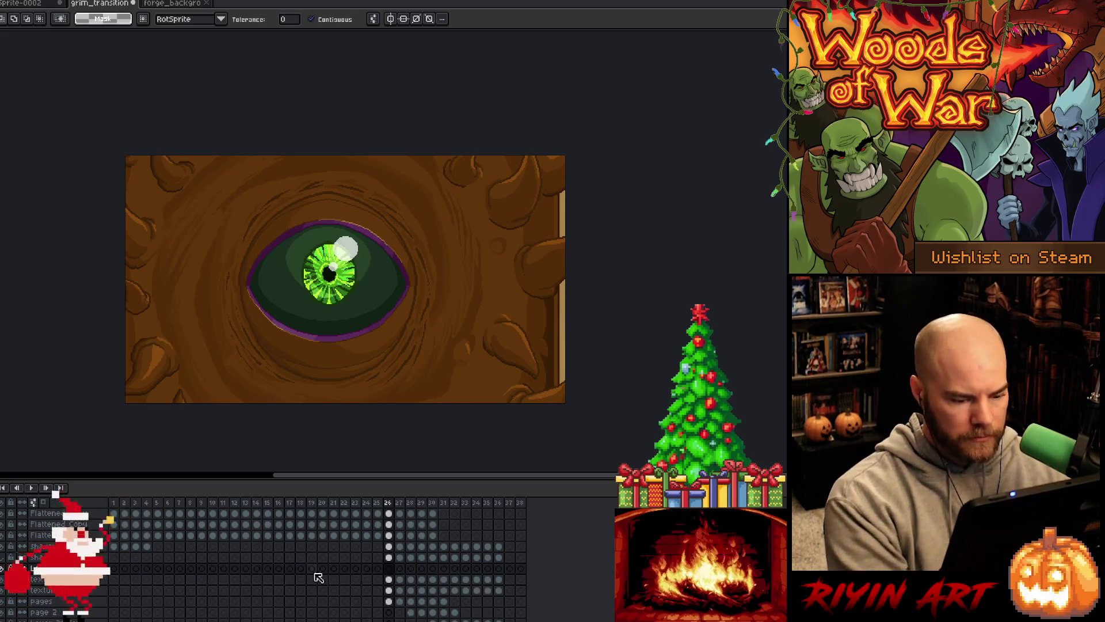
{"action": "left_click", "coordinate": [404, 573]}
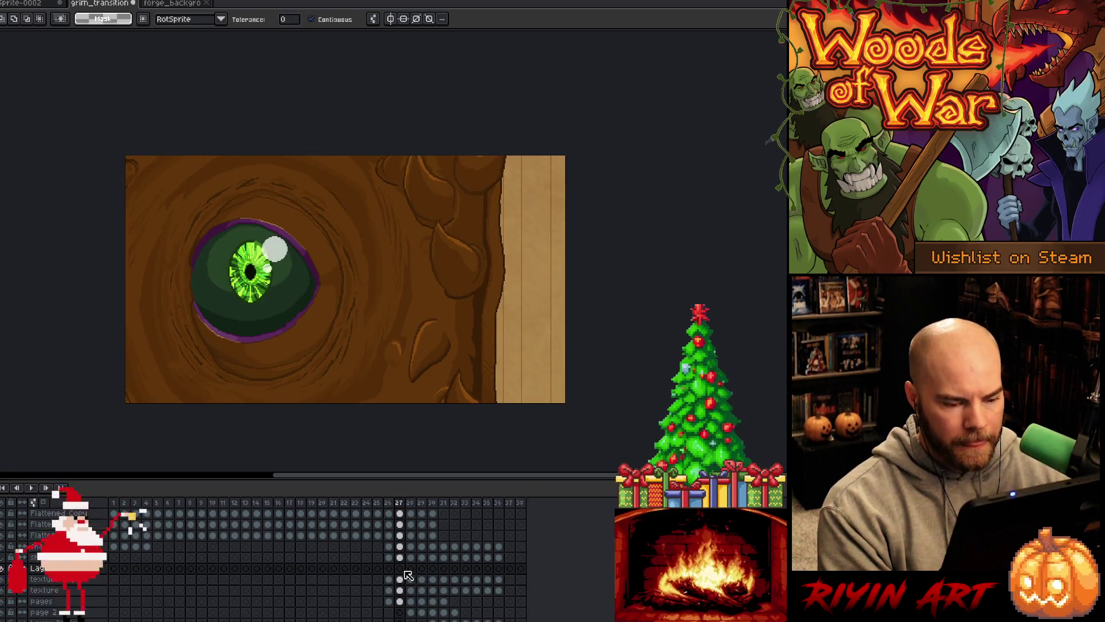
{"action": "key", "text": "Right"}
{"action": "key", "text": "Right"}
{"action": "key", "text": "Right"}
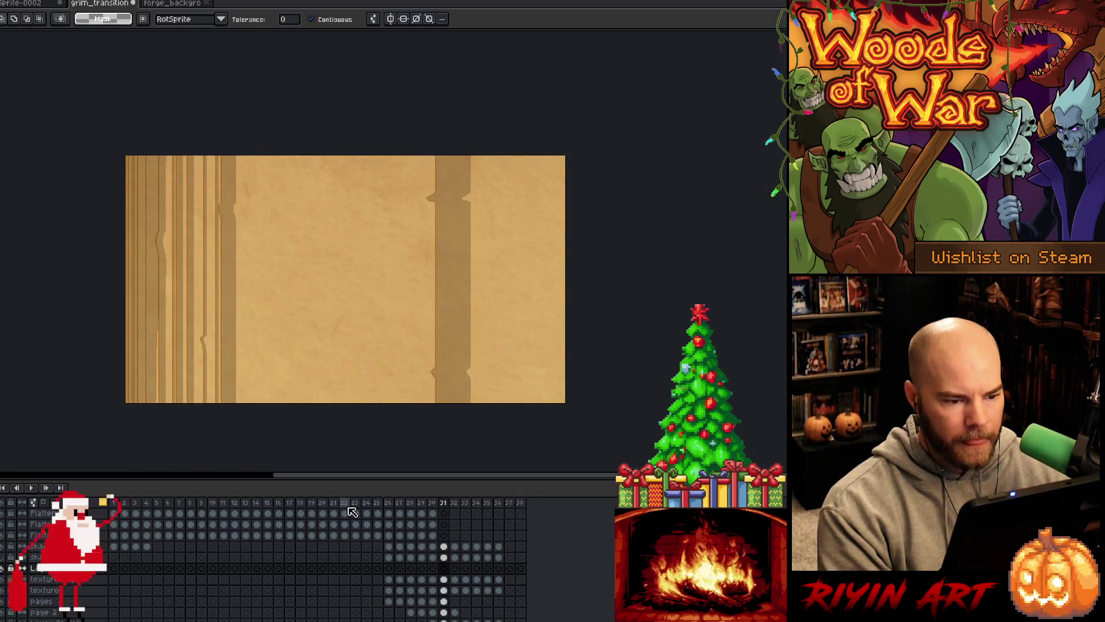
{"action": "key", "text": "Left"}
{"action": "key", "text": "Left"}
{"action": "key", "text": "Right"}
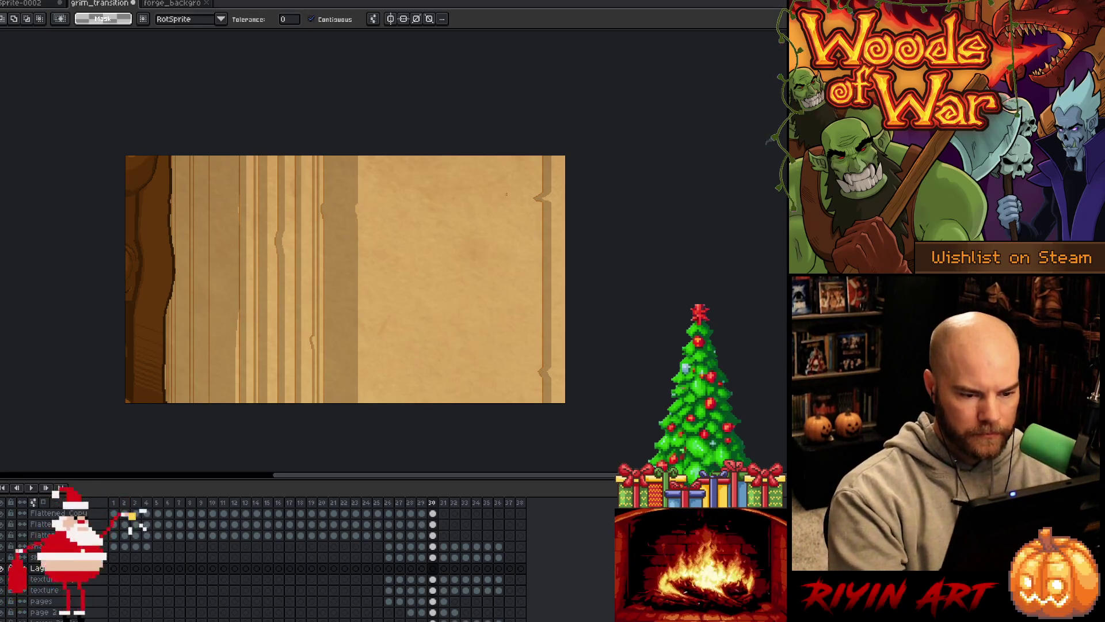
- Magic-wand the right parchment panel on the pages layer at frame 30, targeting the new empty layer
{"action": "key", "text": "ctrl+a"}
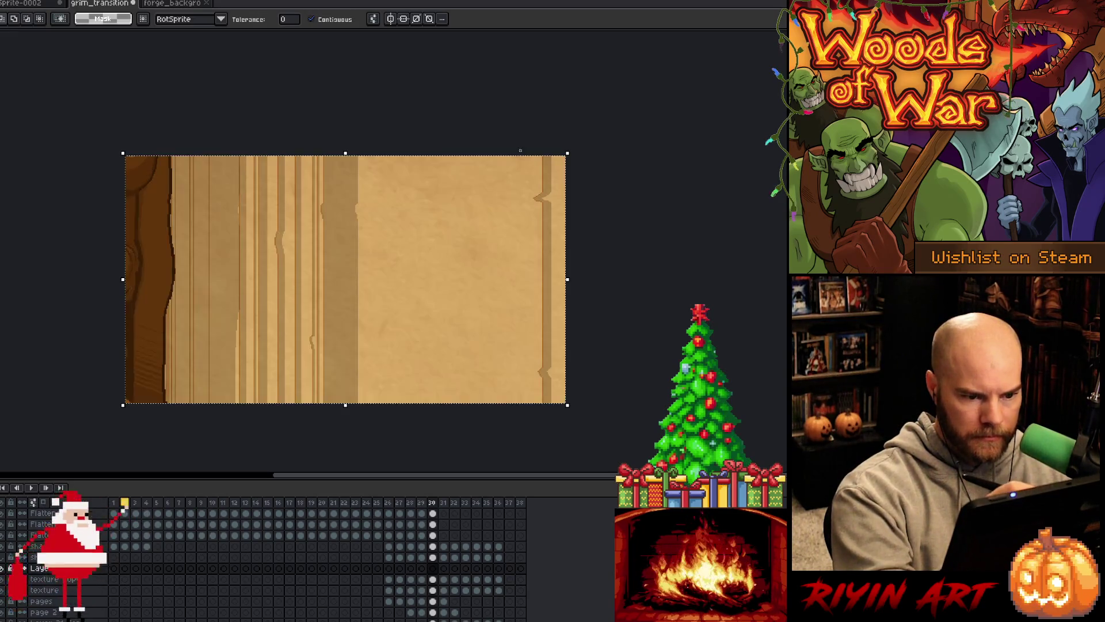
{"action": "key", "text": "ctrl+d"}
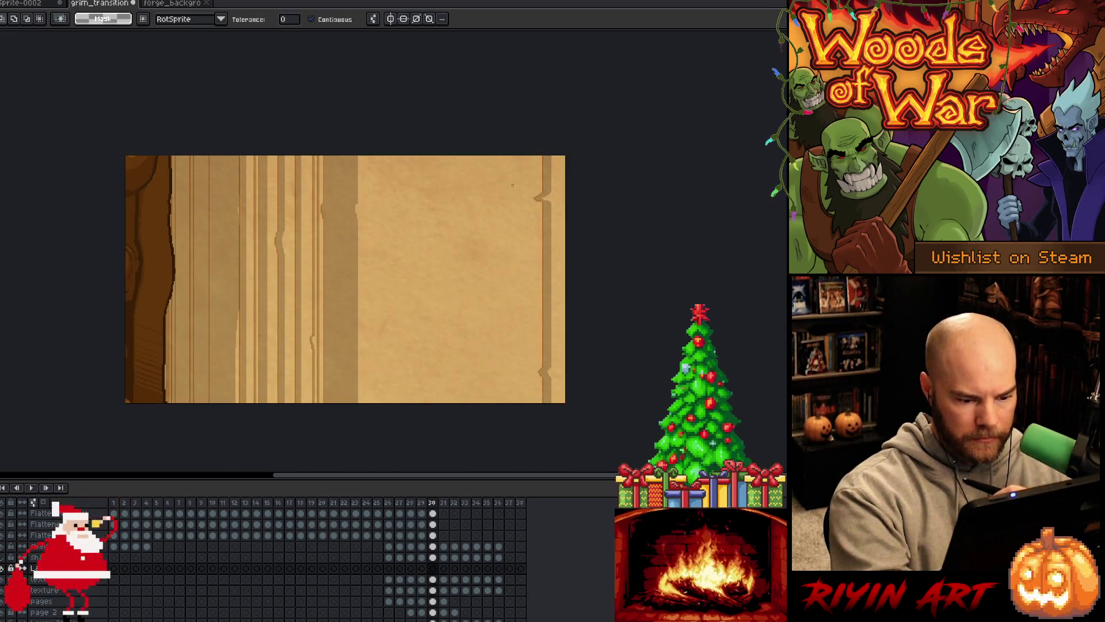
{"action": "key", "text": "b"}
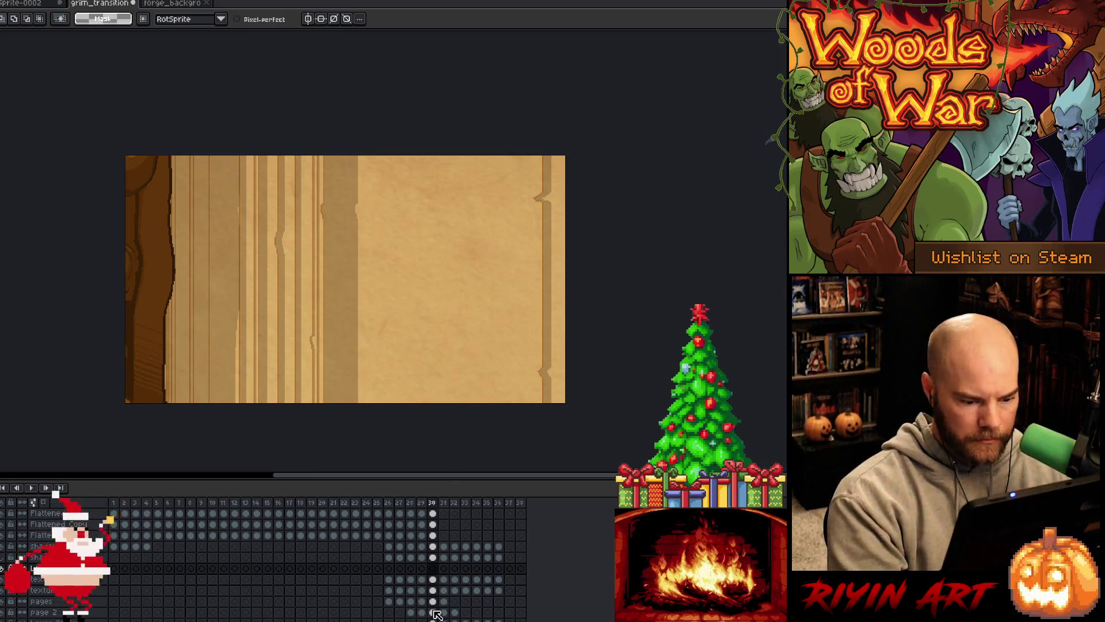
{"action": "left_click", "coordinate": [434, 614]}
{"action": "key", "text": "w"}
{"action": "left_click", "coordinate": [509, 293]}
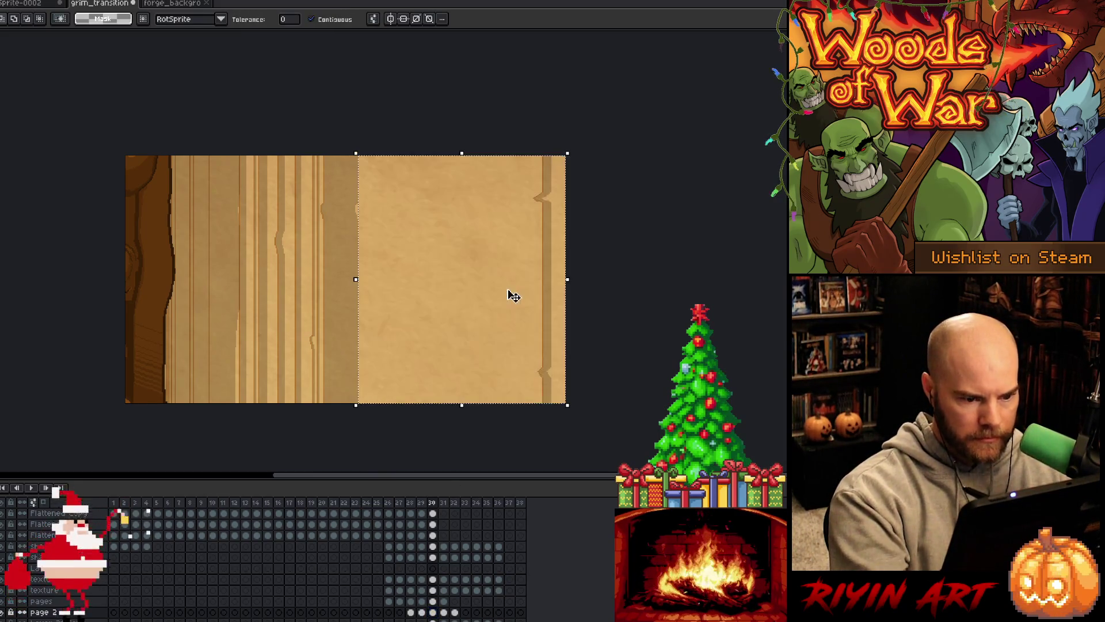
{"action": "left_click", "coordinate": [432, 601]}
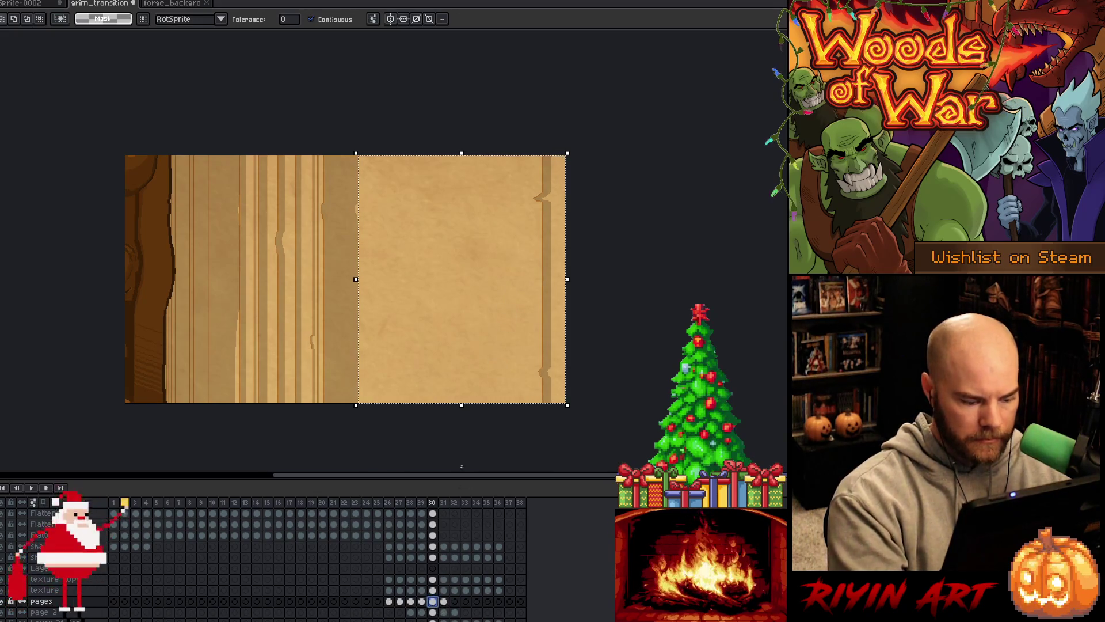
{"action": "key", "text": "ctrl+d"}
{"action": "left_click", "coordinate": [509, 271]}
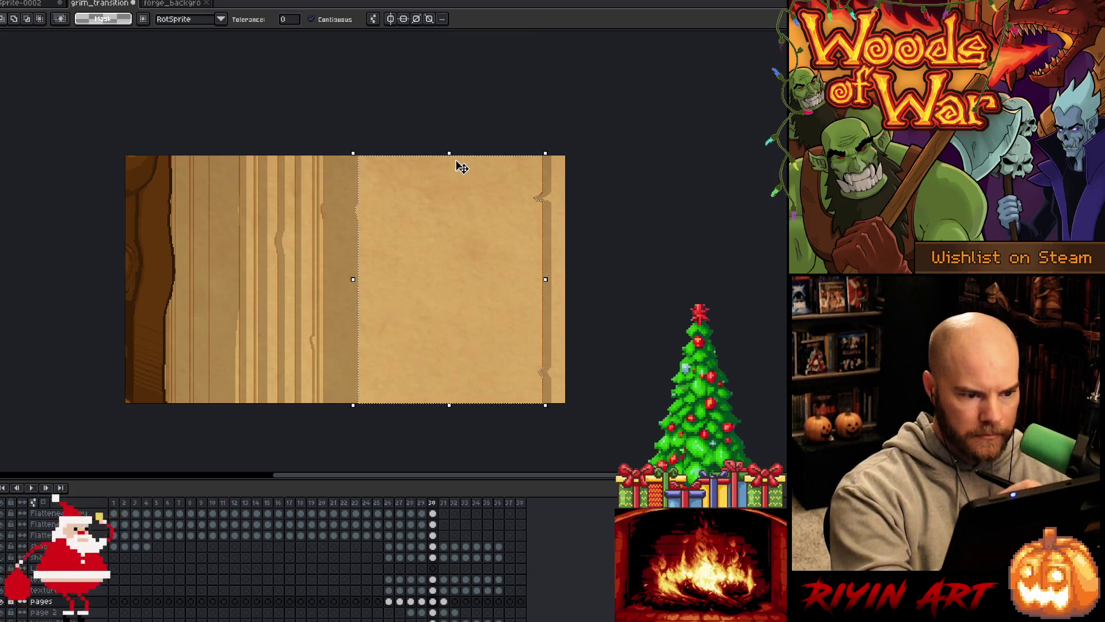
{"action": "left_click", "coordinate": [433, 568]}
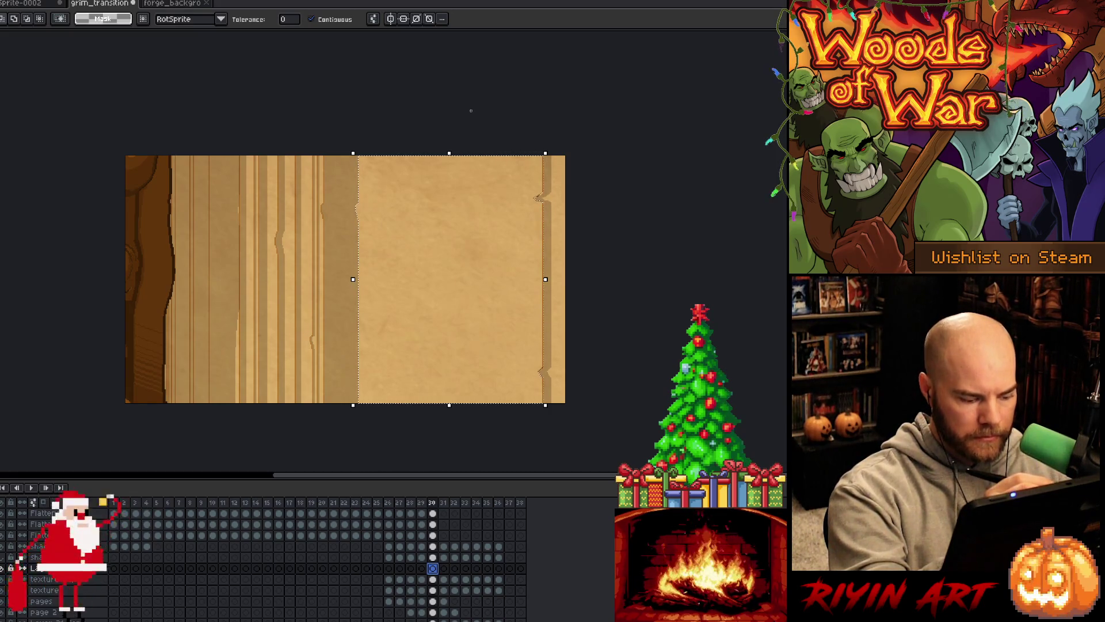
- Pencil a jagged line down the panel's right edge and preview the neighbouring frames
{"action": "key", "text": "b"}
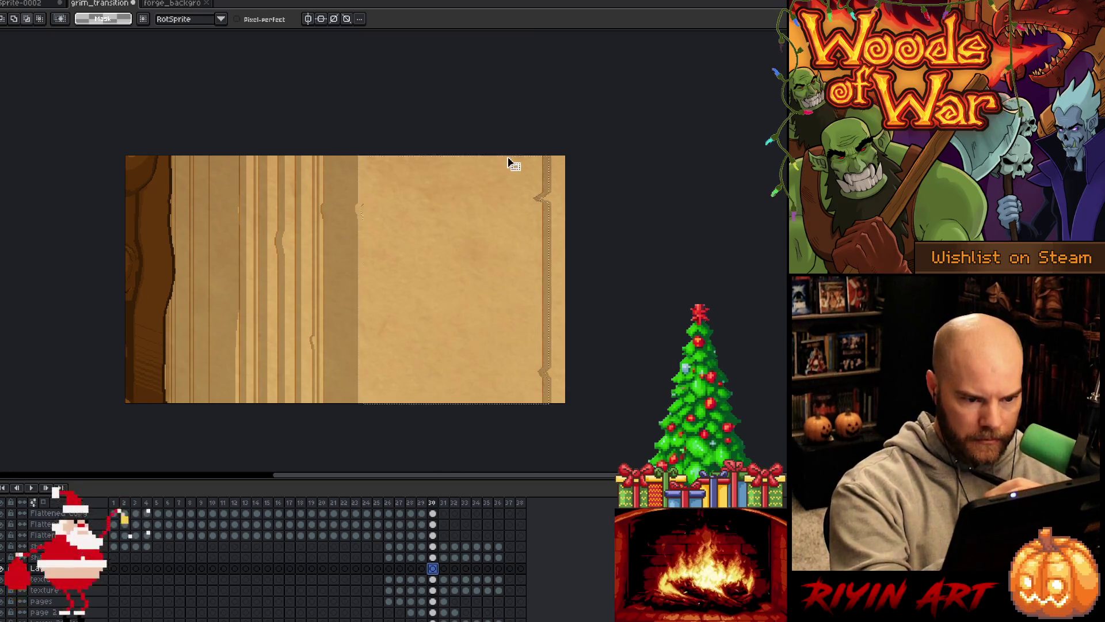
{"action": "left_click_drag", "start_coordinate": [514, 155], "coordinate": [523, 273]}
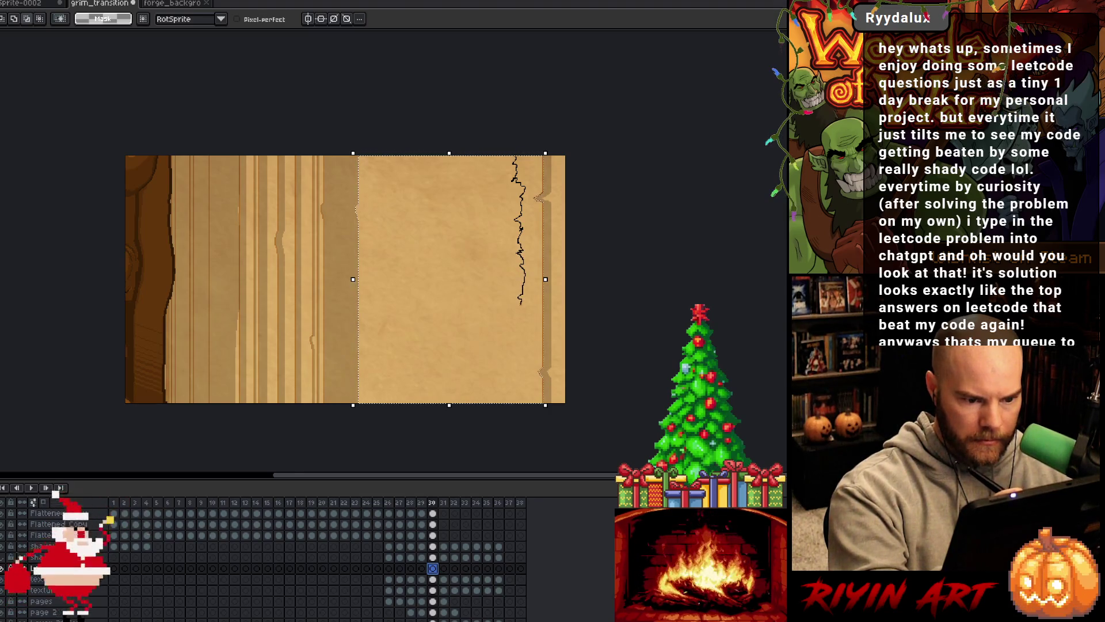
{"action": "left_click_drag", "start_coordinate": [517, 316], "coordinate": [520, 406]}
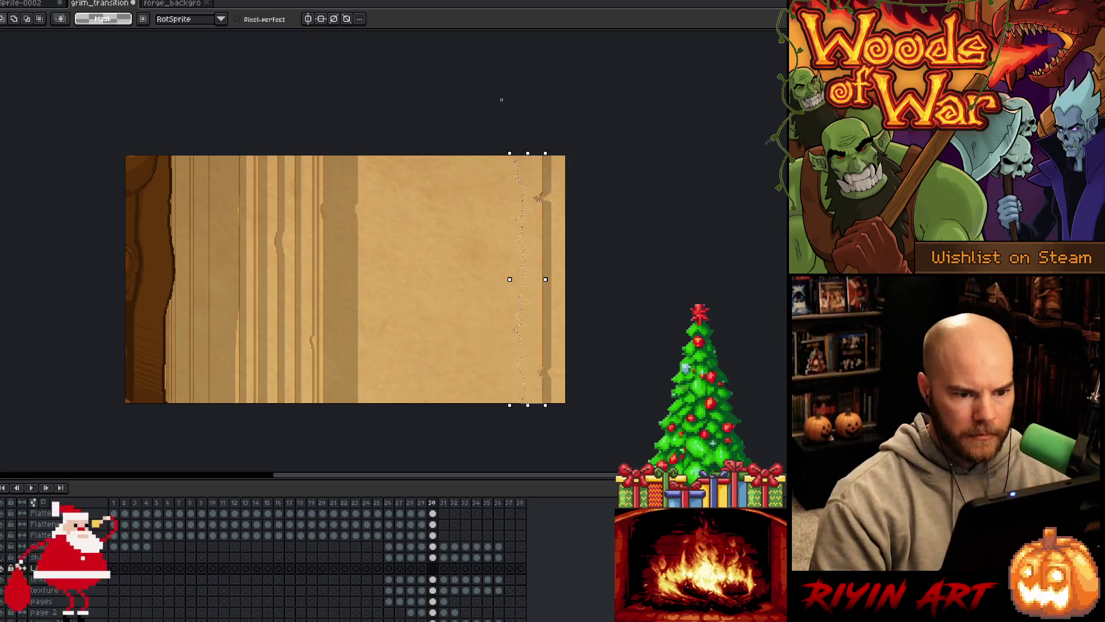
{"action": "key", "text": "period"}
{"action": "key", "text": "period"}
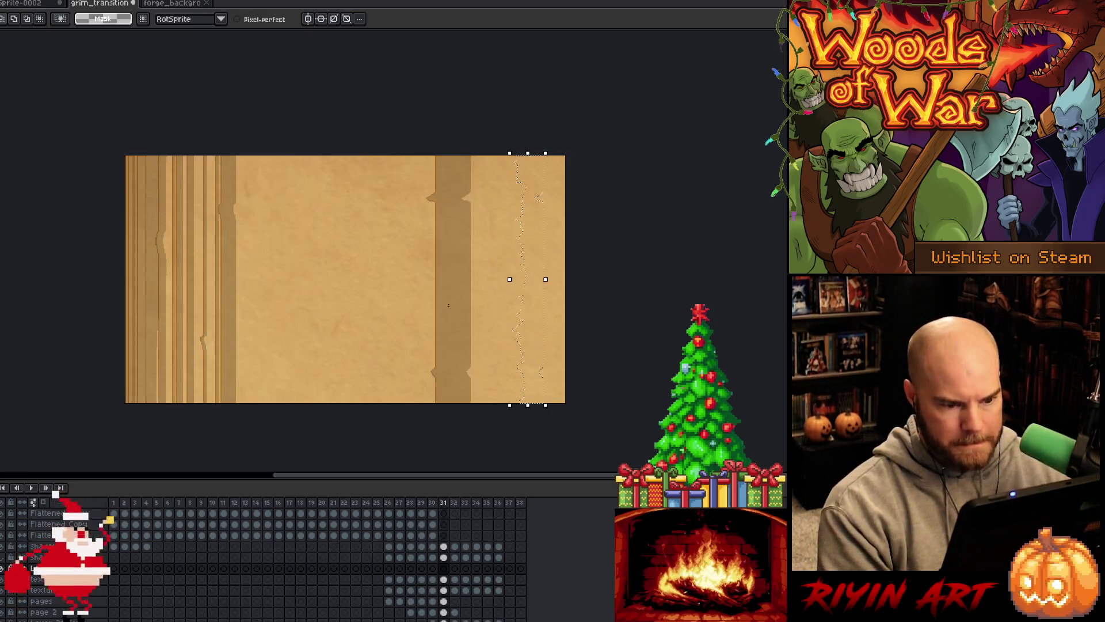
{"action": "key", "text": "period"}
{"action": "key", "text": "period"}
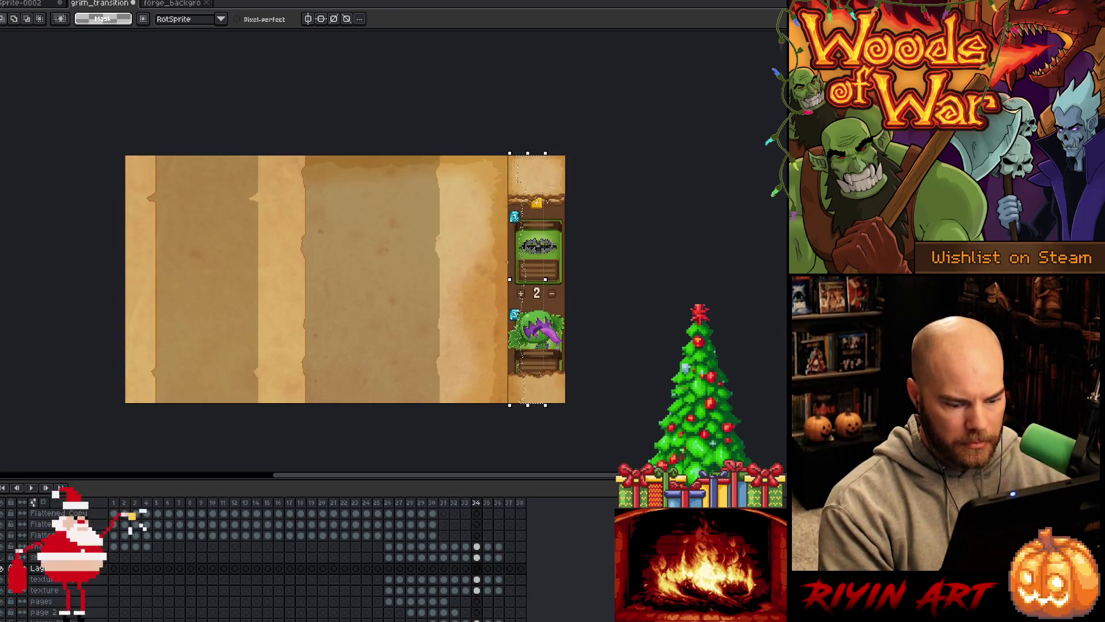
{"action": "key", "text": "i"}
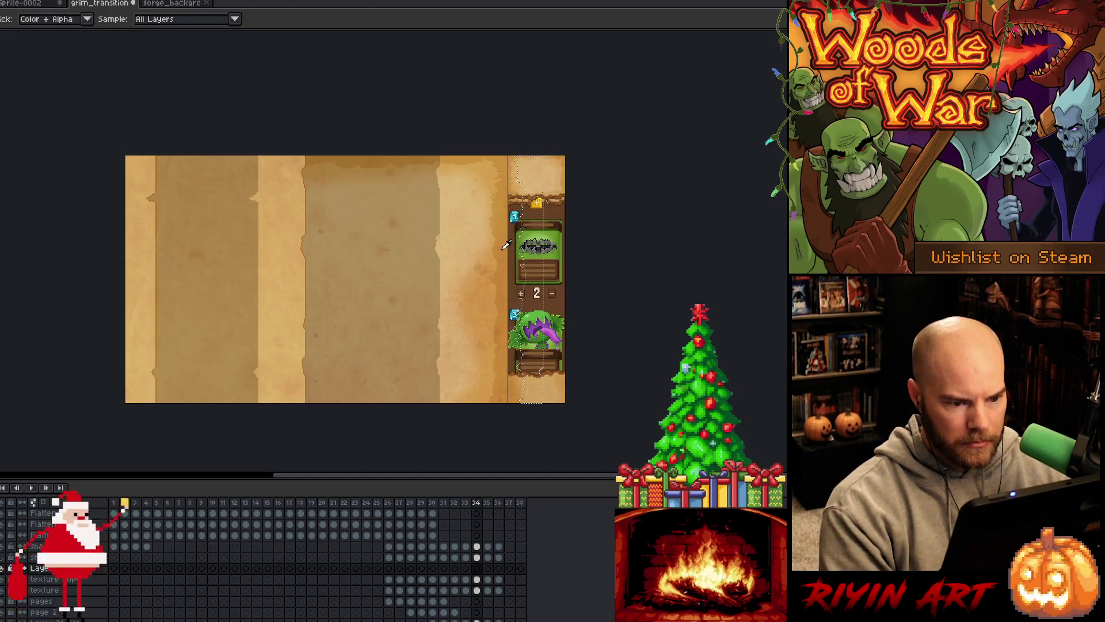
{"action": "key", "text": "comma"}
{"action": "key", "text": "comma"}
{"action": "key", "text": "comma"}
{"action": "key", "text": "comma"}
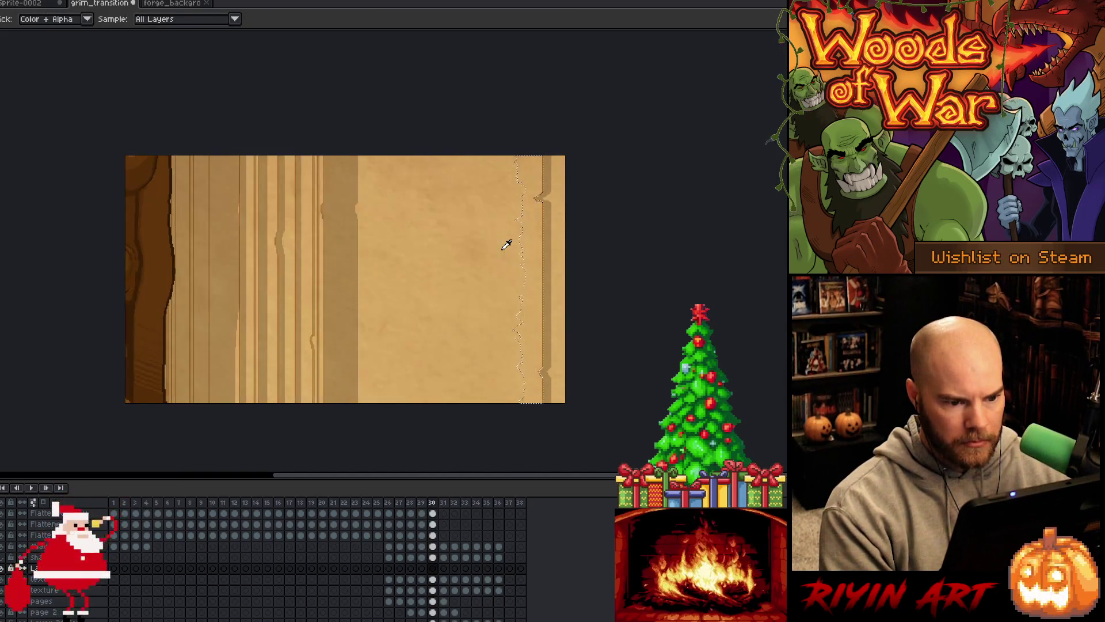
{"action": "key", "text": "comma"}
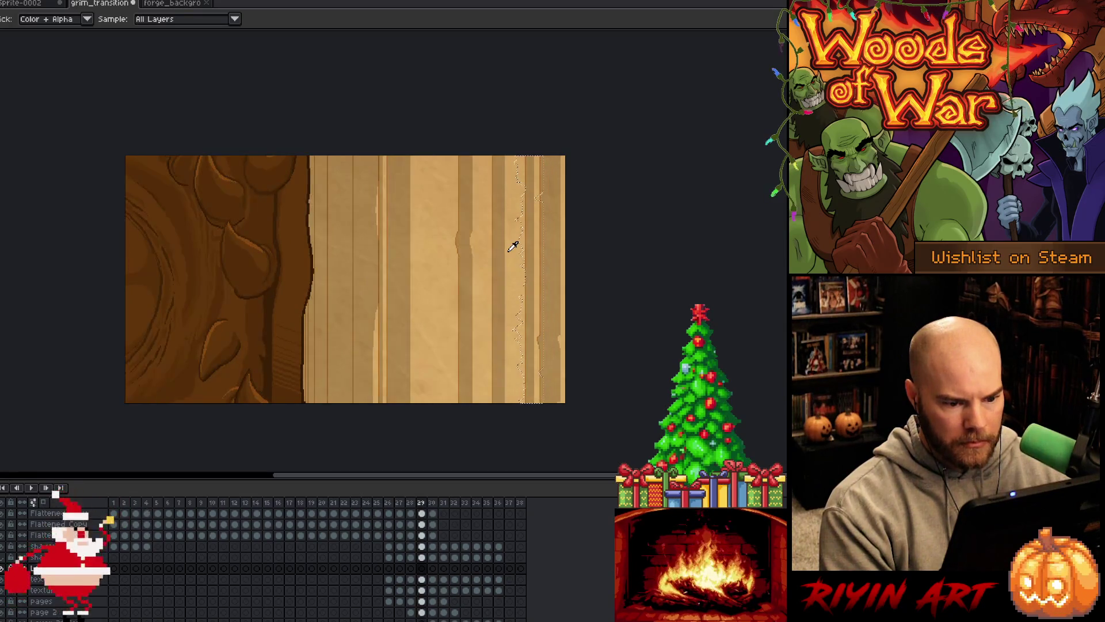
- Return to frame 30, pick the Magic Wand (W), and make Layer 21 Copy the working layer
{"action": "key", "text": "period"}
{"action": "scroll", "coordinate": [512, 246], "scroll_direction": "up", "scroll_amount": 1}
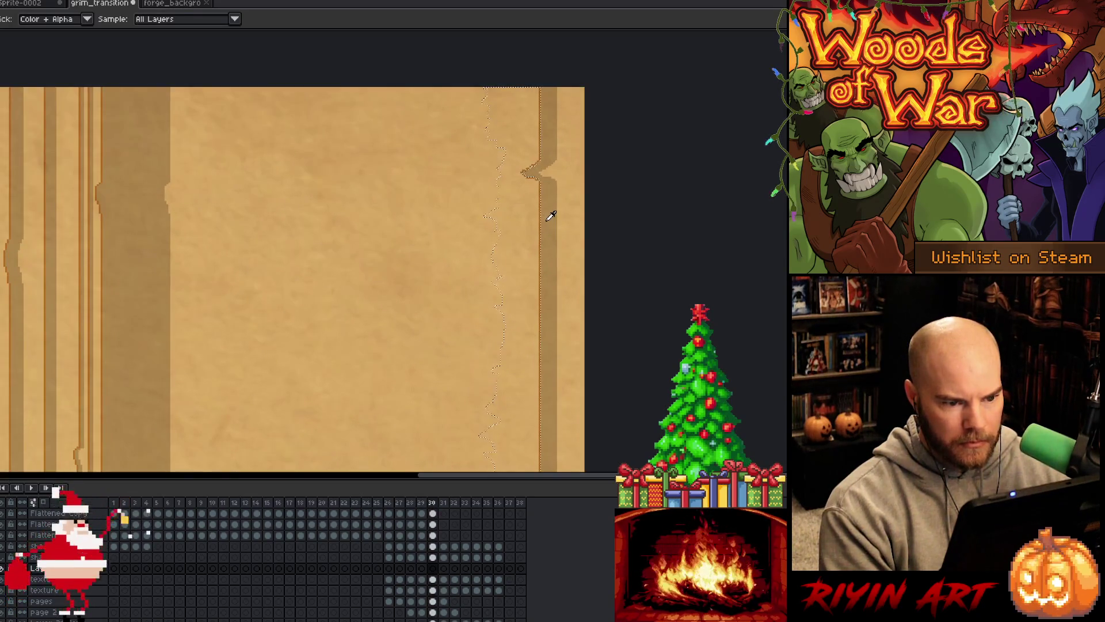
{"action": "scroll", "coordinate": [550, 217], "scroll_direction": "down", "scroll_amount": 1}
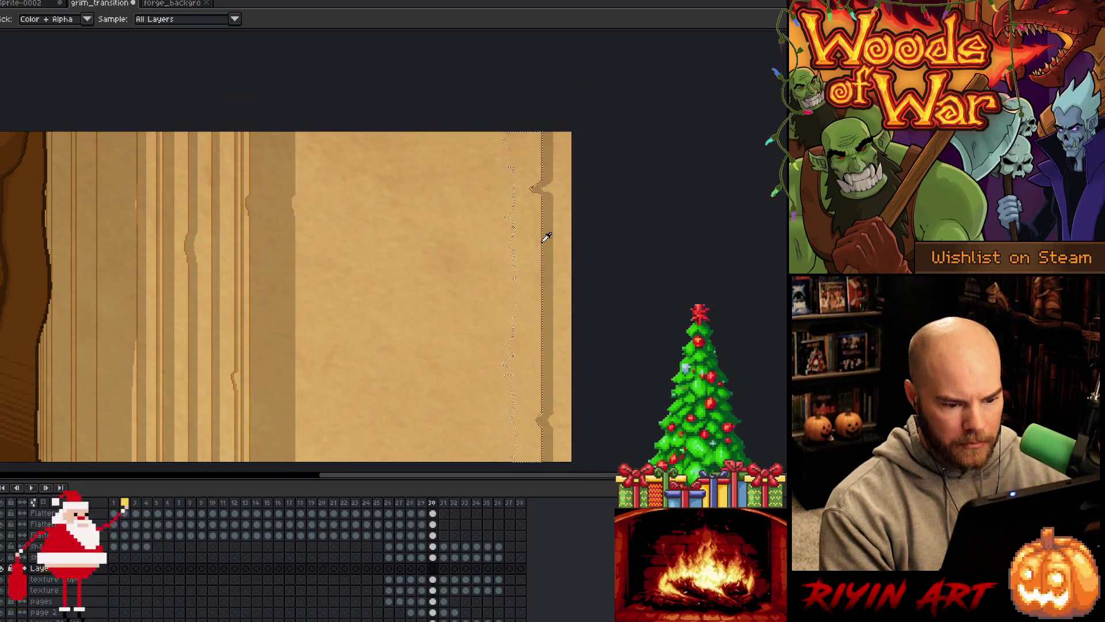
{"action": "scroll", "coordinate": [548, 236], "scroll_direction": "up", "scroll_amount": 2}
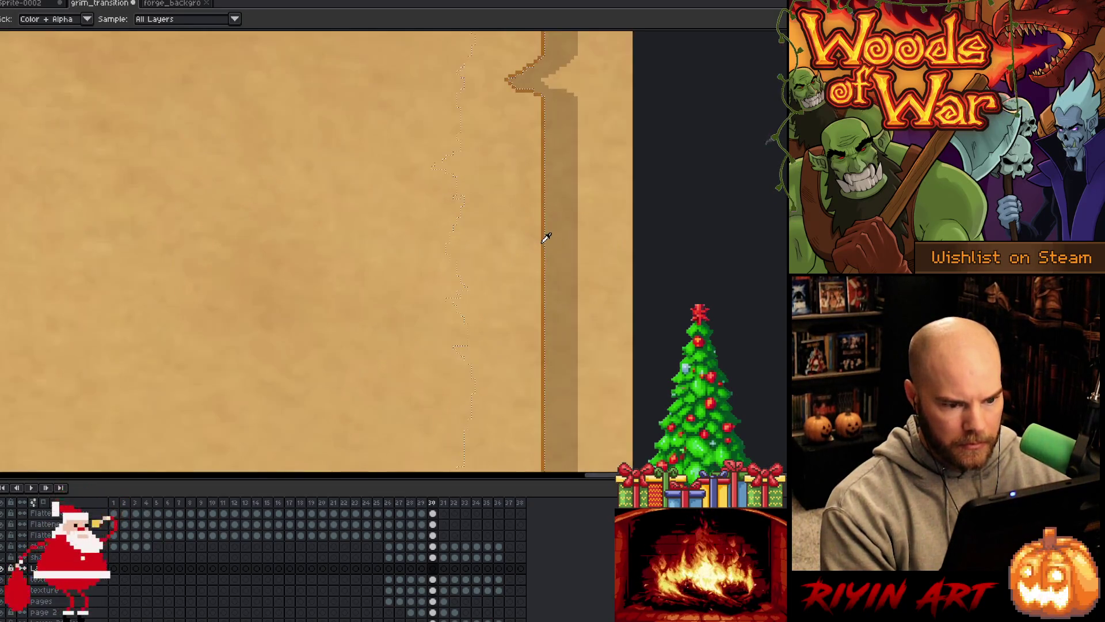
{"action": "key", "text": "m"}
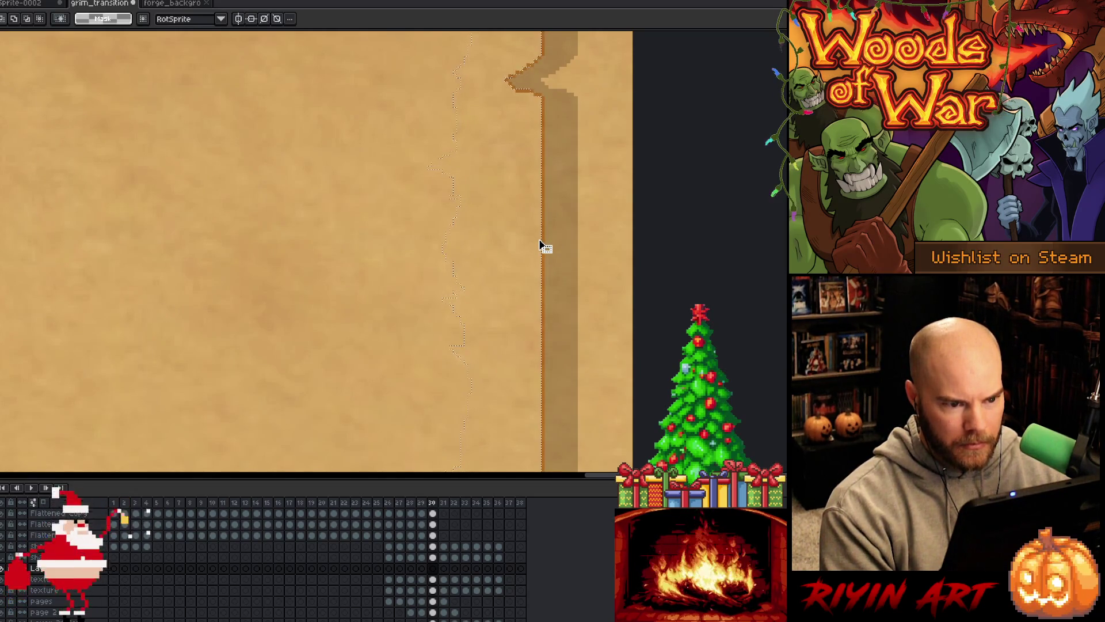
{"action": "scroll", "coordinate": [542, 245], "scroll_direction": "down", "scroll_amount": 2}
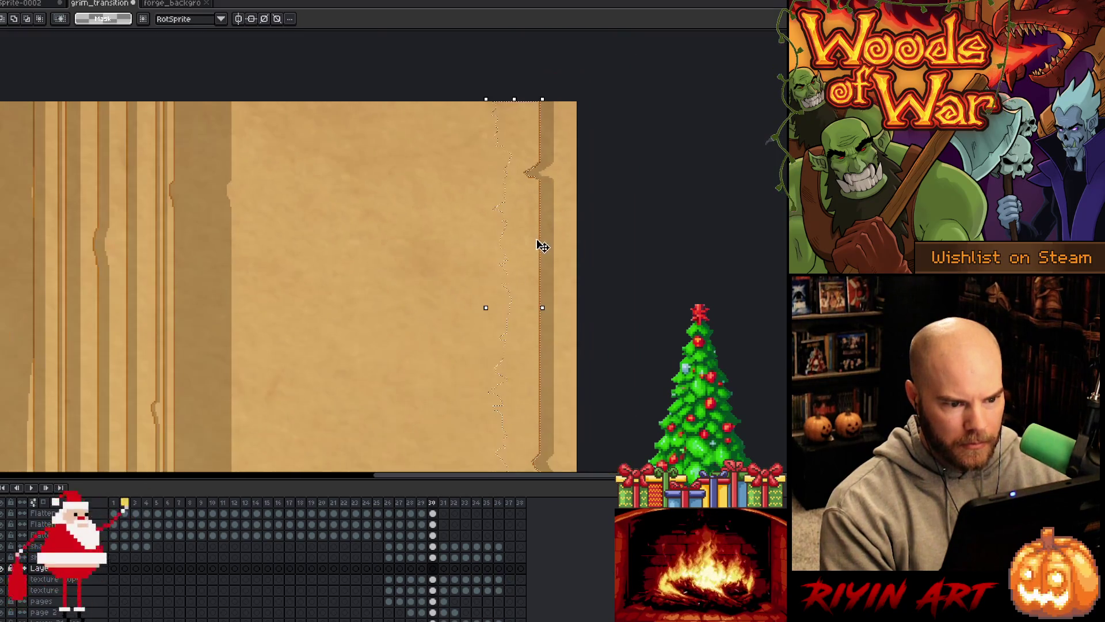
{"action": "scroll", "coordinate": [535, 244], "scroll_direction": "down", "scroll_amount": 1}
{"action": "key", "text": "w"}
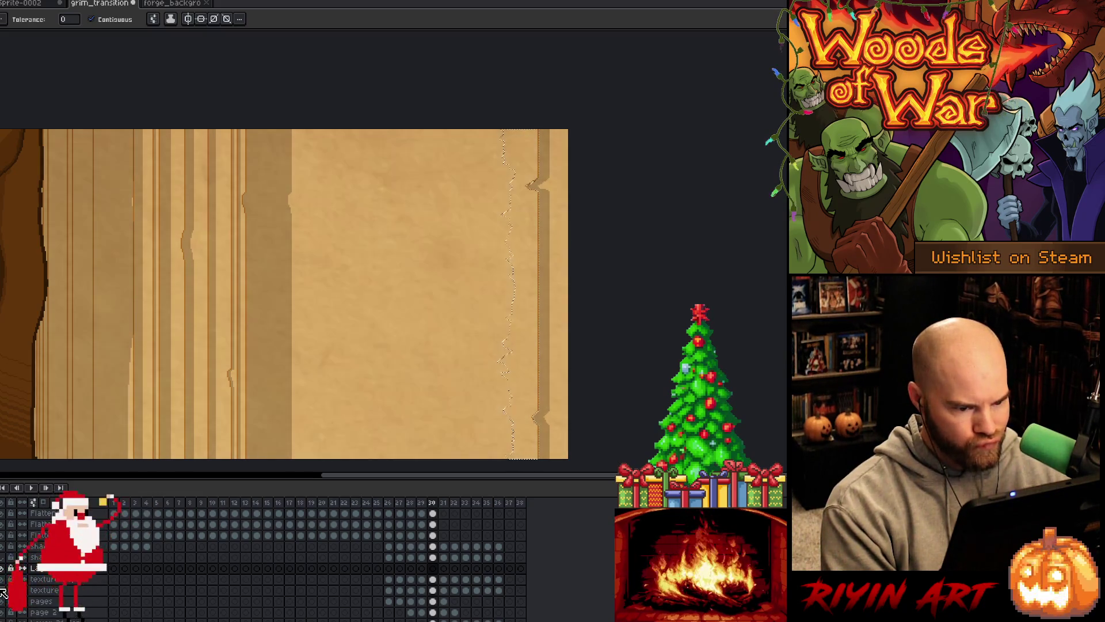
{"action": "scroll", "coordinate": [3, 592], "scroll_direction": "down", "scroll_amount": 3}
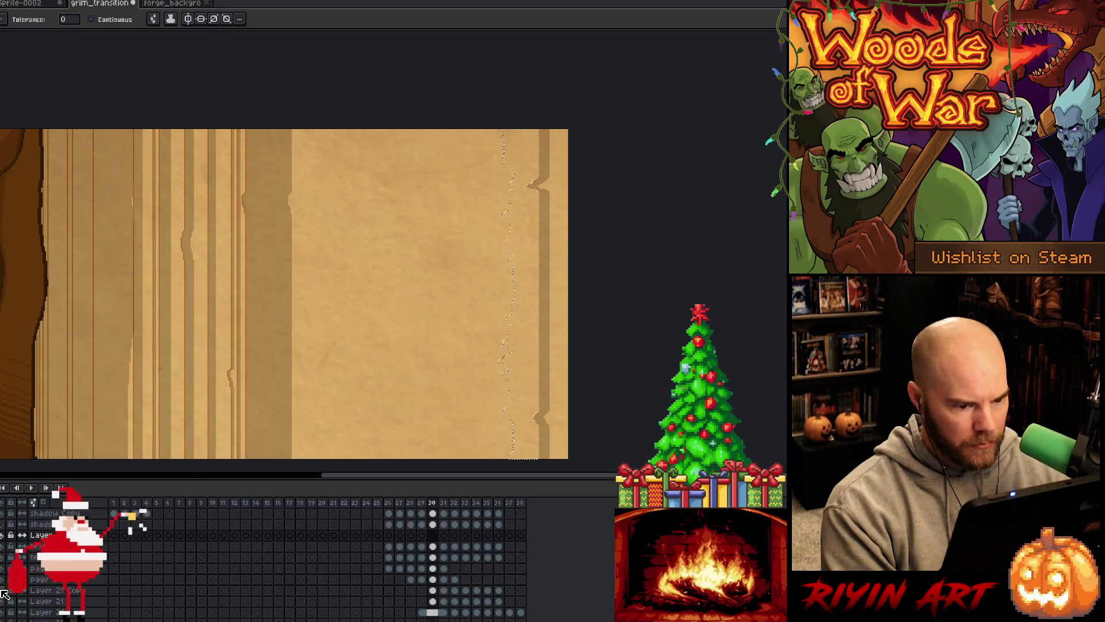
{"action": "left_click", "coordinate": [40, 590]}
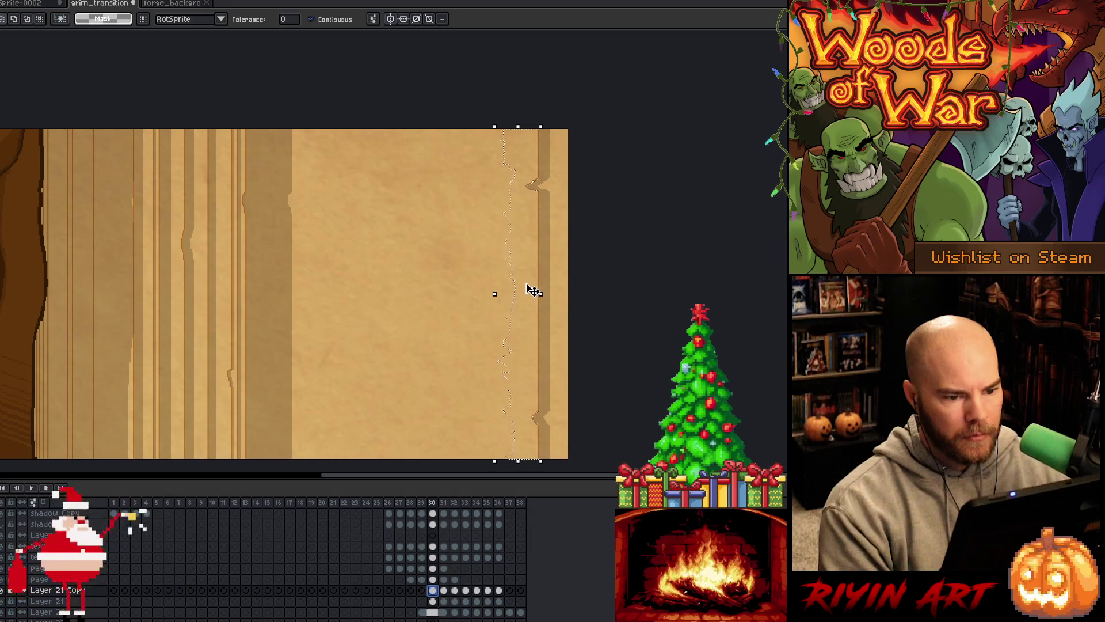
- Hide the wooden plank texture and select the darker brown edge strip via Color Range
{"action": "left_click", "coordinate": [3, 591]}
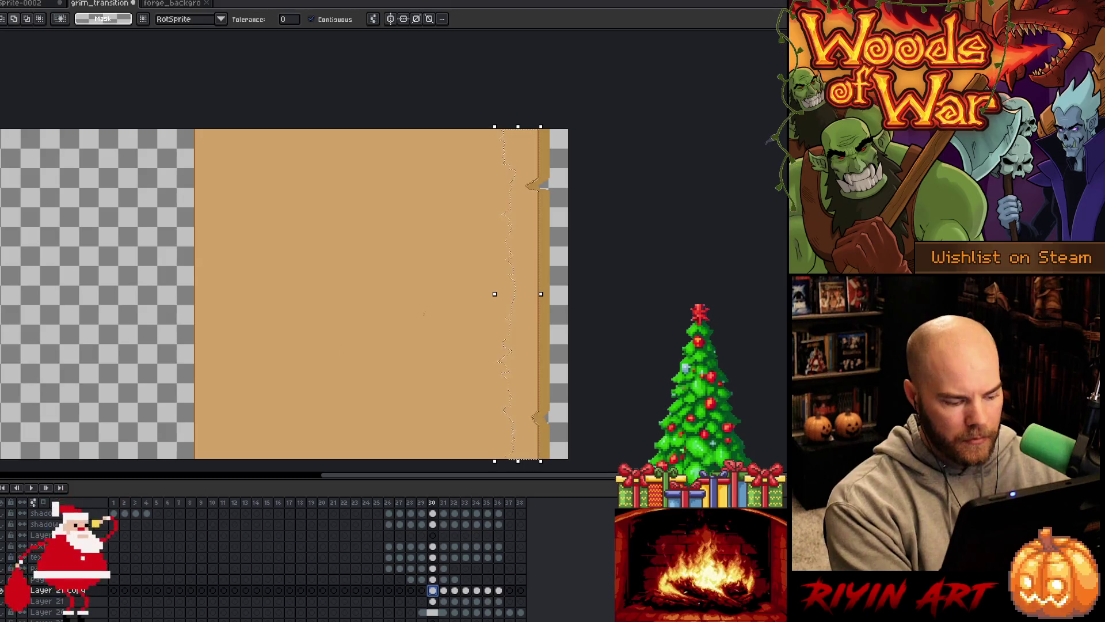
{"action": "scroll", "coordinate": [556, 184], "scroll_direction": "up", "scroll_amount": 4}
{"action": "key", "text": "shift+c"}
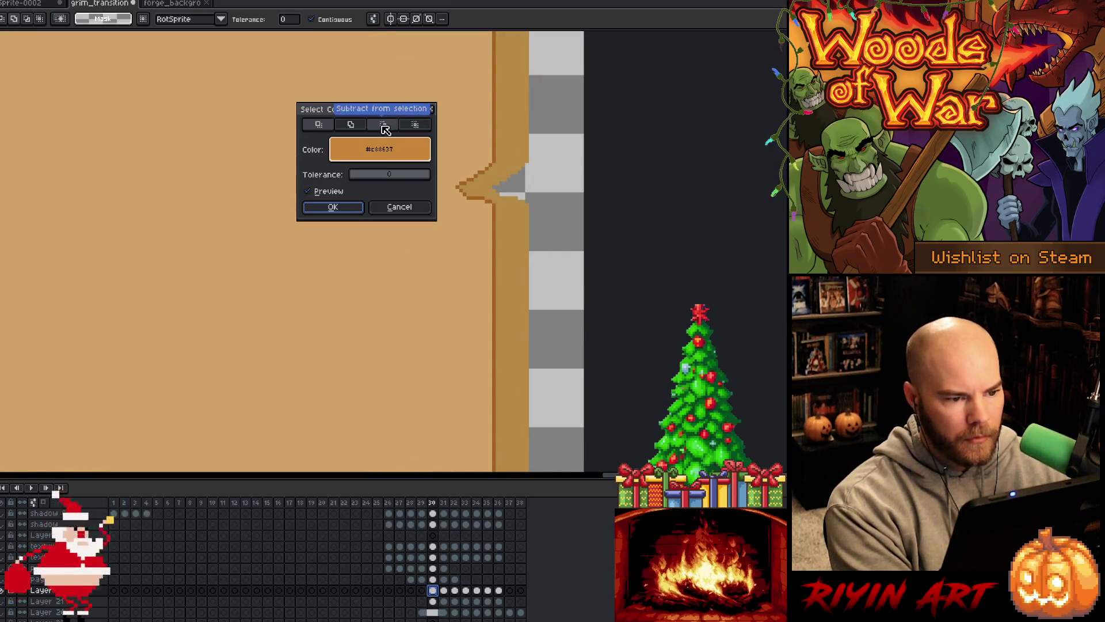
{"action": "left_click", "coordinate": [484, 132]}
{"action": "left_click", "coordinate": [501, 132]}
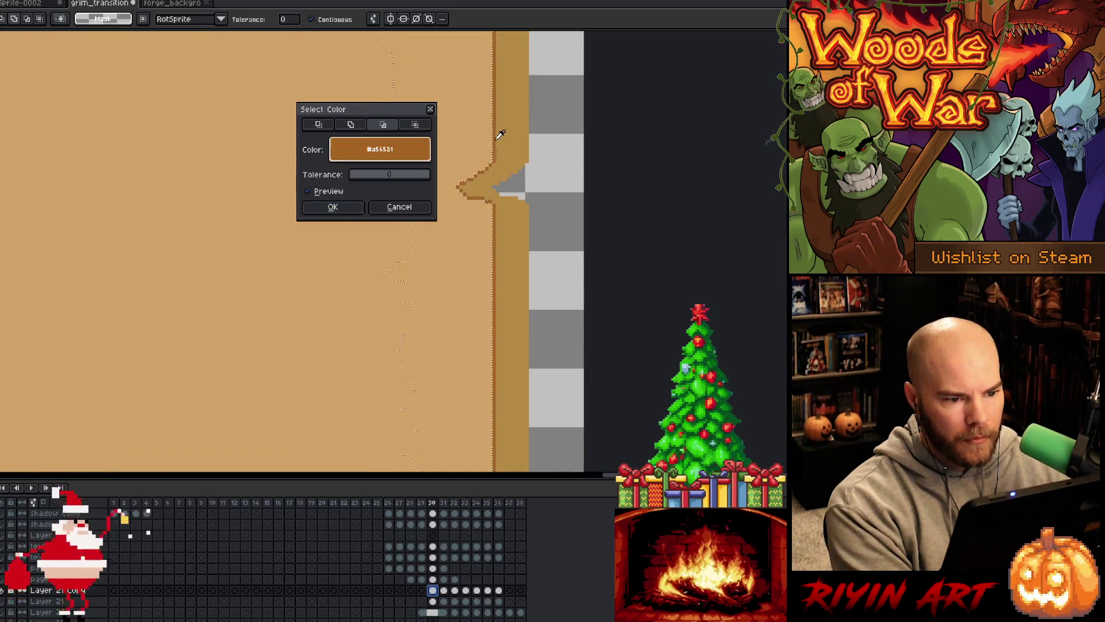
{"action": "left_click", "coordinate": [338, 208]}
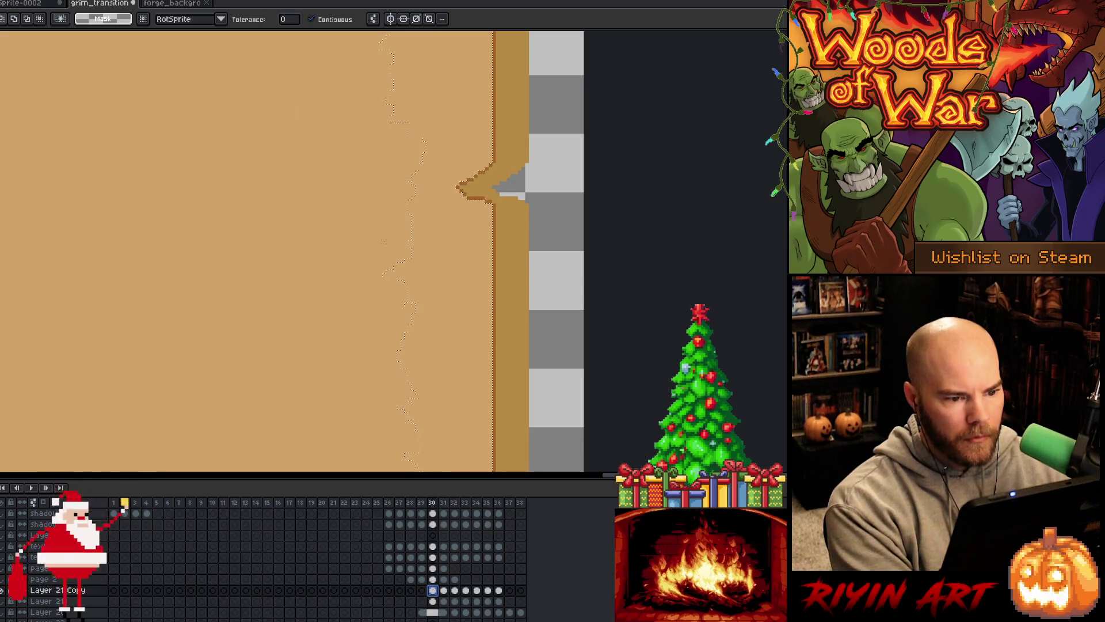
- Show the plank texture again and copy the selected strip onto a new layer
{"action": "scroll", "coordinate": [430, 246], "scroll_direction": "down", "scroll_amount": 4}
{"action": "left_click", "coordinate": [3, 599]}
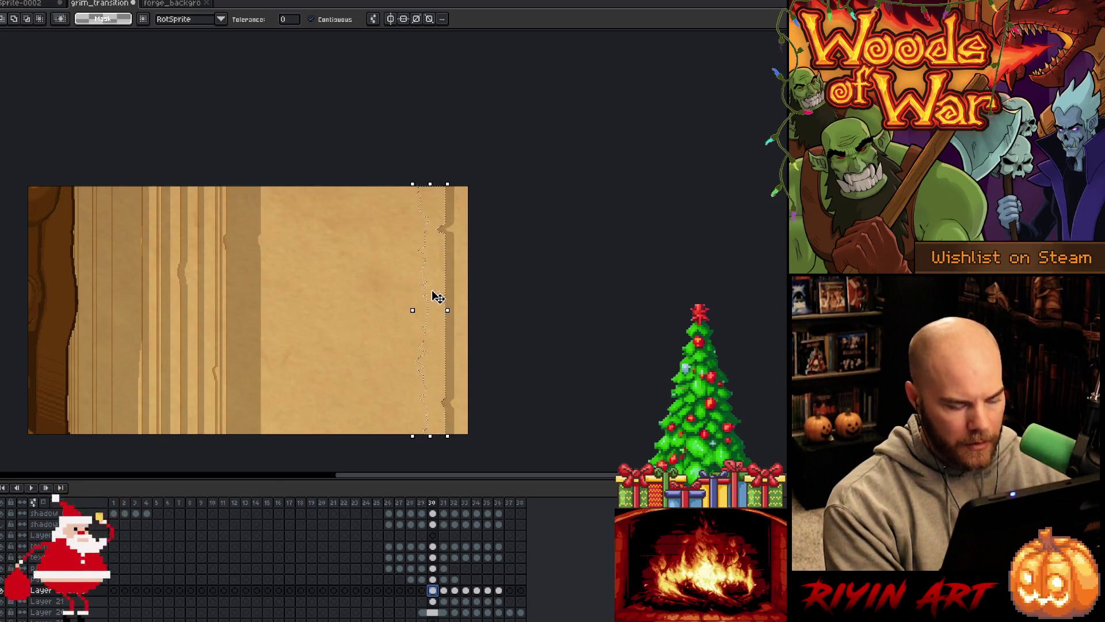
{"action": "key", "text": "ctrl+j"}
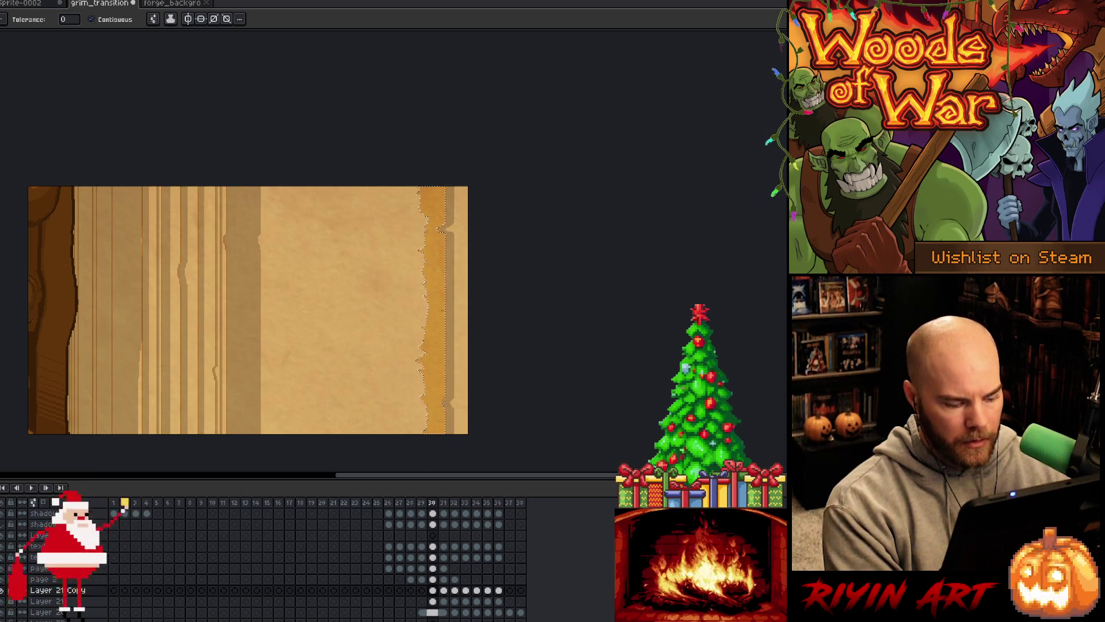
{"action": "key", "text": "ctrl+u"}
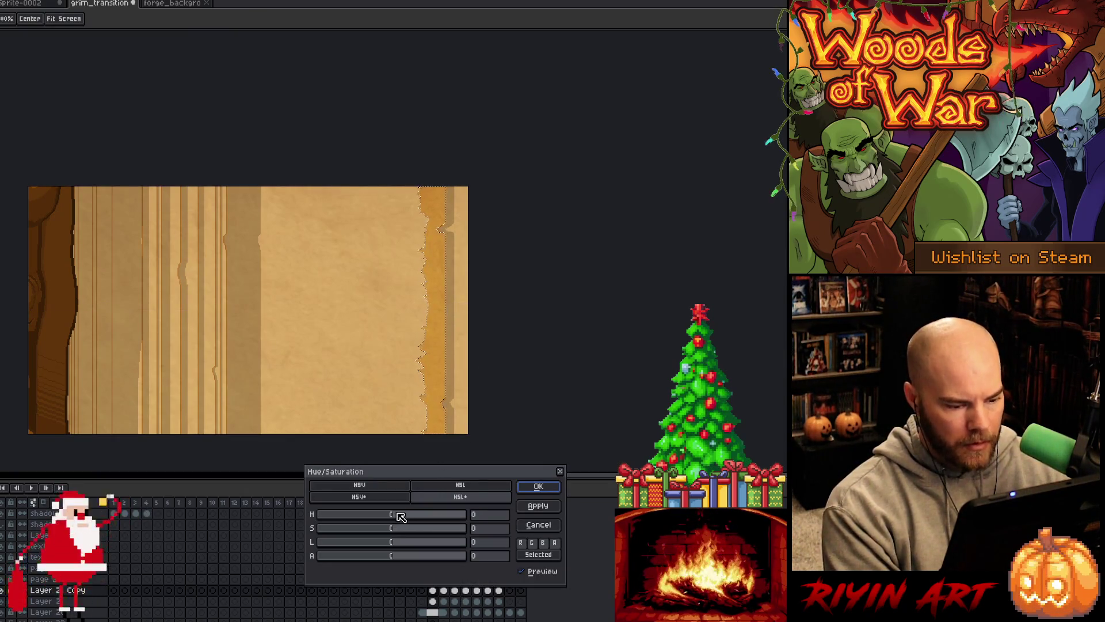
- Shift the strip's hue and lightness, lower saturation to −15, apply, and deselect
{"action": "mouse_move", "coordinate": [394, 520]}
{"action": "left_mouse_down"}
{"action": "mouse_move", "coordinate": [405, 516]}
{"action": "mouse_move", "coordinate": [381, 526]}
{"action": "mouse_move", "coordinate": [385, 550]}
{"action": "mouse_move", "coordinate": [406, 516]}
{"action": "mouse_move", "coordinate": [390, 527]}
{"action": "mouse_move", "coordinate": [398, 544]}
{"action": "mouse_move", "coordinate": [384, 533]}
{"action": "left_mouse_up"}
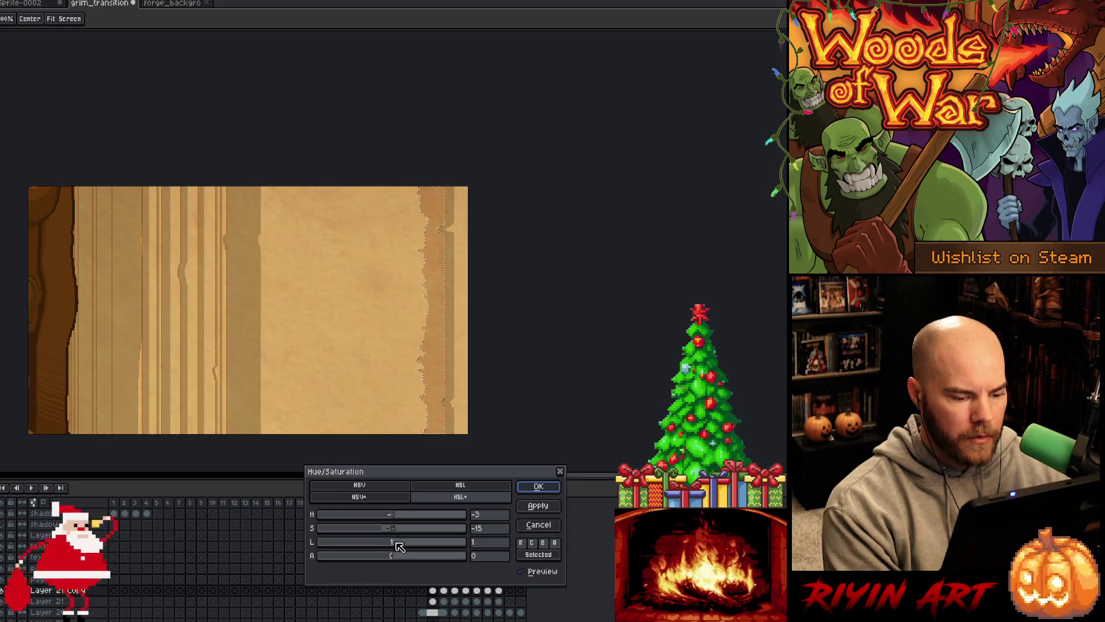
{"action": "left_click_drag", "start_coordinate": [400, 546], "coordinate": [395, 519]}
{"action": "left_click", "coordinate": [547, 486]}
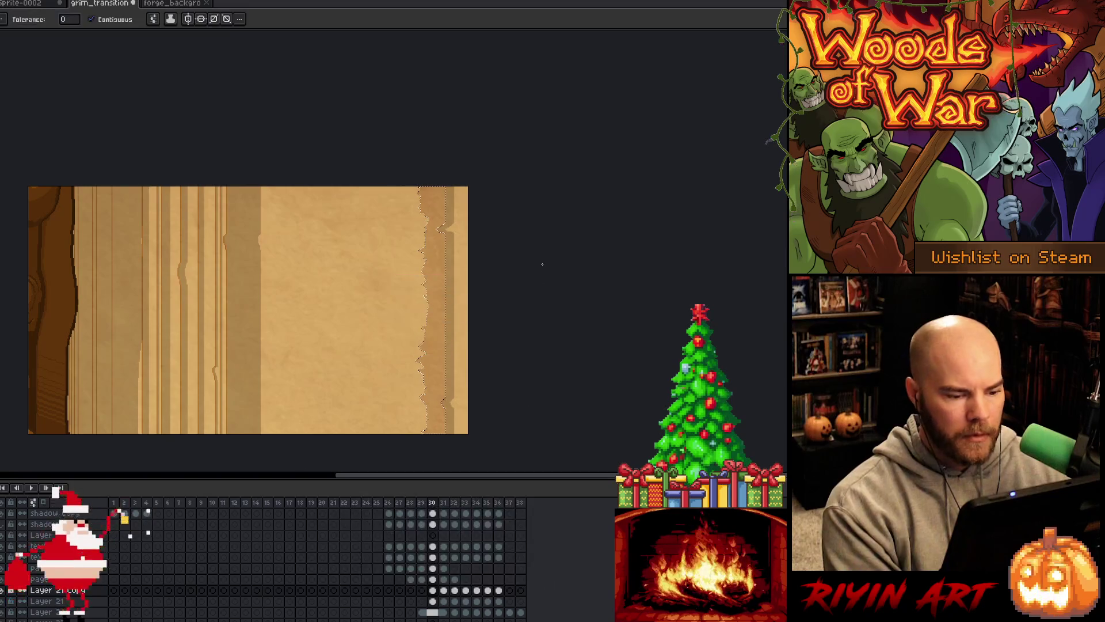
{"action": "key", "text": "ctrl+d"}
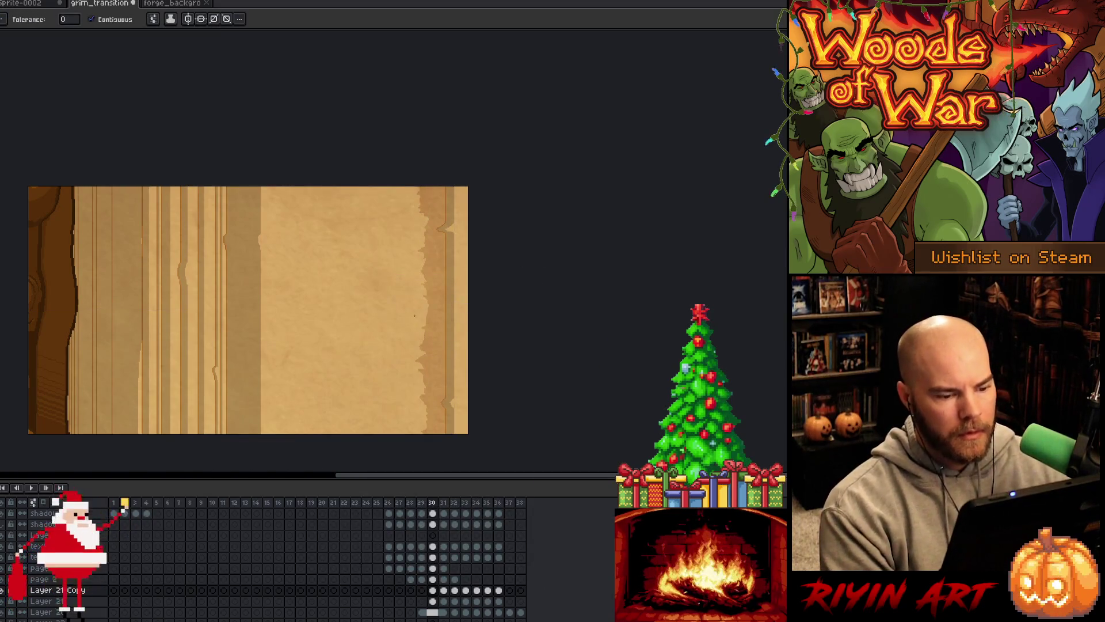
- Fill the magic-wanded torn right-edge strip with orange in the empty layer's frame 30 cel
{"action": "key", "text": "Right"}
{"action": "key", "text": "Right"}
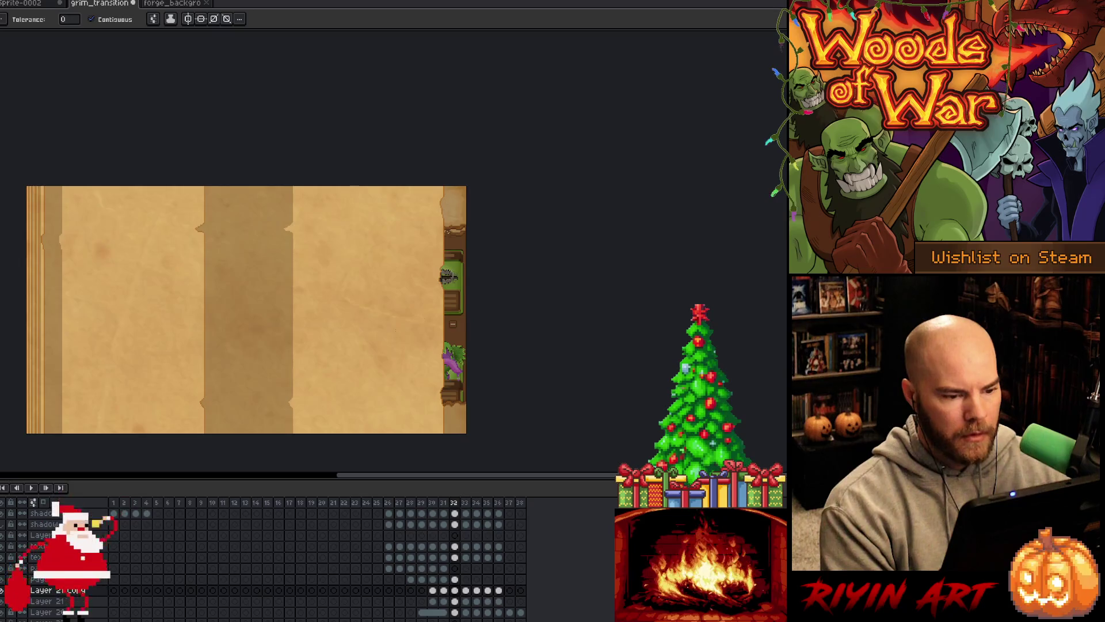
{"action": "key", "text": "Right"}
{"action": "key", "text": "Left"}
{"action": "key", "text": "Left"}
{"action": "key", "text": "Left"}
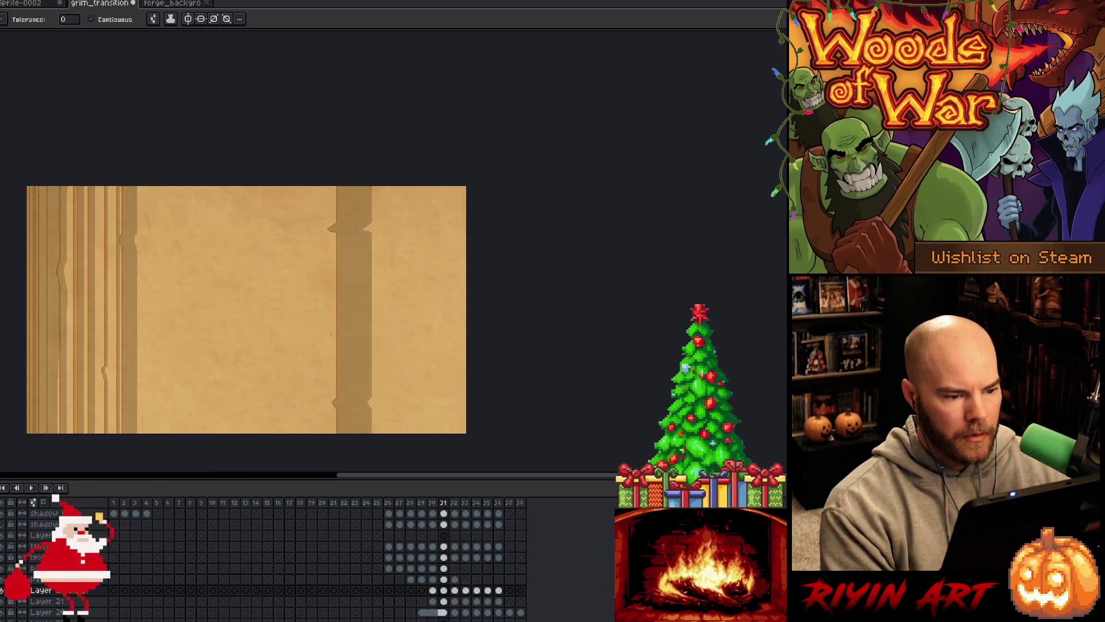
{"action": "left_click", "coordinate": [405, 579], "text": "ctrl"}
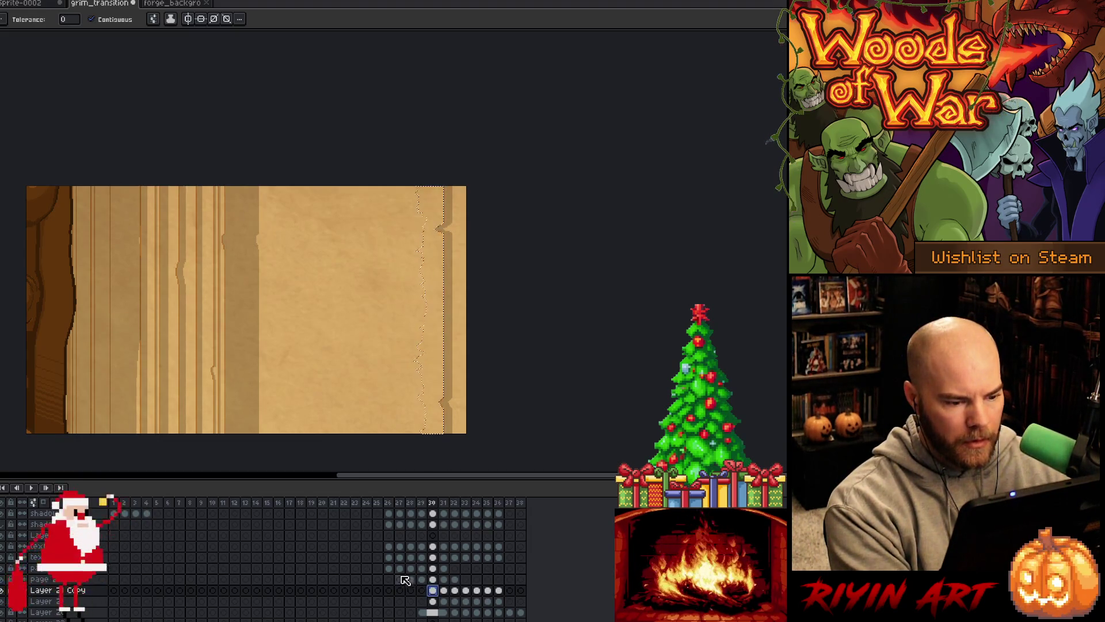
{"action": "scroll", "coordinate": [405, 552], "scroll_direction": "up", "scroll_amount": 2}
{"action": "left_click", "coordinate": [434, 558]}
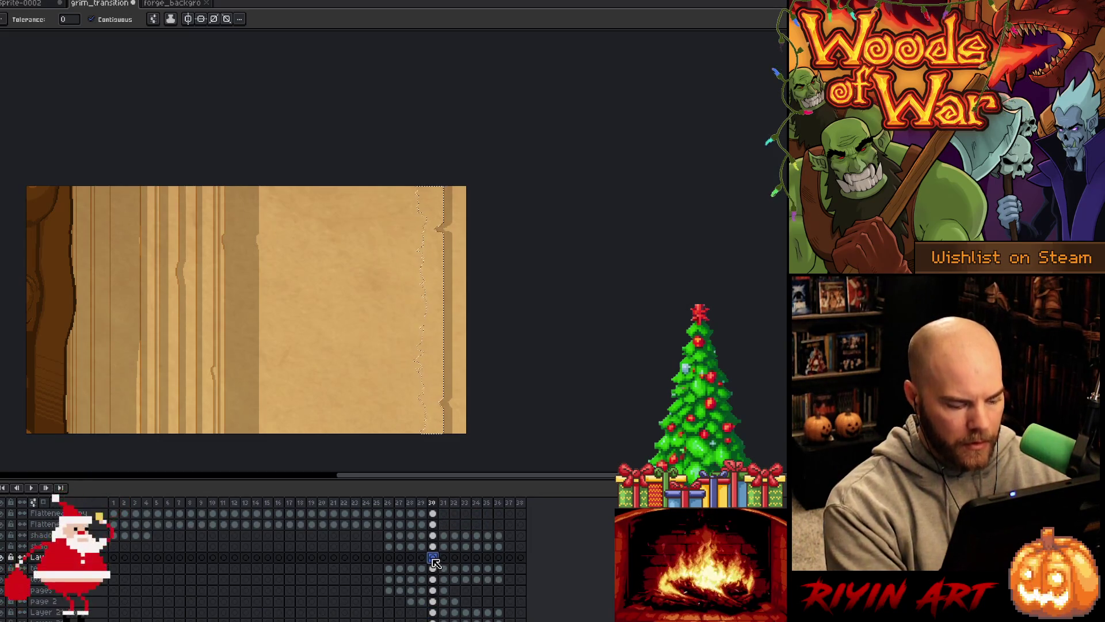
{"action": "key", "text": "f"}
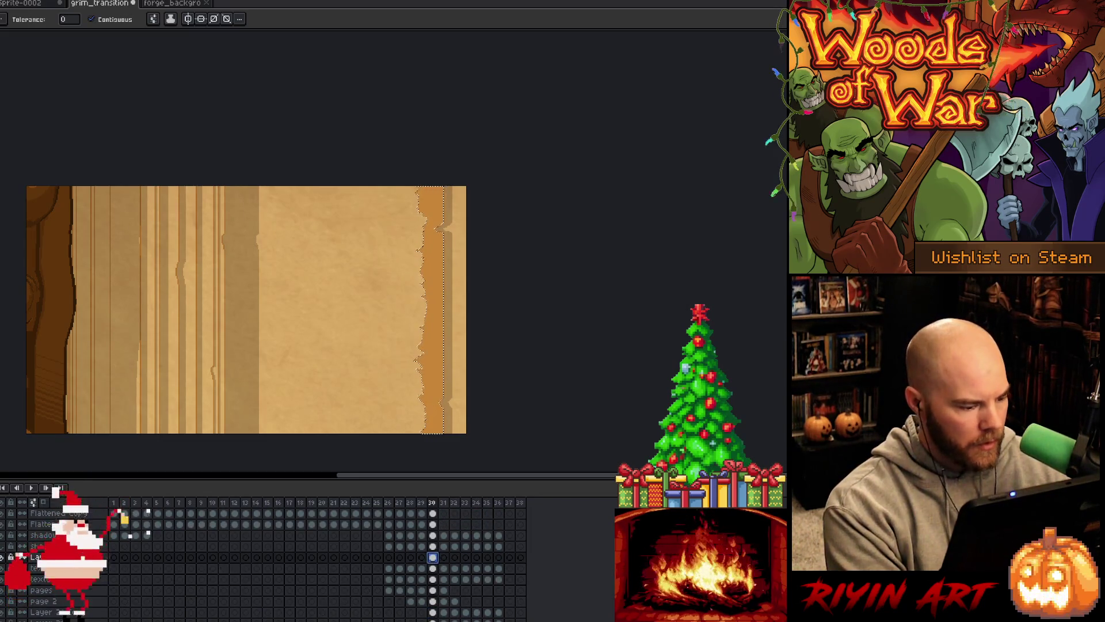
- Select Layer 24 and play the animation to check the orange strip
{"action": "left_click", "coordinate": [36, 557]}
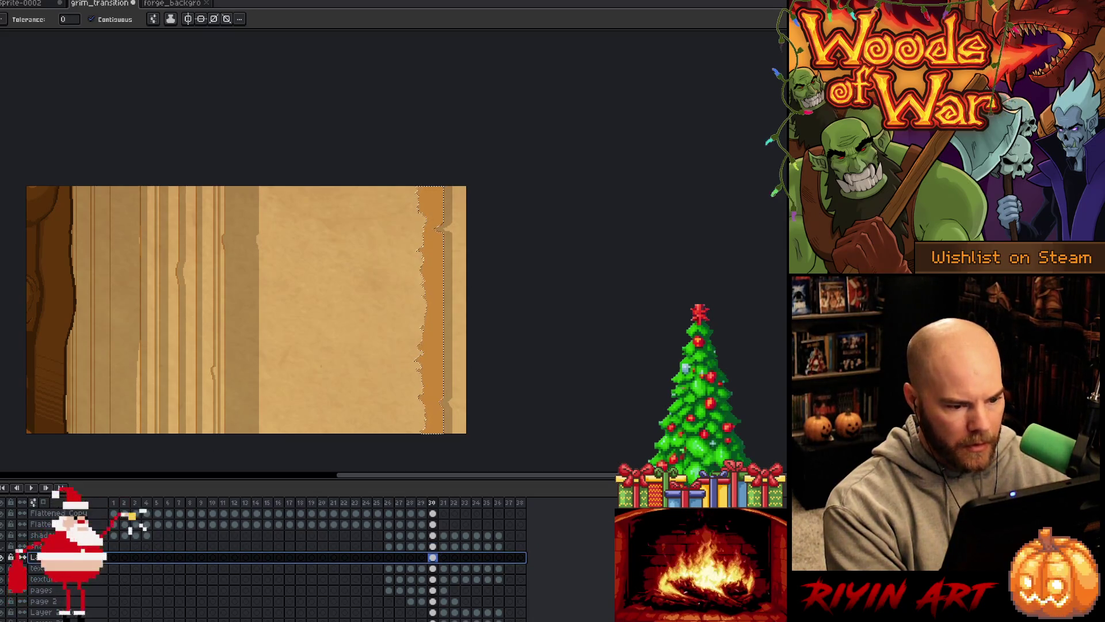
{"action": "key", "text": "Return"}
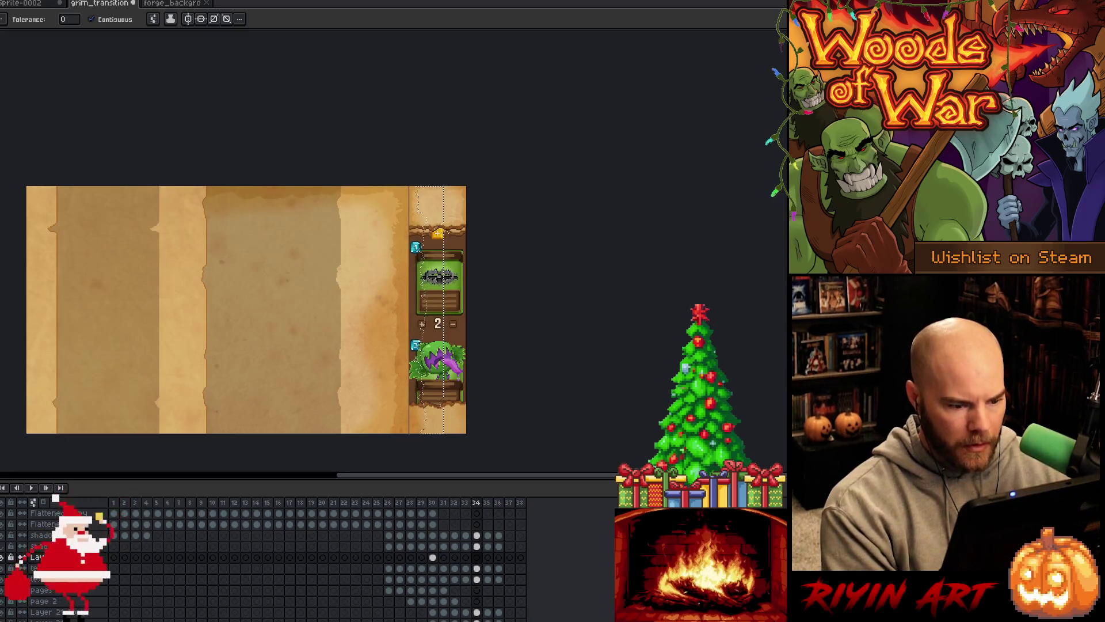
{"action": "key", "text": "i"}
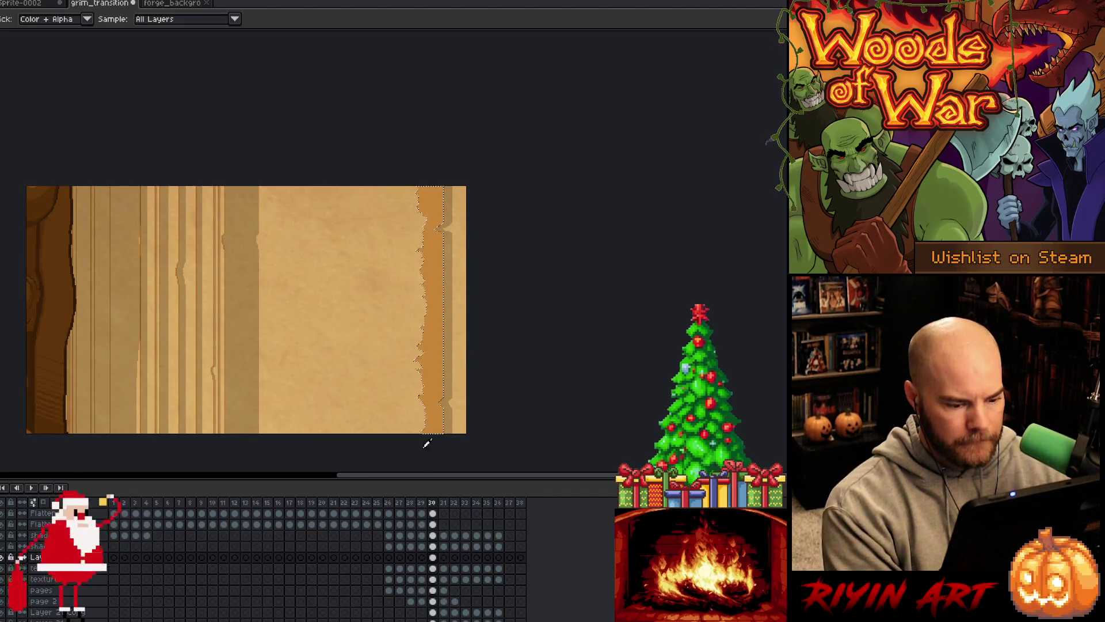
{"action": "key", "text": "w"}
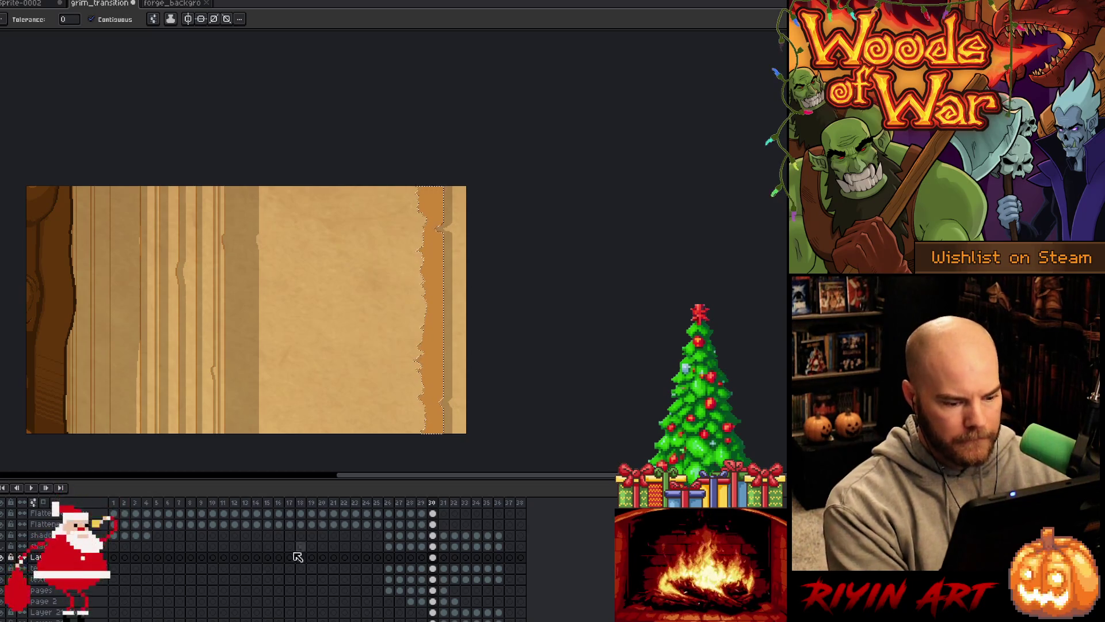
{"action": "double_click", "coordinate": [36, 557]}
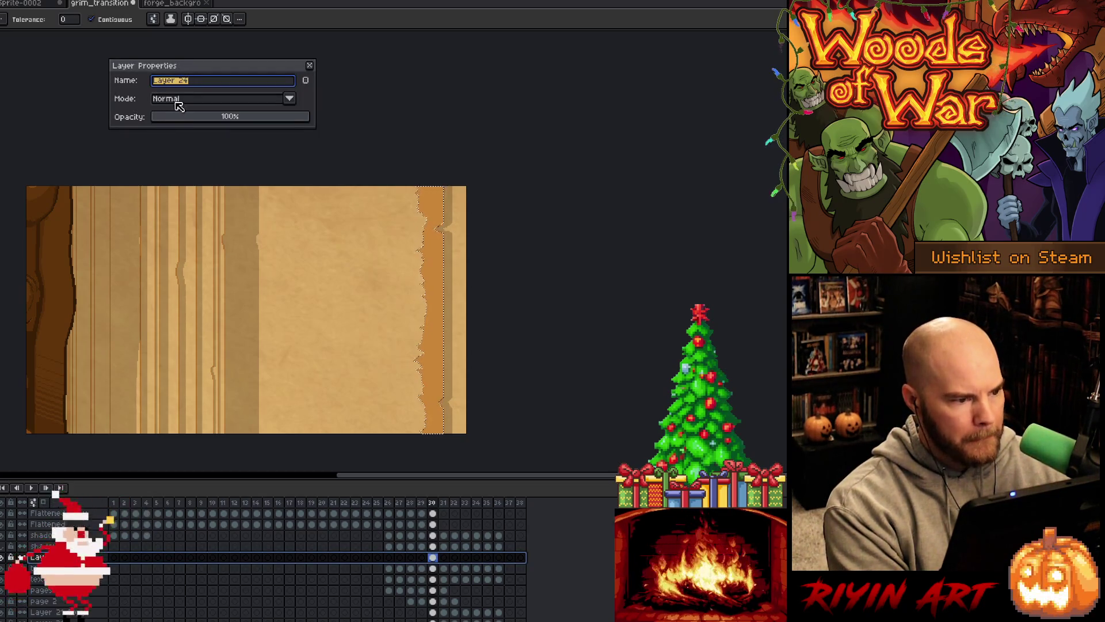
- Set Layer 24's blend mode to Multiply after briefly trying Darken
{"action": "left_click", "coordinate": [176, 102]}
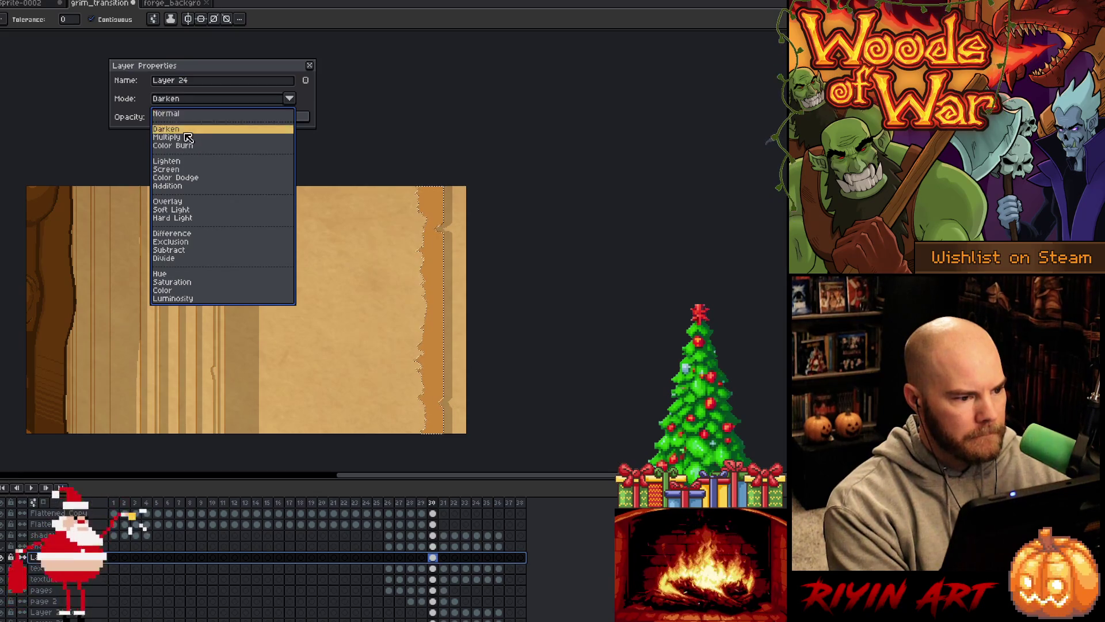
{"action": "left_click", "coordinate": [167, 130]}
{"action": "left_click", "coordinate": [172, 102]}
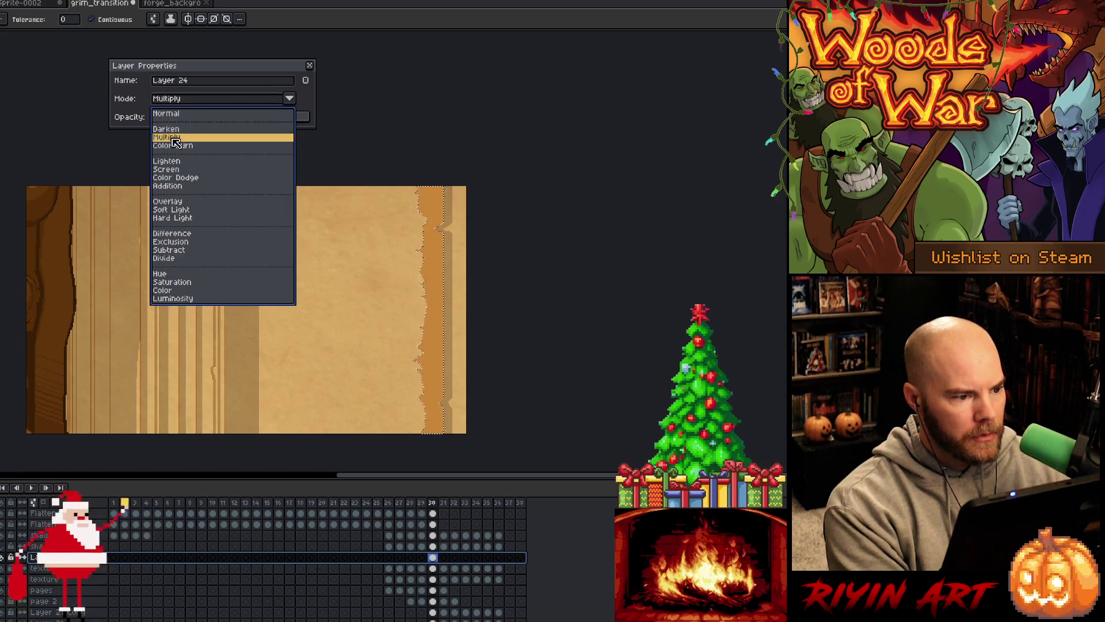
{"action": "left_click", "coordinate": [173, 138]}
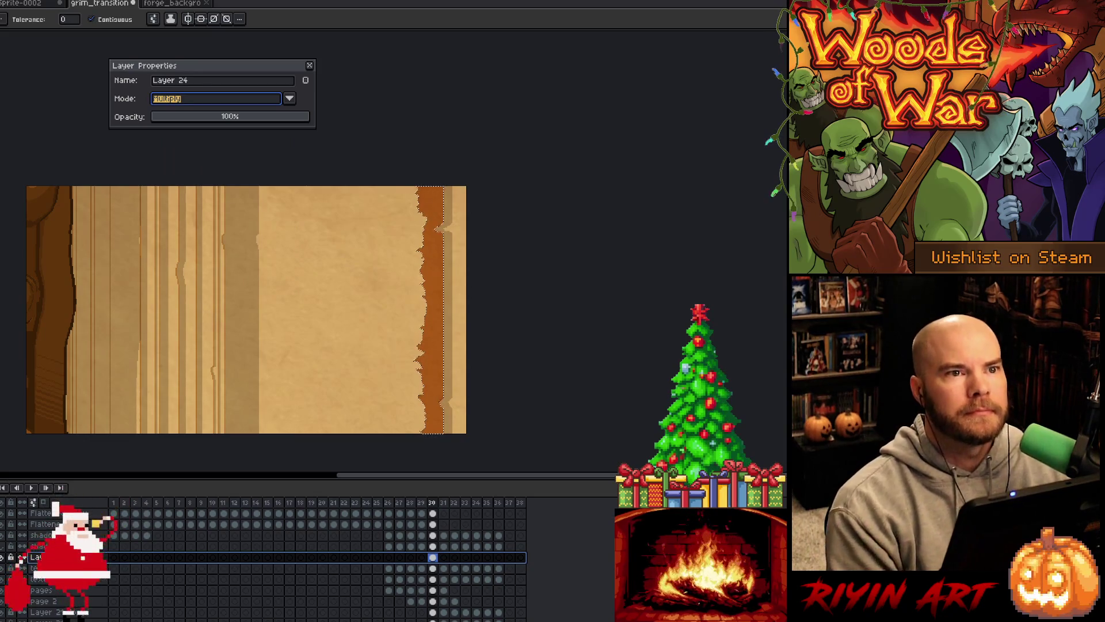
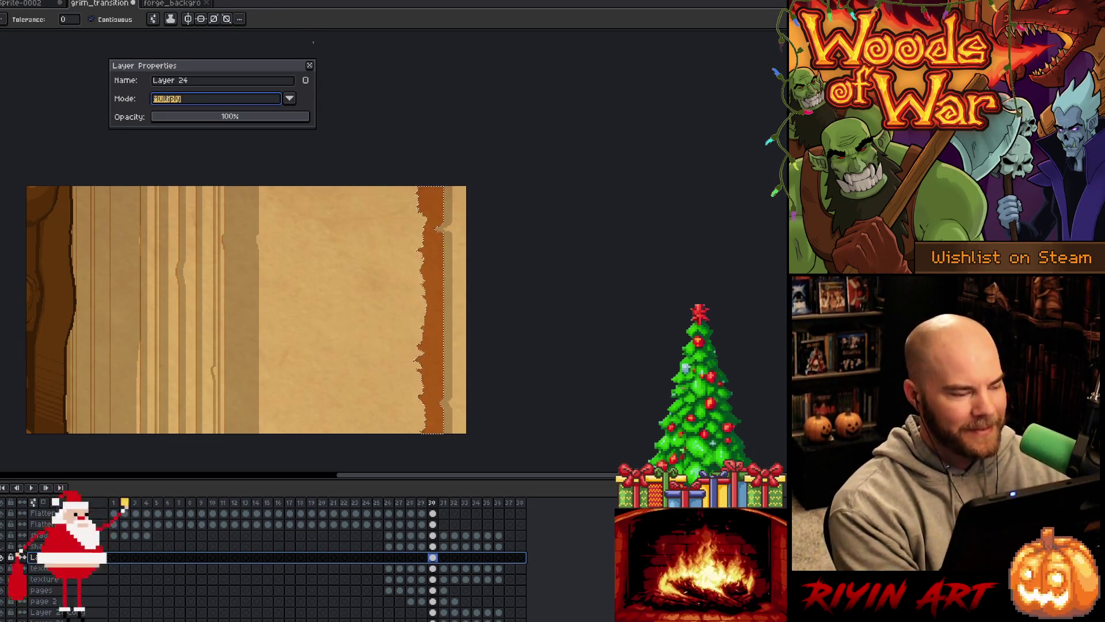
- Save the transition file, then glance at the forge_background document and close it
{"action": "key", "text": "ctrl+s"}
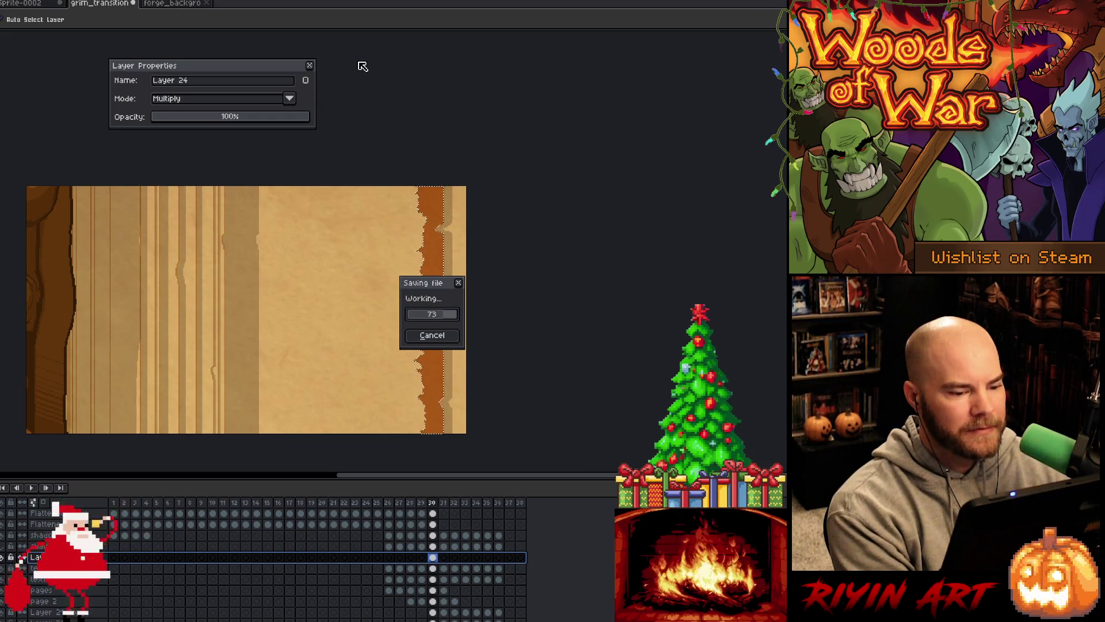
{"action": "left_click", "coordinate": [179, 6]}
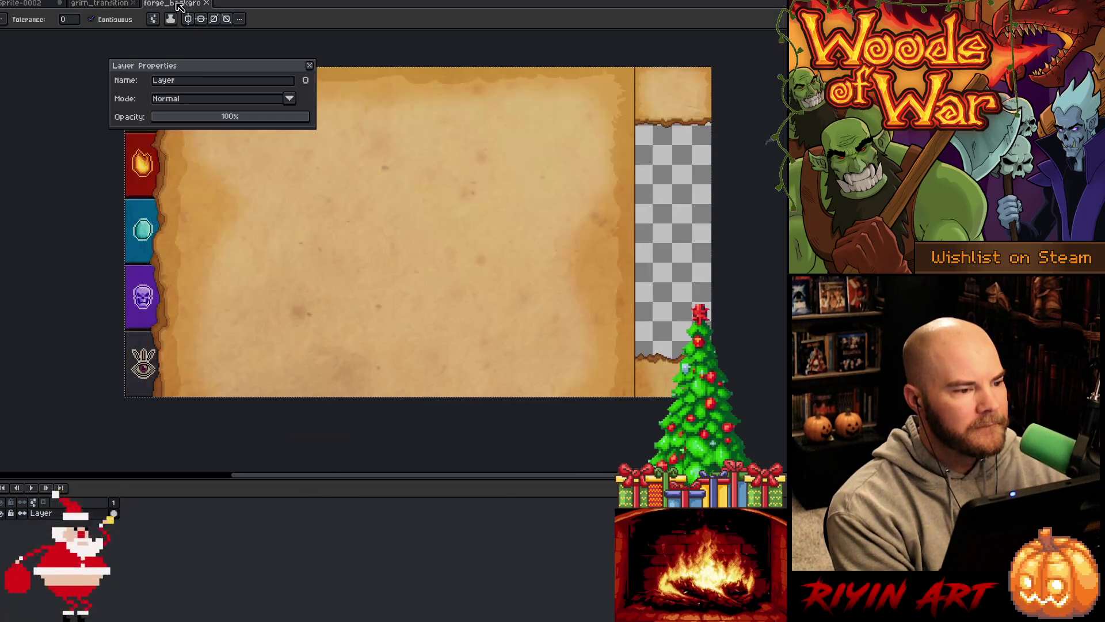
{"action": "left_click", "coordinate": [208, 3]}
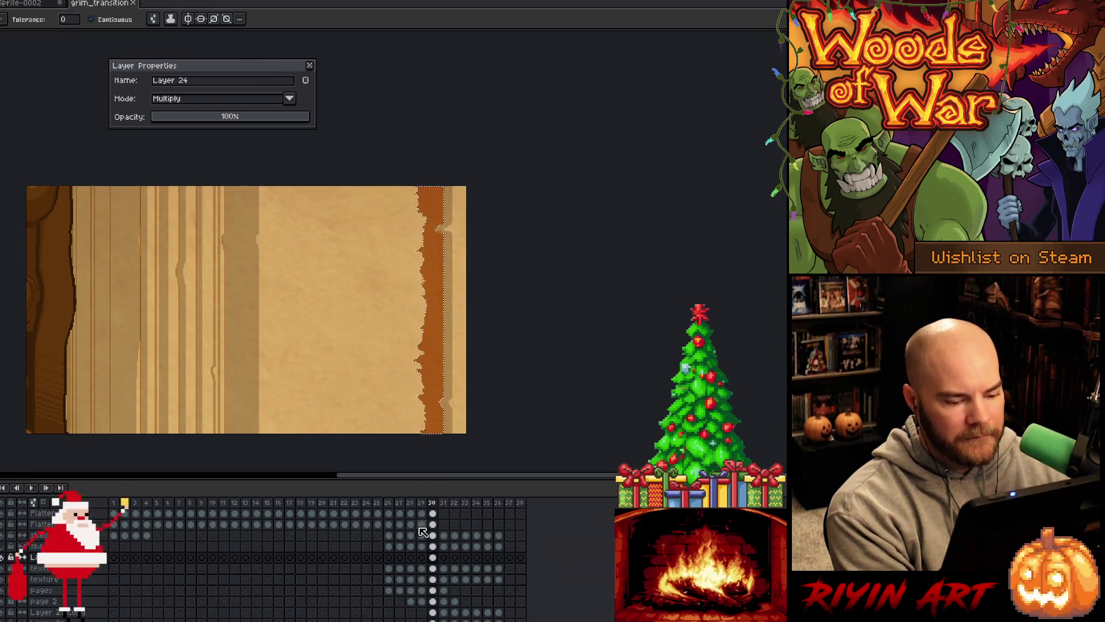
- Lower Layer 24's Multiply shading to about 35% opacity and clear the selection
{"action": "left_click", "coordinate": [196, 118]}
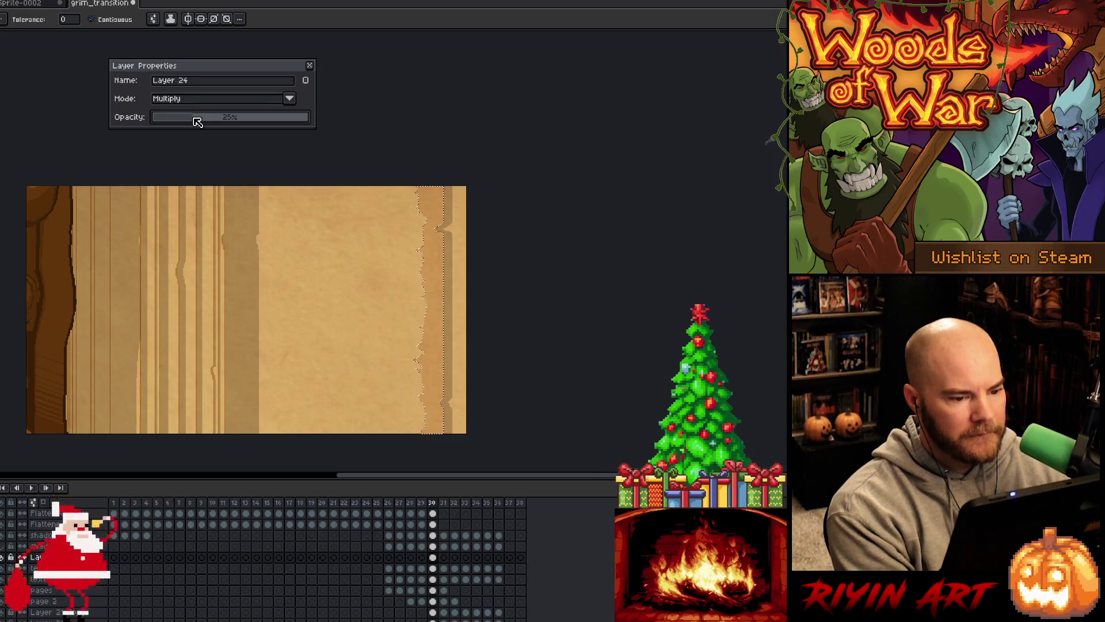
{"action": "mouse_move", "coordinate": [196, 121]}
{"action": "left_mouse_down"}
{"action": "mouse_move", "coordinate": [237, 119]}
{"action": "mouse_move", "coordinate": [212, 121]}
{"action": "left_mouse_up"}
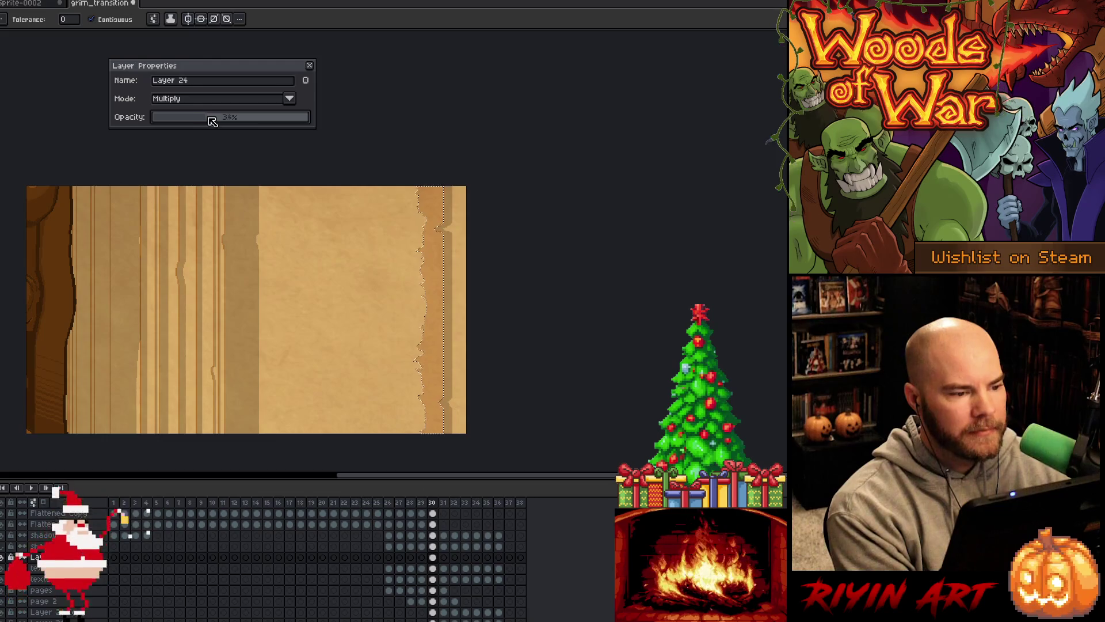
{"action": "left_click", "coordinate": [309, 65]}
{"action": "key", "text": "ctrl+d"}
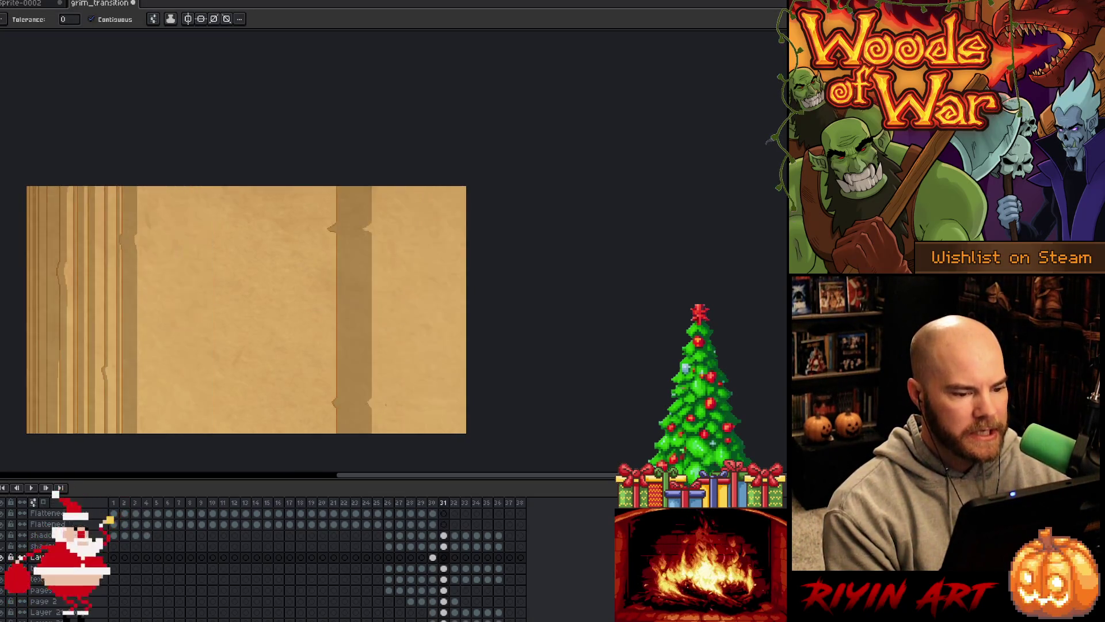
- Stop playback and slide the frame 31 shading strip left, nudging it 2 px right
{"action": "key", "text": "Return"}
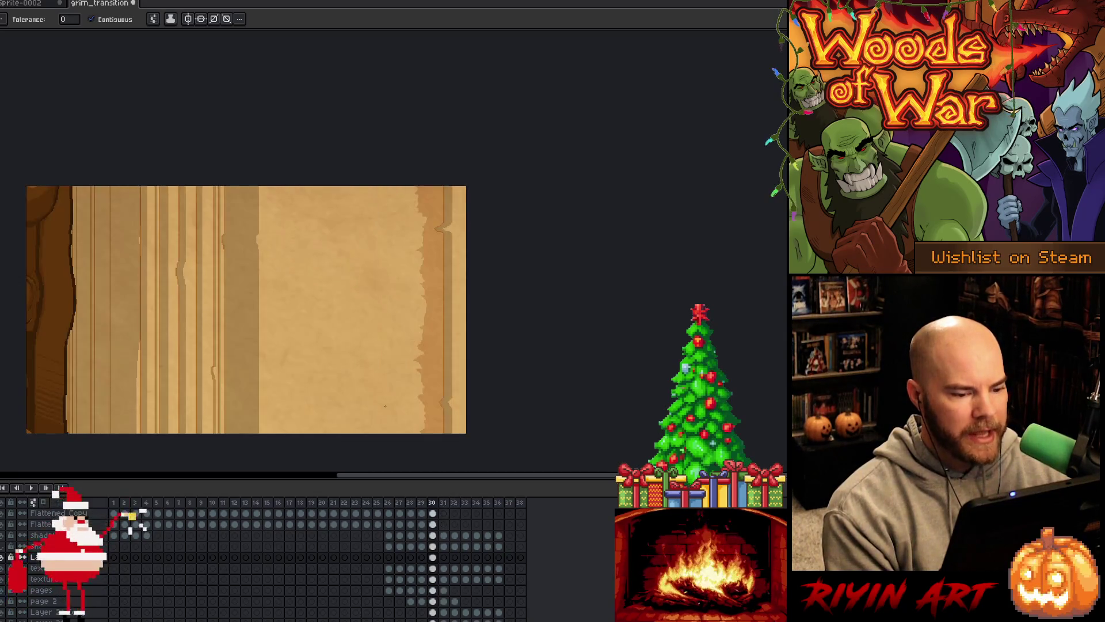
{"action": "left_click", "coordinate": [444, 559]}
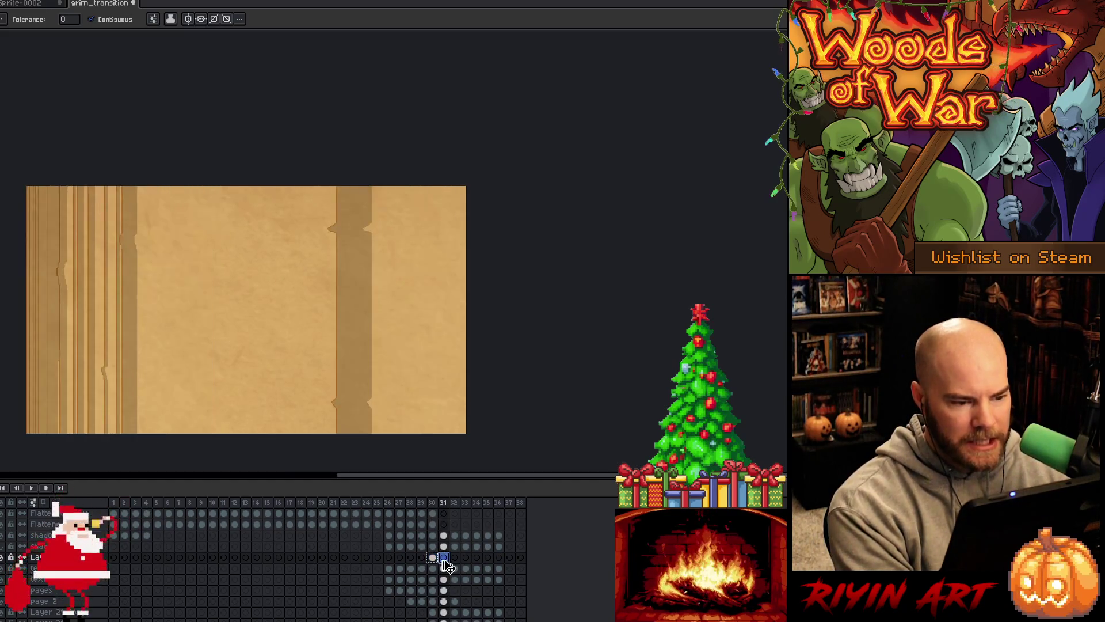
{"action": "key", "text": "ctrl+t"}
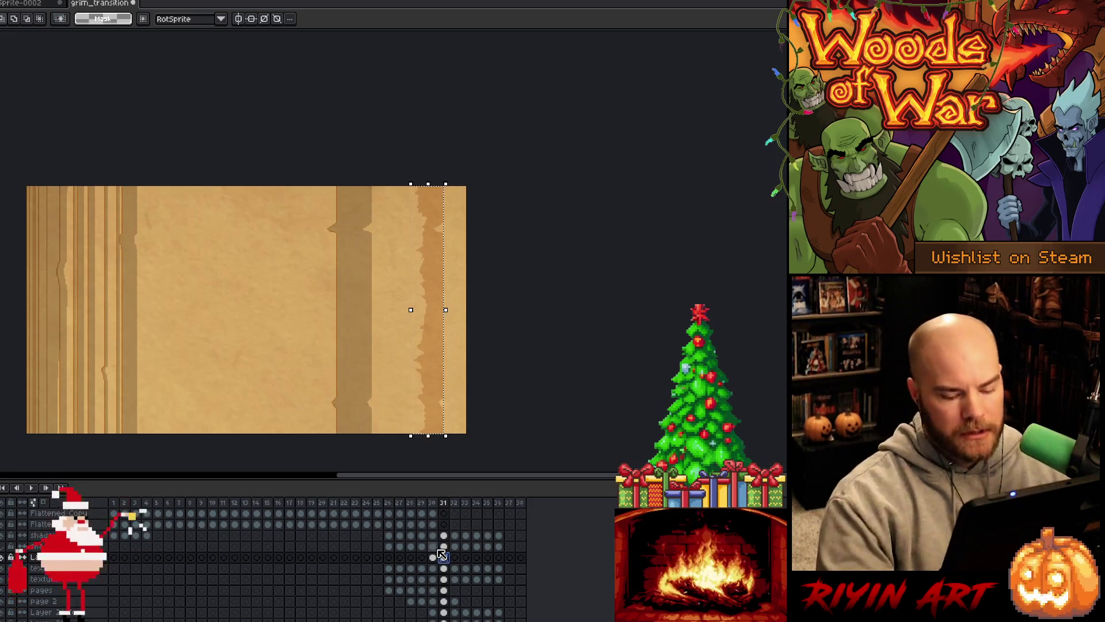
{"action": "left_click_drag", "start_coordinate": [429, 310], "coordinate": [314, 309]}
{"action": "scroll", "coordinate": [334, 222], "scroll_direction": "up", "scroll_amount": 4}
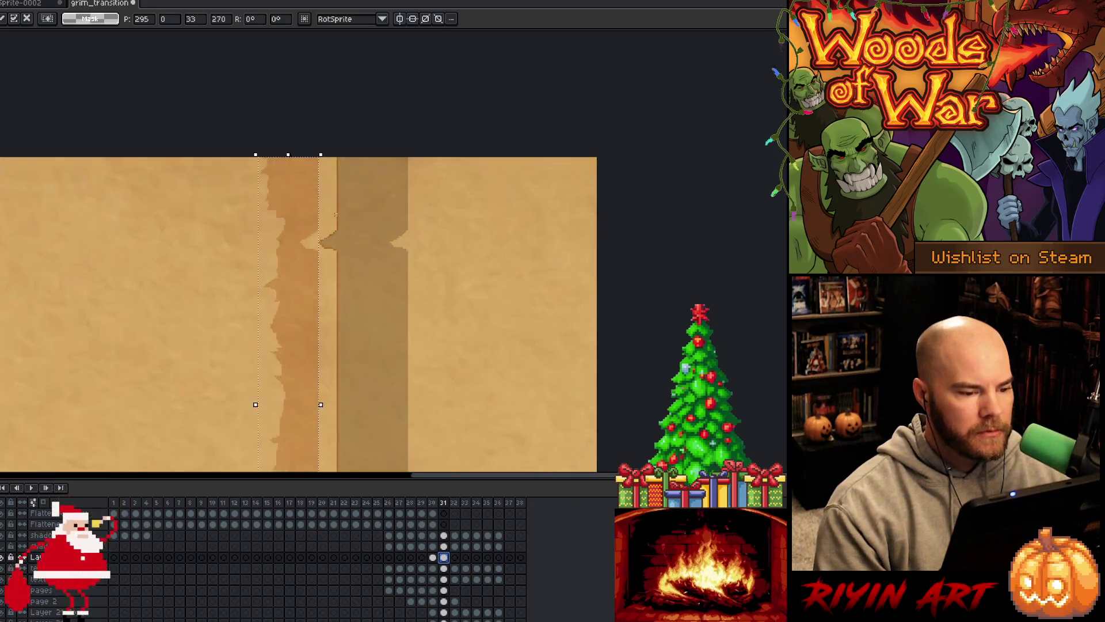
{"action": "key", "text": "Right"}
{"action": "key", "text": "Right"}
{"action": "key", "text": "Right"}
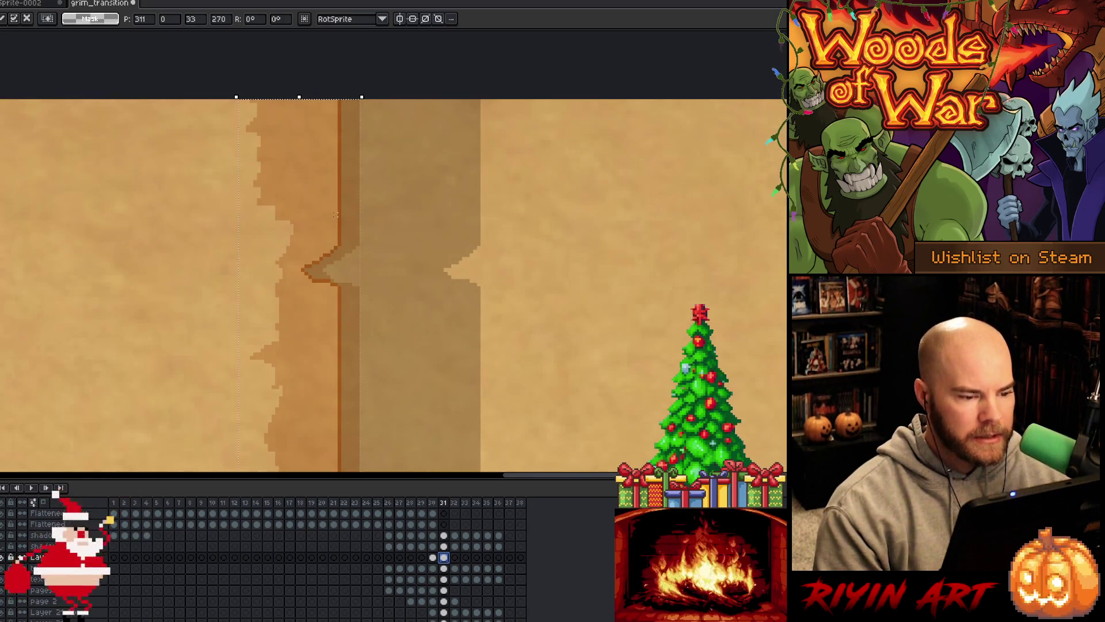
{"action": "key", "text": "Right"}
{"action": "key", "text": "Right"}
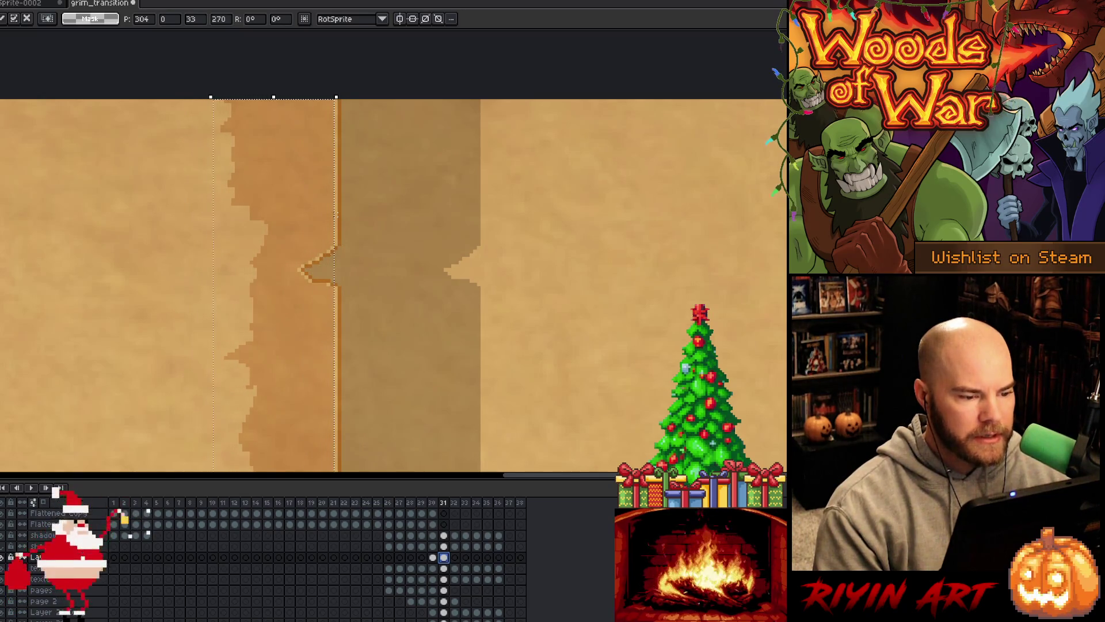
{"action": "scroll", "coordinate": [338, 222], "scroll_direction": "down", "scroll_amount": 3}
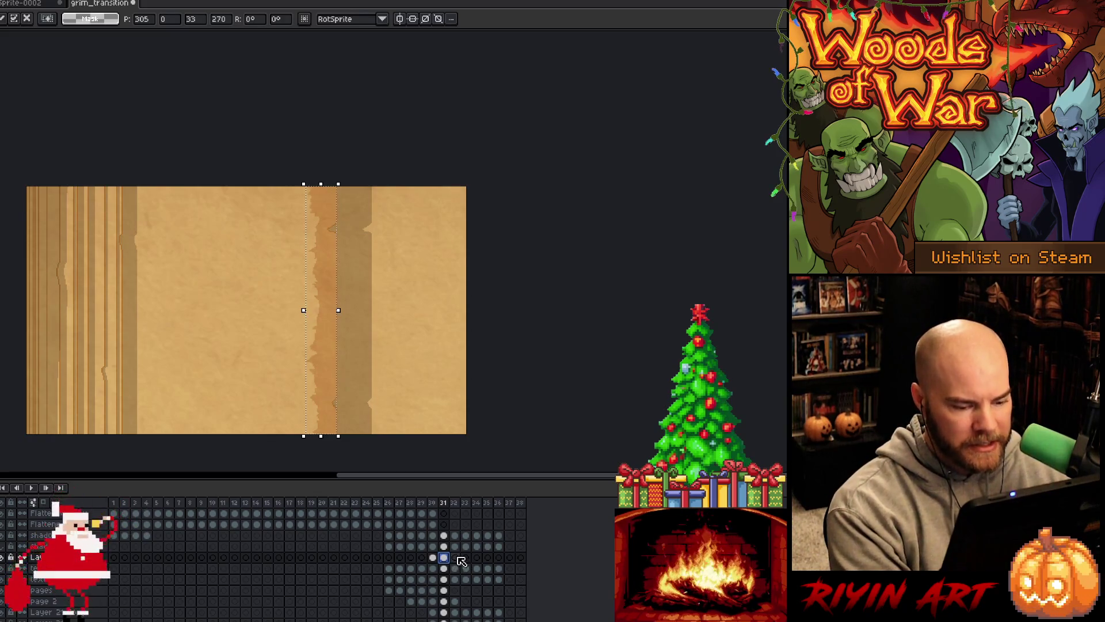
- Slide the shading strip progressively further left on frames 32 and 33
{"action": "left_click", "coordinate": [454, 558]}
{"action": "left_click_drag", "start_coordinate": [323, 310], "coordinate": [189, 311]}
{"action": "scroll", "coordinate": [207, 248], "scroll_direction": "up", "scroll_amount": 3}
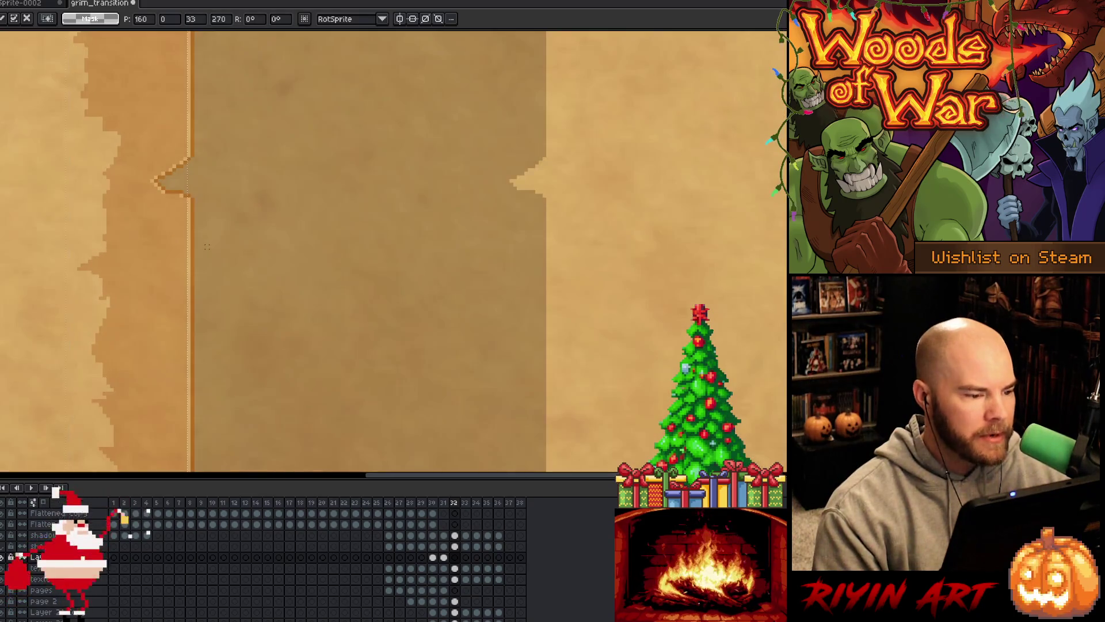
{"action": "scroll", "coordinate": [207, 249], "scroll_direction": "down", "scroll_amount": 4}
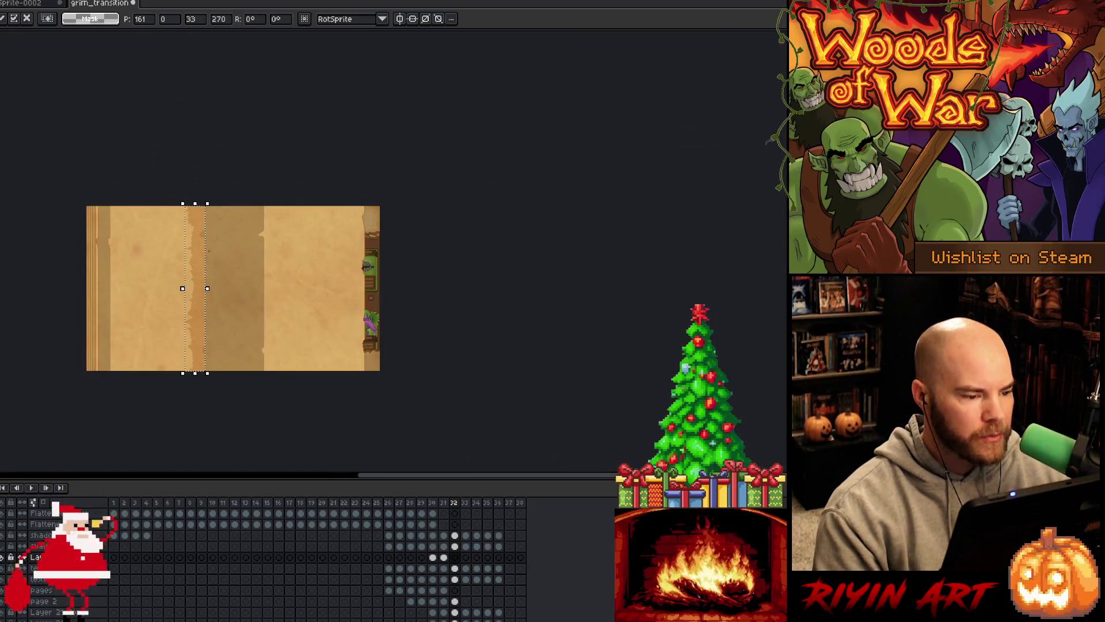
{"action": "left_click", "coordinate": [465, 557]}
{"action": "mouse_move", "coordinate": [351, 465]}
{"action": "left_mouse_down"}
{"action": "mouse_move", "coordinate": [240, 465]}
{"action": "mouse_move", "coordinate": [123, 375]}
{"action": "left_mouse_up"}
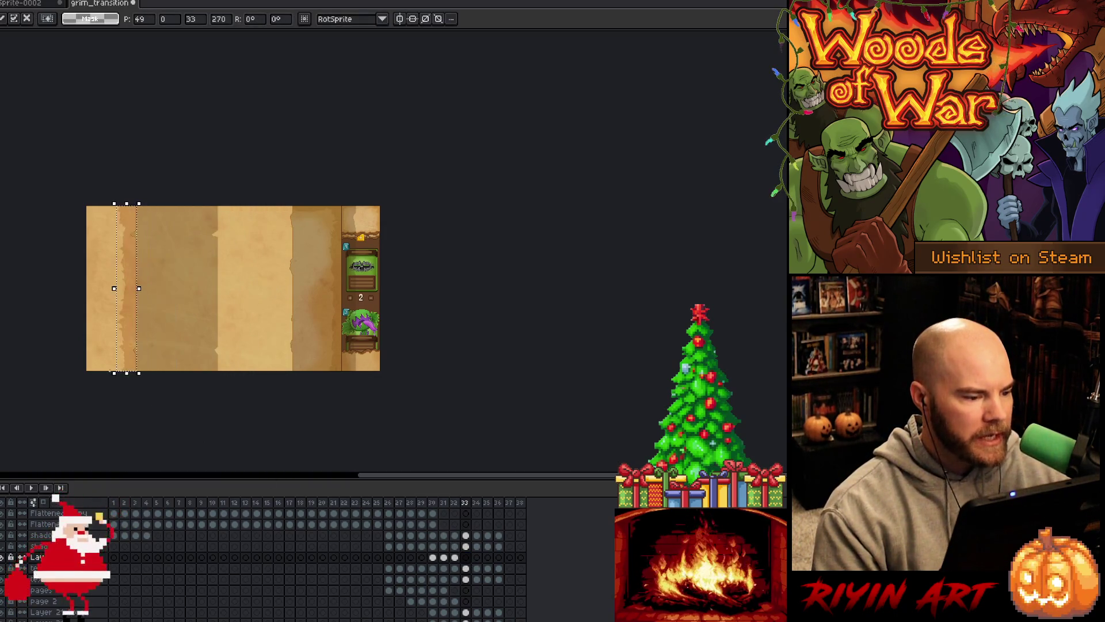
{"action": "scroll", "coordinate": [123, 234], "scroll_direction": "up", "scroll_amount": 6}
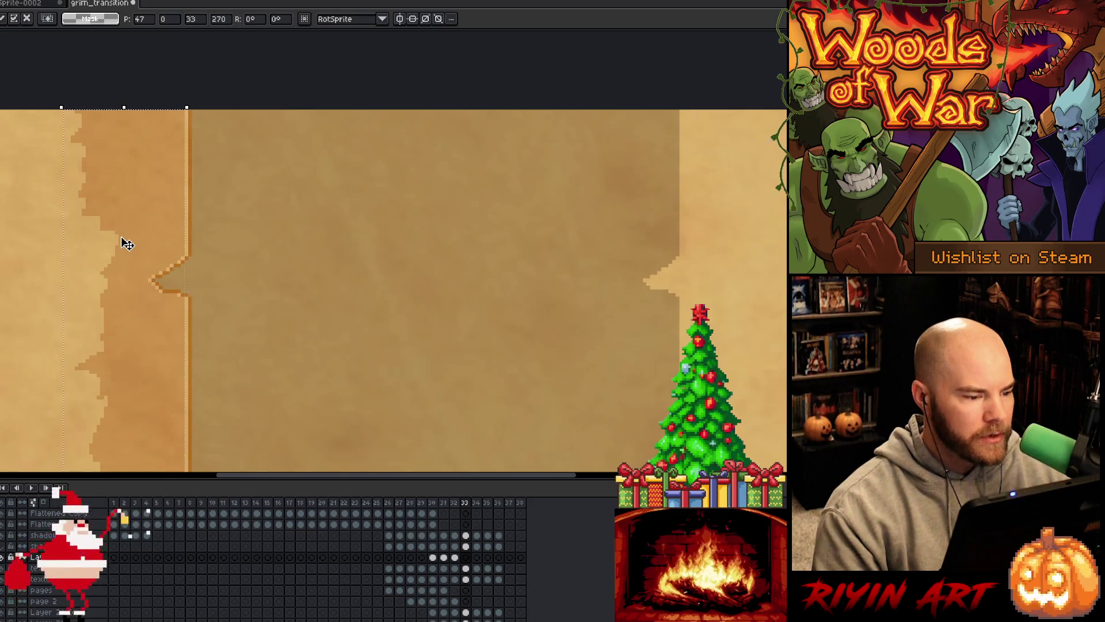
{"action": "scroll", "coordinate": [123, 242], "scroll_direction": "down", "scroll_amount": 6}
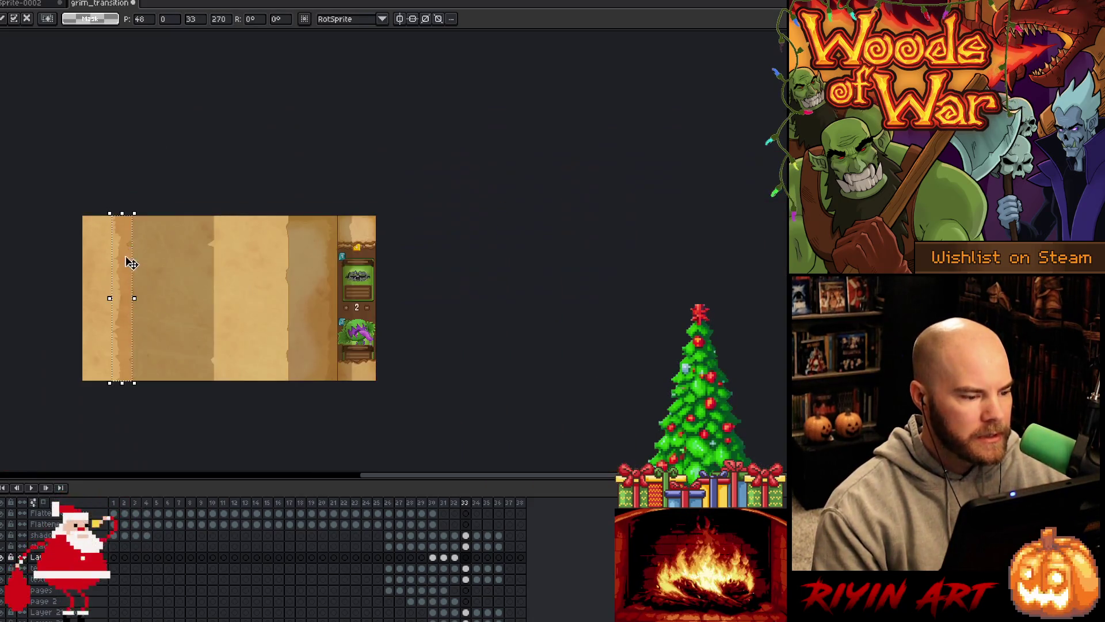
- Move the frame 34 strip to the page's left edge at x 0, then check frame 35
{"action": "left_click", "coordinate": [476, 557]}
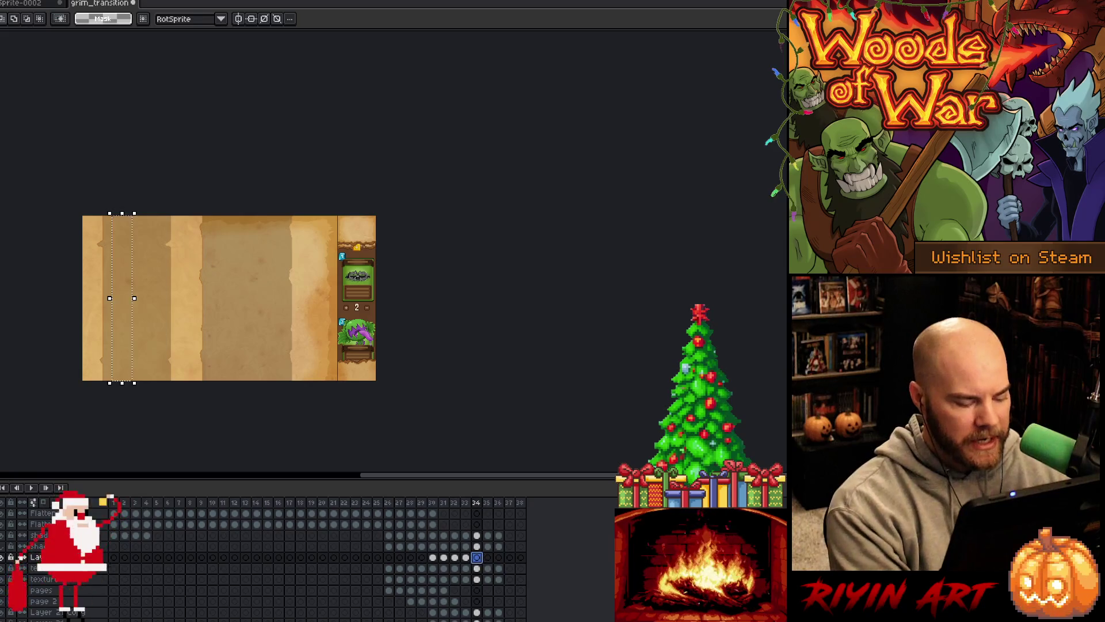
{"action": "key", "text": "ctrl+v"}
{"action": "left_click_drag", "start_coordinate": [278, 298], "coordinate": [151, 298]}
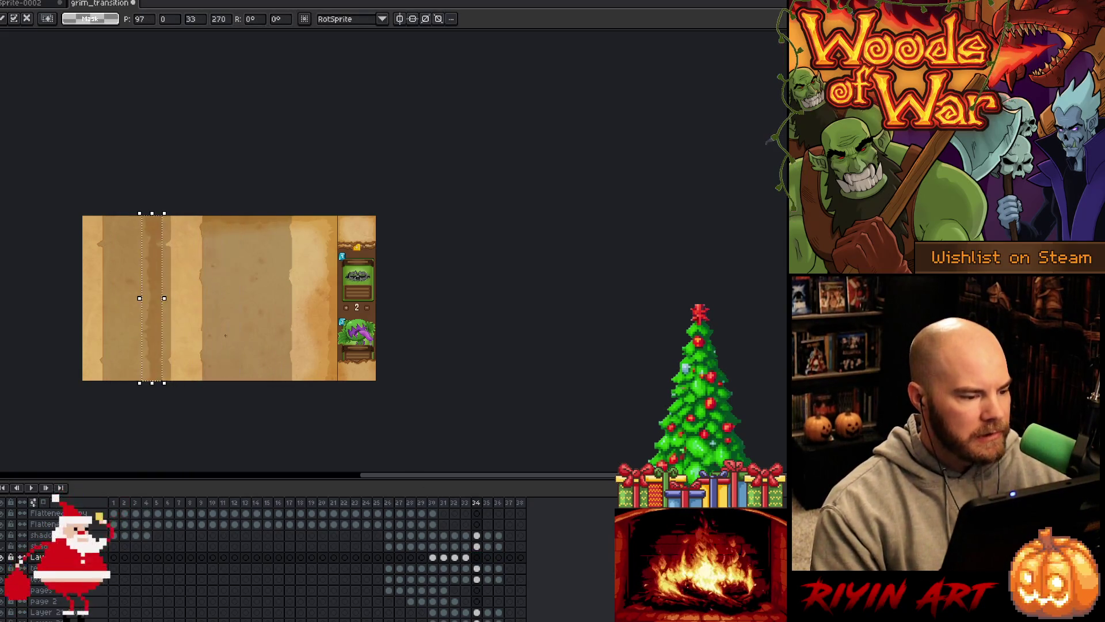
{"action": "left_click_drag", "start_coordinate": [225, 335], "coordinate": [162, 352]}
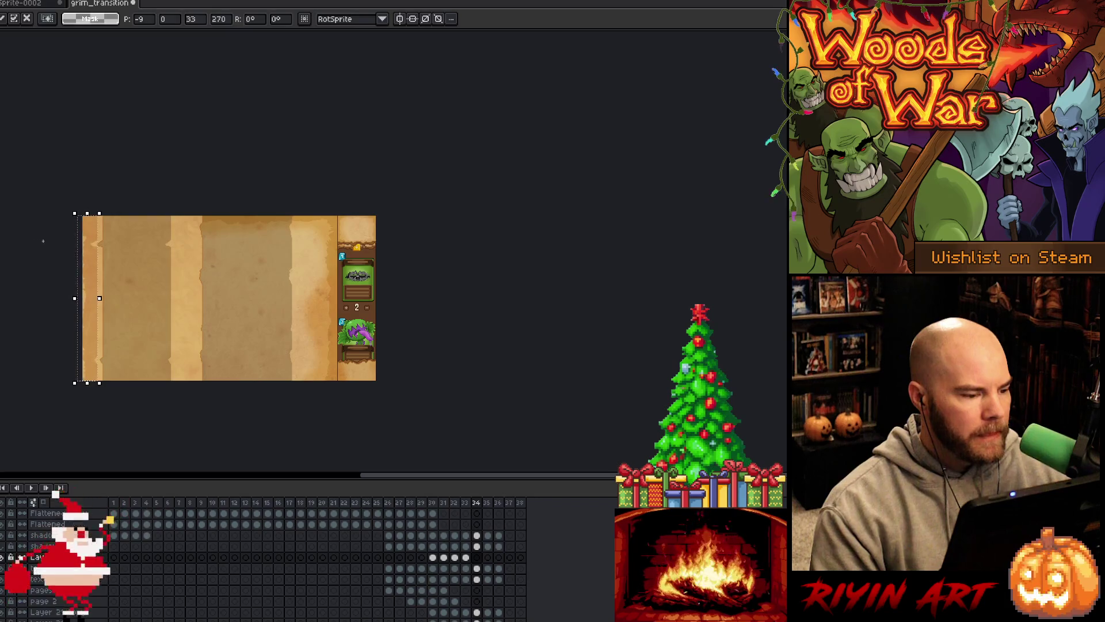
{"action": "scroll", "coordinate": [91, 244], "scroll_direction": "up", "scroll_amount": 3}
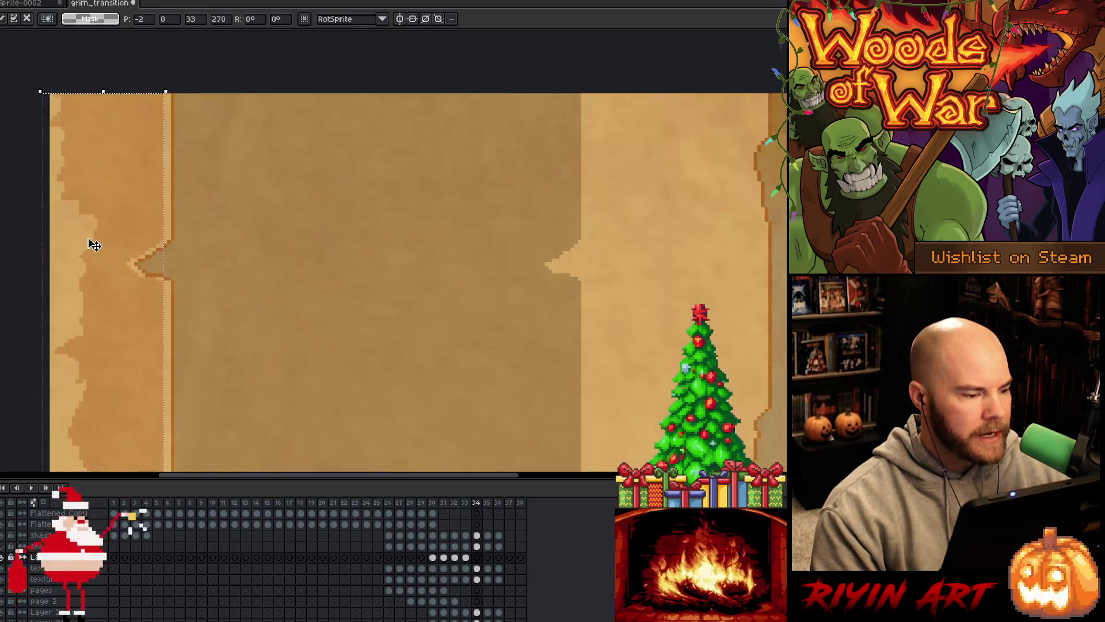
{"action": "key", "text": "Right"}
{"action": "key", "text": "Right"}
{"action": "scroll", "coordinate": [94, 244], "scroll_direction": "down", "scroll_amount": 3}
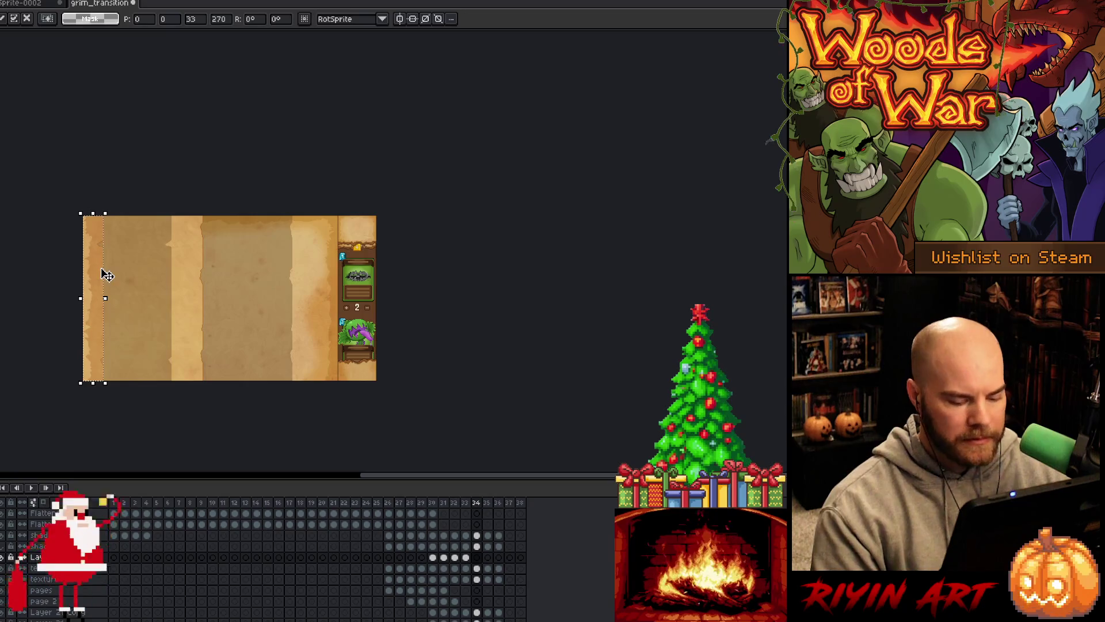
{"action": "key", "text": "period"}
{"action": "key", "text": "comma"}
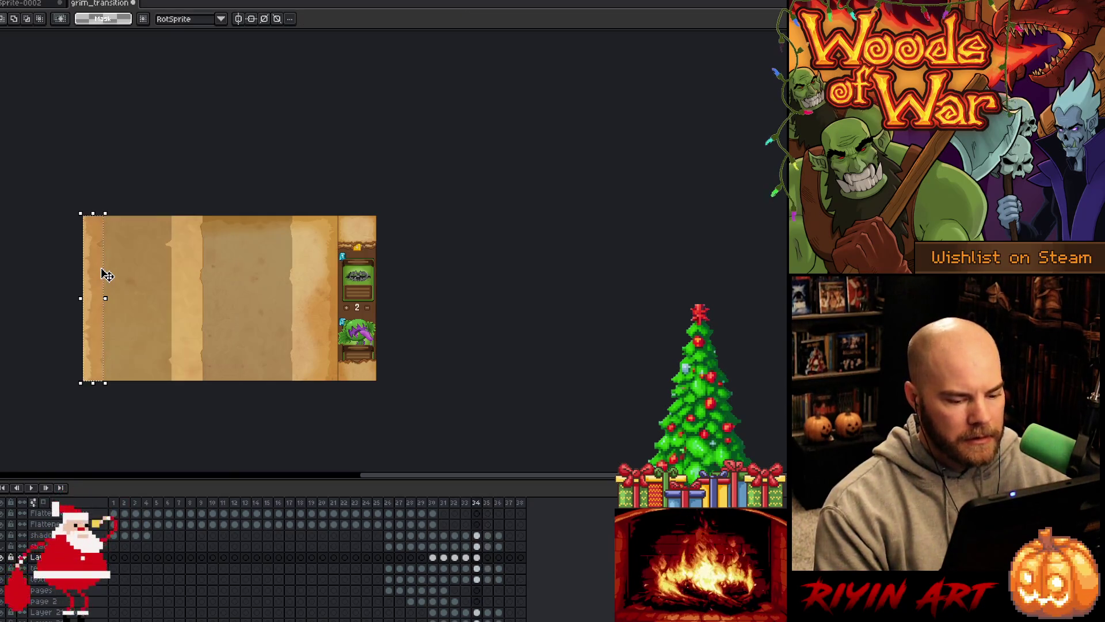
- Step back and forth through frames 29–33 to review the page turn
{"action": "key", "text": "comma"}
{"action": "key", "text": "comma"}
{"action": "key", "text": "comma"}
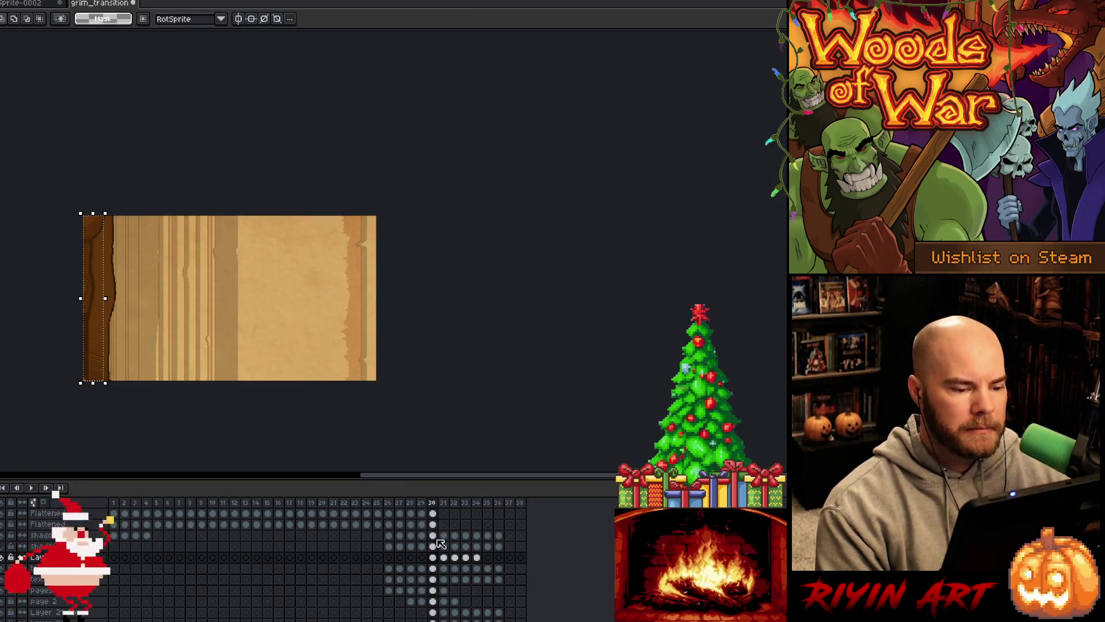
{"action": "key", "text": "comma"}
{"action": "key", "text": "period"}
{"action": "key", "text": "comma"}
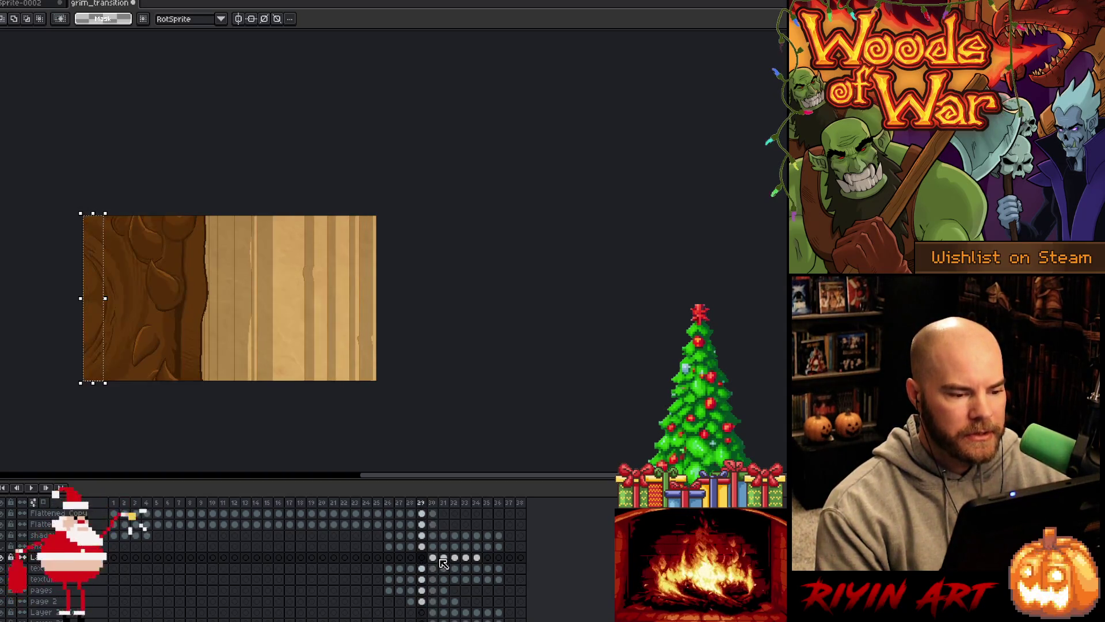
{"action": "key", "text": "period"}
{"action": "key", "text": "period"}
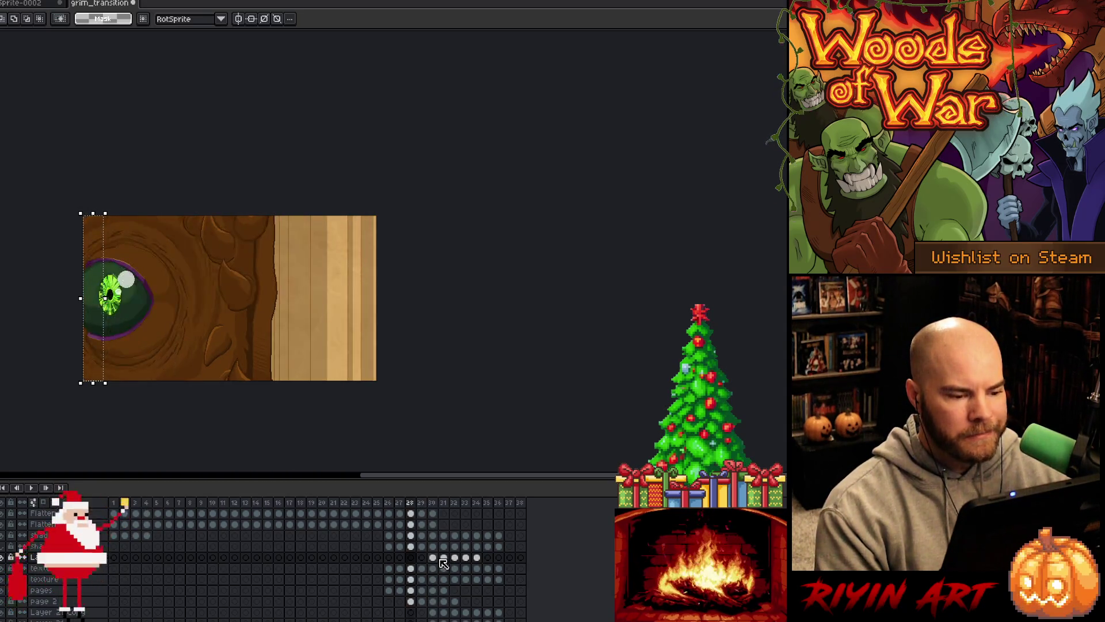
{"action": "key", "text": "period"}
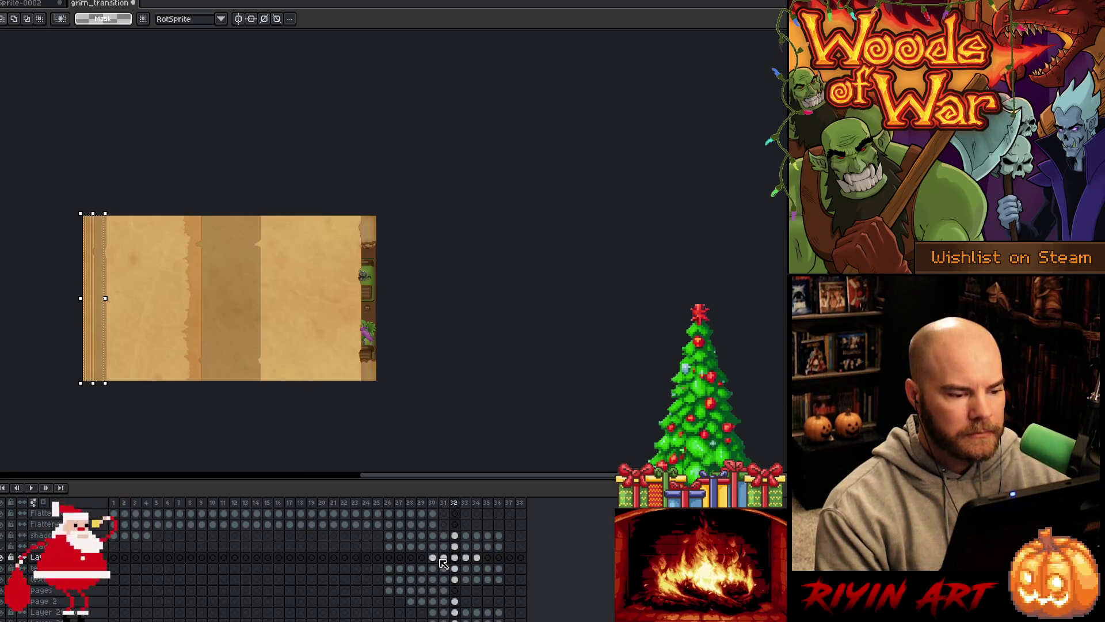
{"action": "key", "text": "period"}
- Settle on frame 32, zoom in, and pan the view onto the parchment
{"action": "key", "text": "comma"}
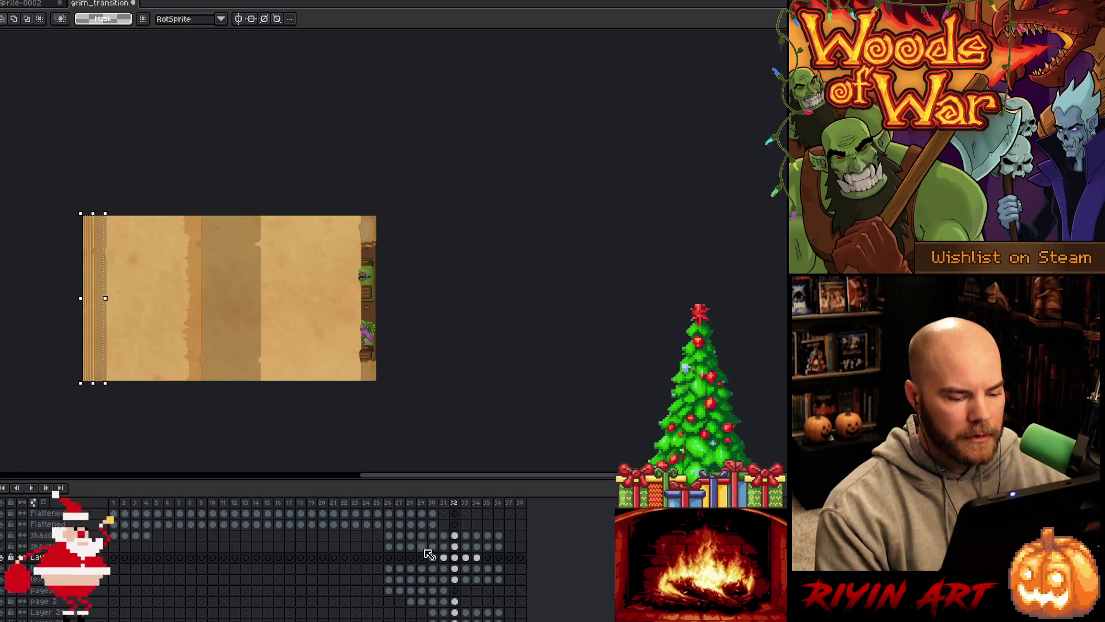
{"action": "key", "text": "period"}
{"action": "key", "text": "period"}
{"action": "key", "text": "comma"}
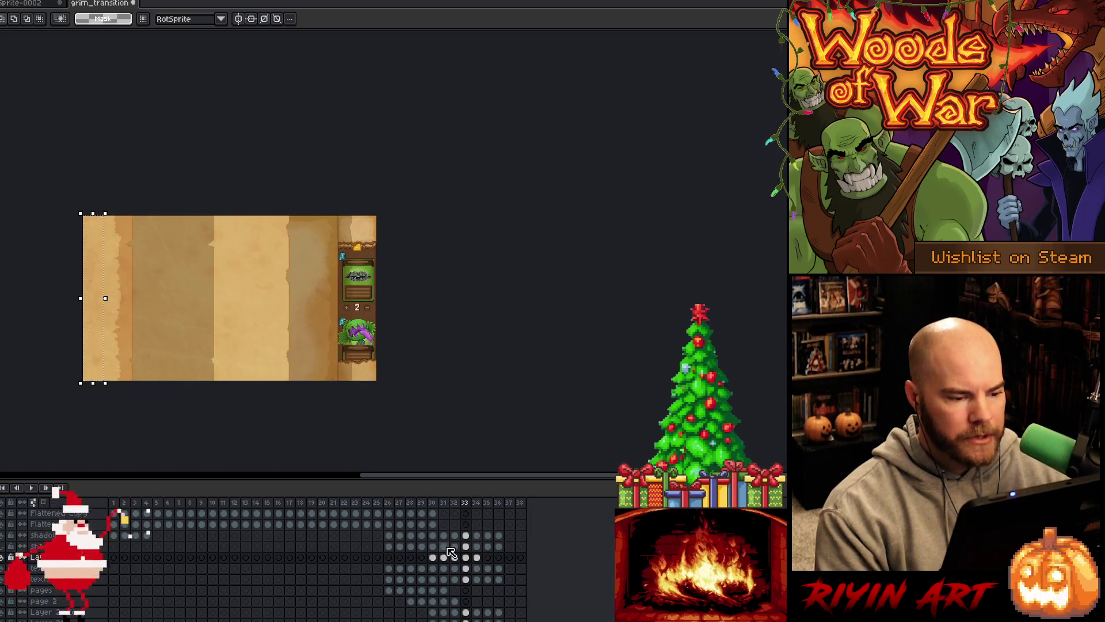
{"action": "key", "text": "comma"}
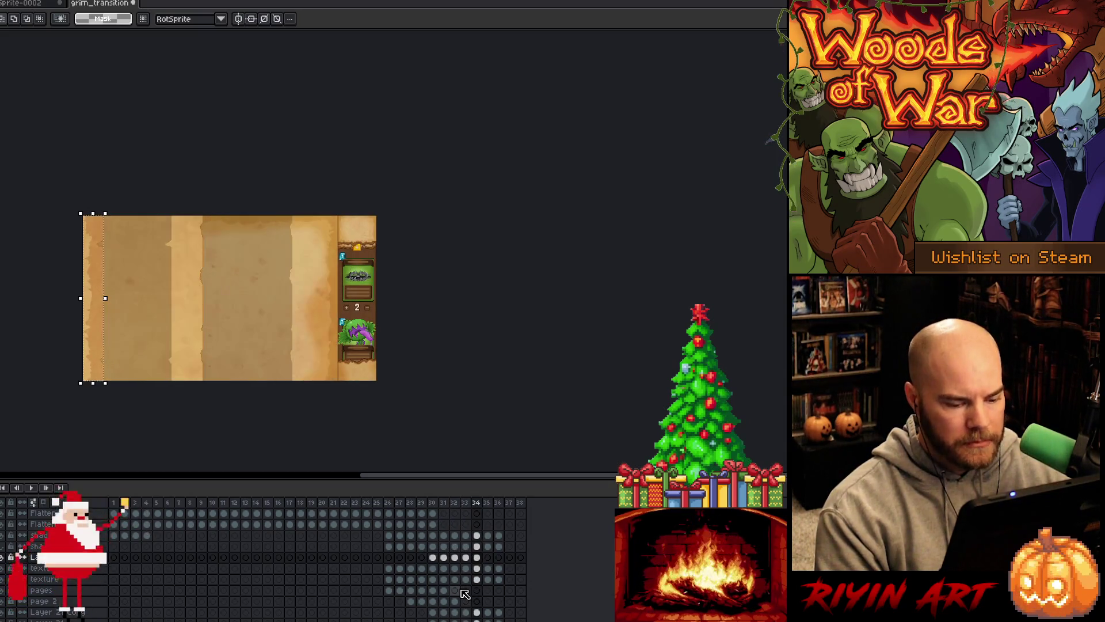
{"action": "key", "text": "period"}
{"action": "key", "text": "comma"}
{"action": "key", "text": "comma"}
{"action": "key", "text": "period"}
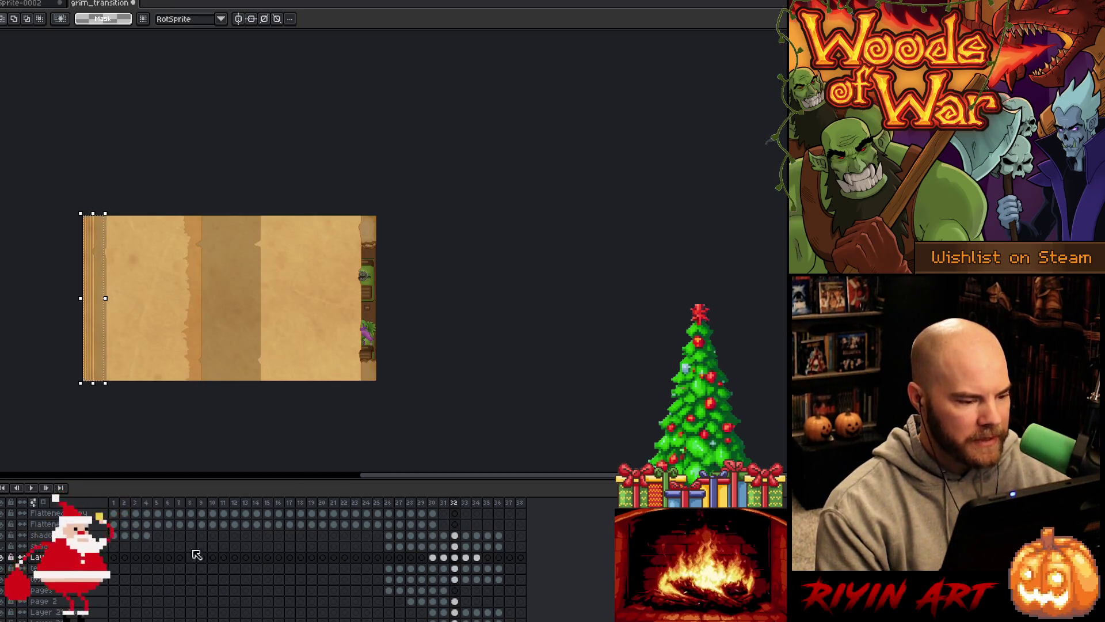
{"action": "scroll", "coordinate": [317, 260], "scroll_direction": "up", "scroll_amount": 1}
{"action": "left_click_drag", "start_coordinate": [377, 257], "coordinate": [355, 217]}
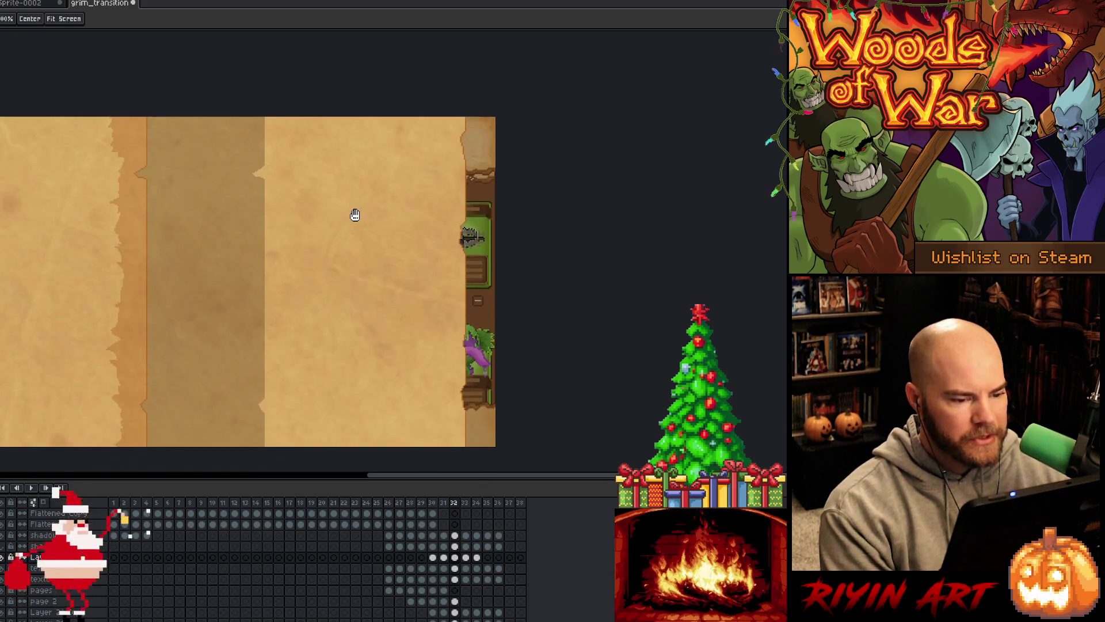
- Make Layer 21 active at frame 32 and duplicate it into Layer 21 Copy
{"action": "left_click", "coordinate": [460, 579]}
{"action": "key", "text": "w"}
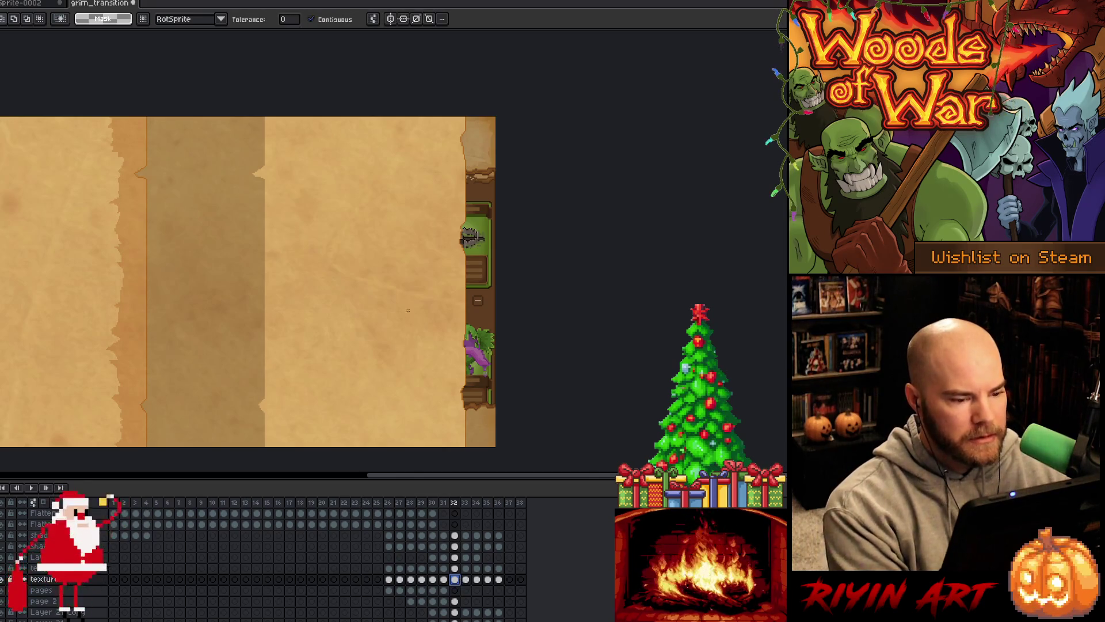
{"action": "left_click", "coordinate": [469, 604]}
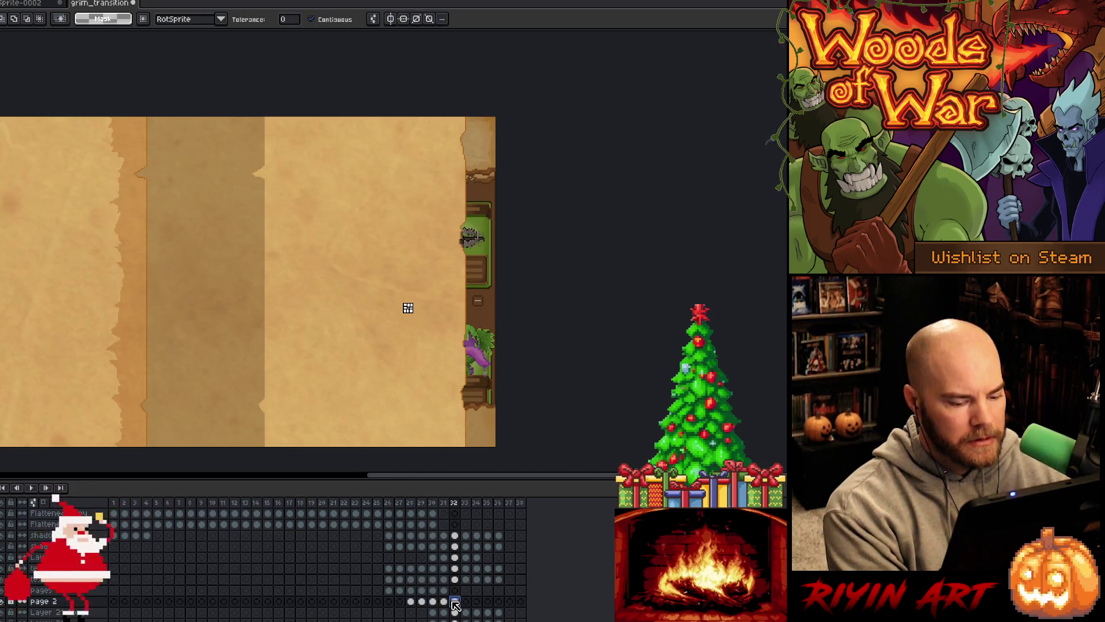
{"action": "left_click", "coordinate": [416, 411]}
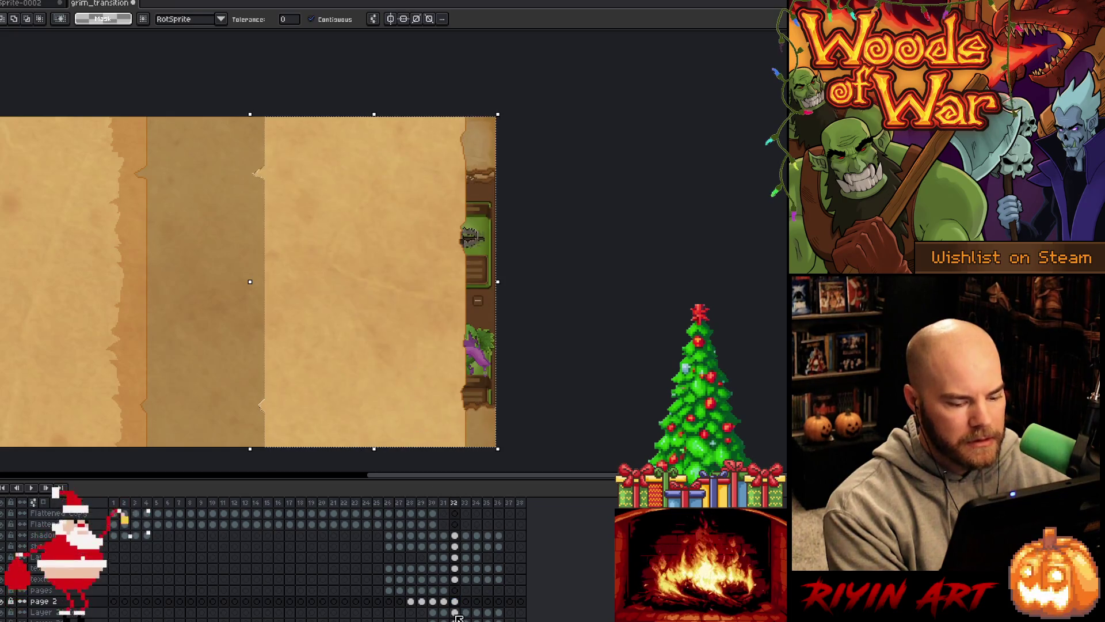
{"action": "left_click", "coordinate": [455, 611]}
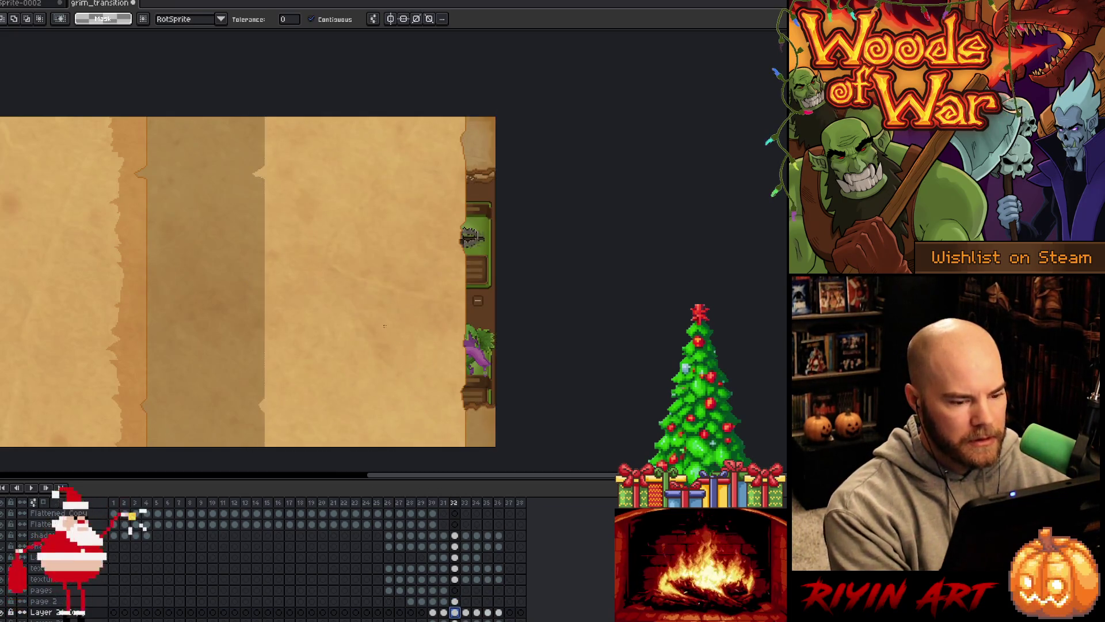
{"action": "key", "text": "ctrl+j"}
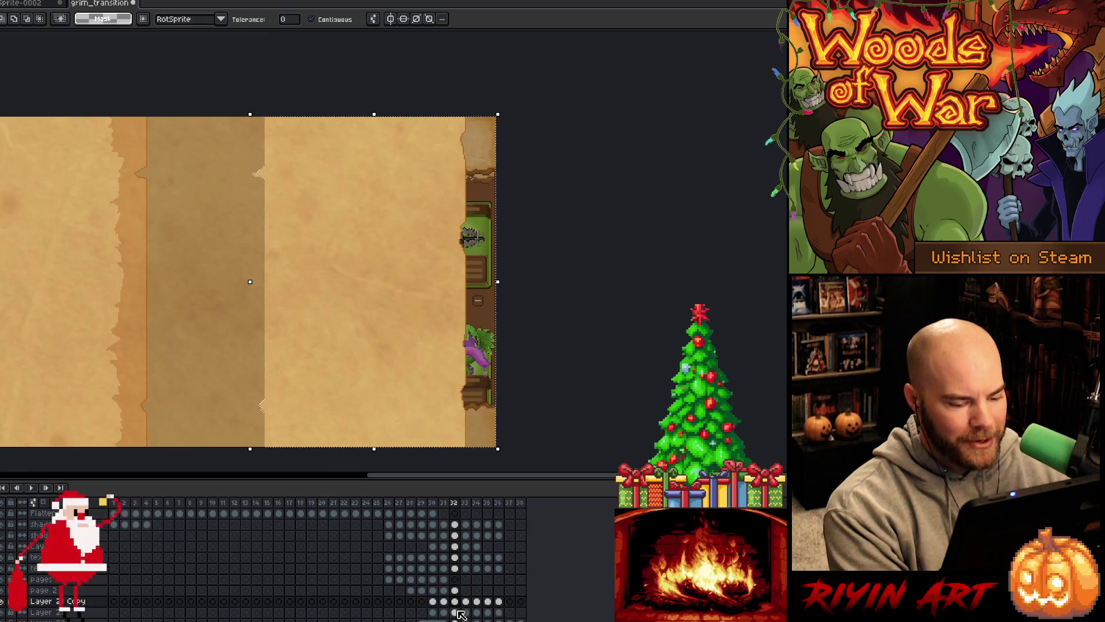
- Activate the layer below the copy, select all, and switch to the Lasso tool
{"action": "left_click", "coordinate": [455, 612]}
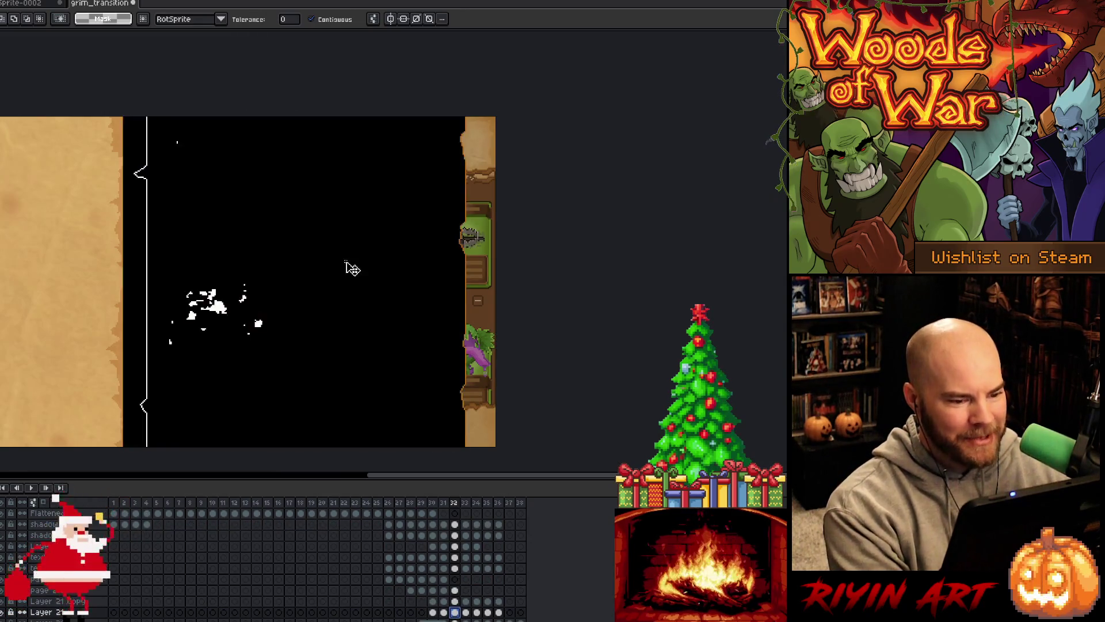
{"action": "key", "text": "ctrl+a"}
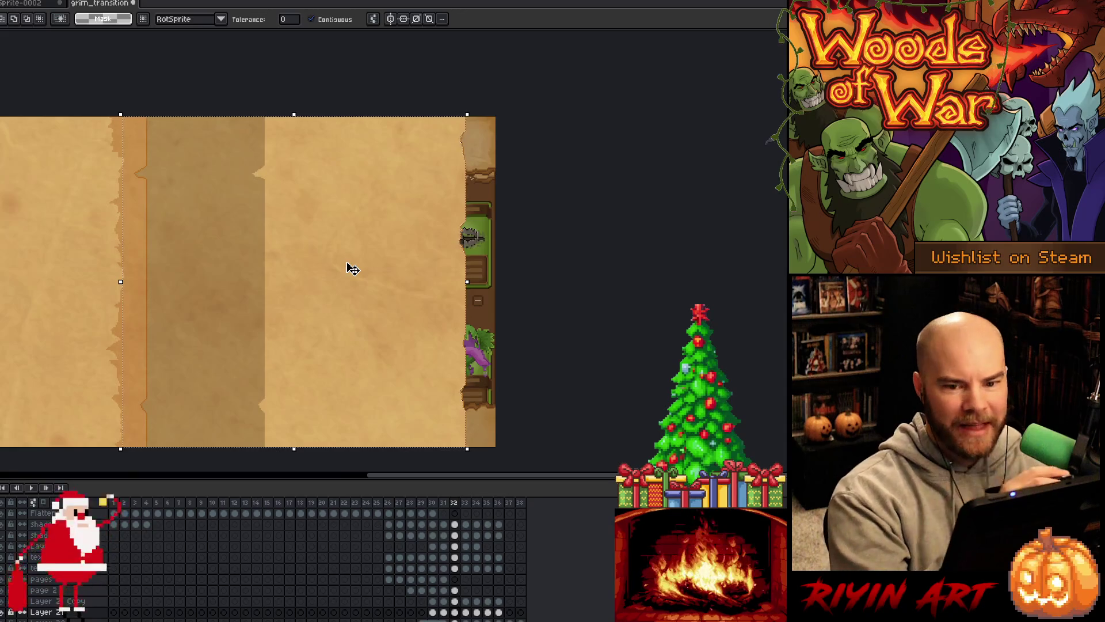
{"action": "key", "text": "b"}
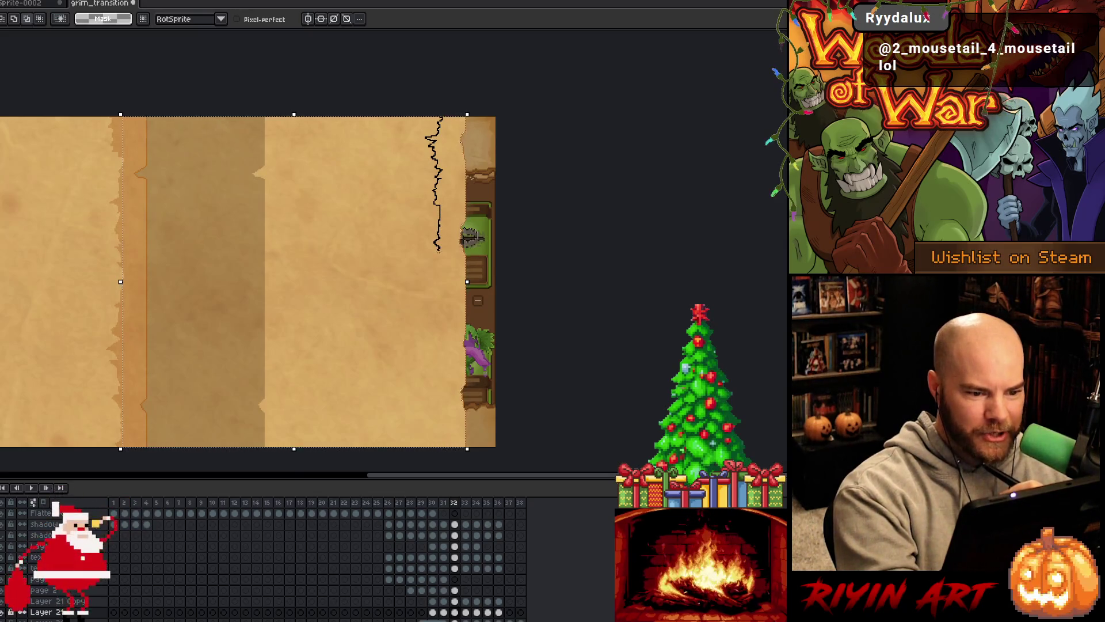
- Lasso the torn page-edge strip and move it about 250 px left on frame 33
{"action": "left_click_drag", "start_coordinate": [437, 251], "coordinate": [437, 266]}
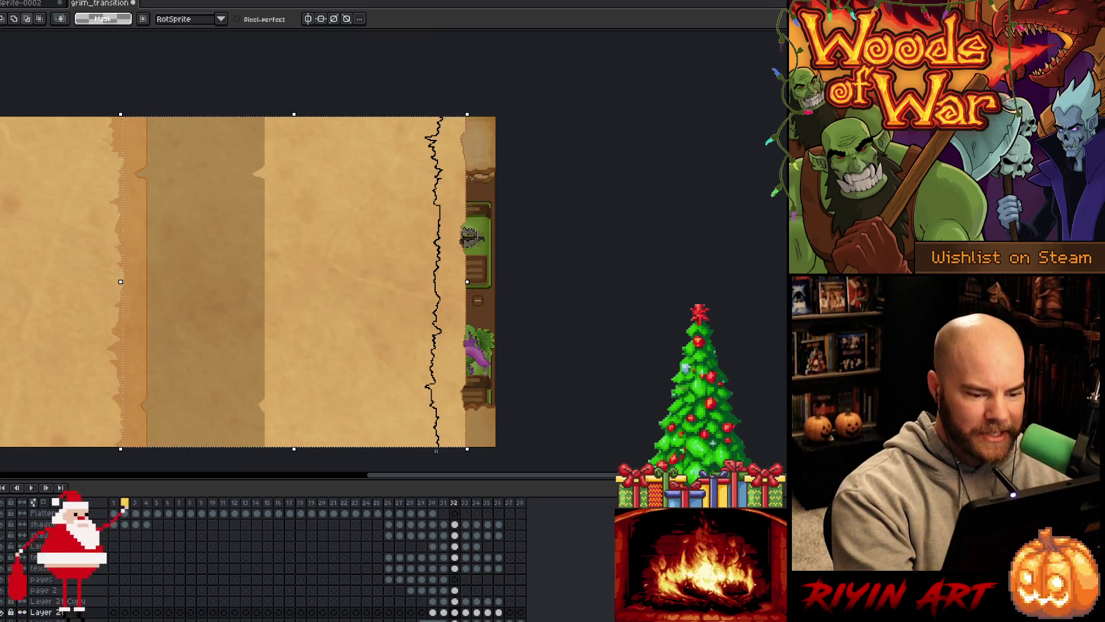
{"action": "mouse_move", "coordinate": [123, 465]}
{"action": "left_mouse_down"}
{"action": "mouse_move", "coordinate": [26, 159]}
{"action": "mouse_move", "coordinate": [29, 118]}
{"action": "left_mouse_up"}
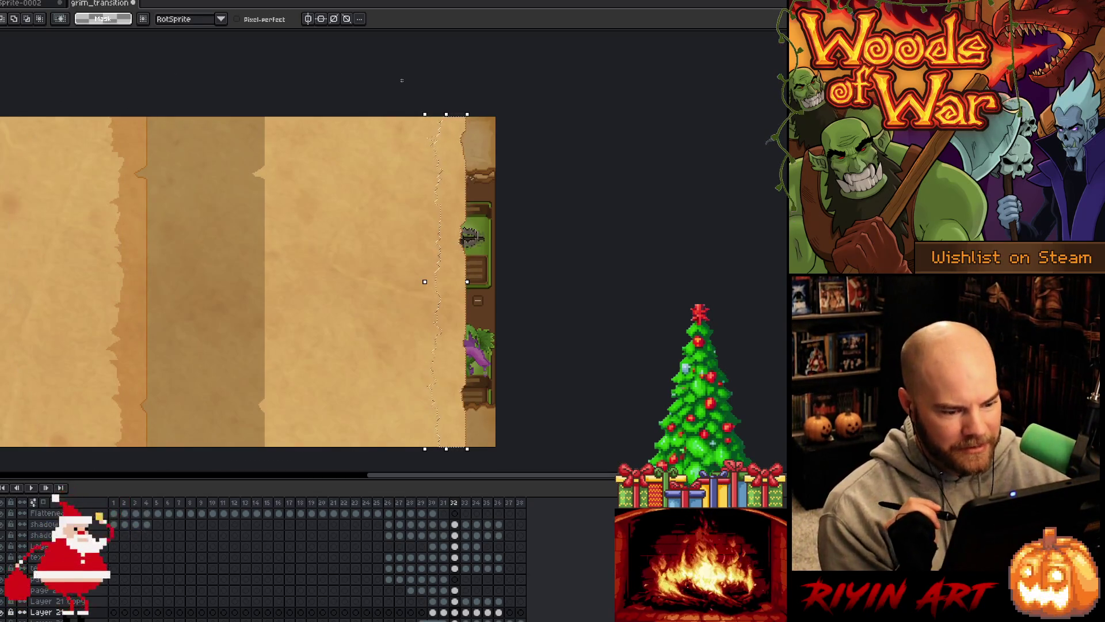
{"action": "left_click", "coordinate": [455, 546]}
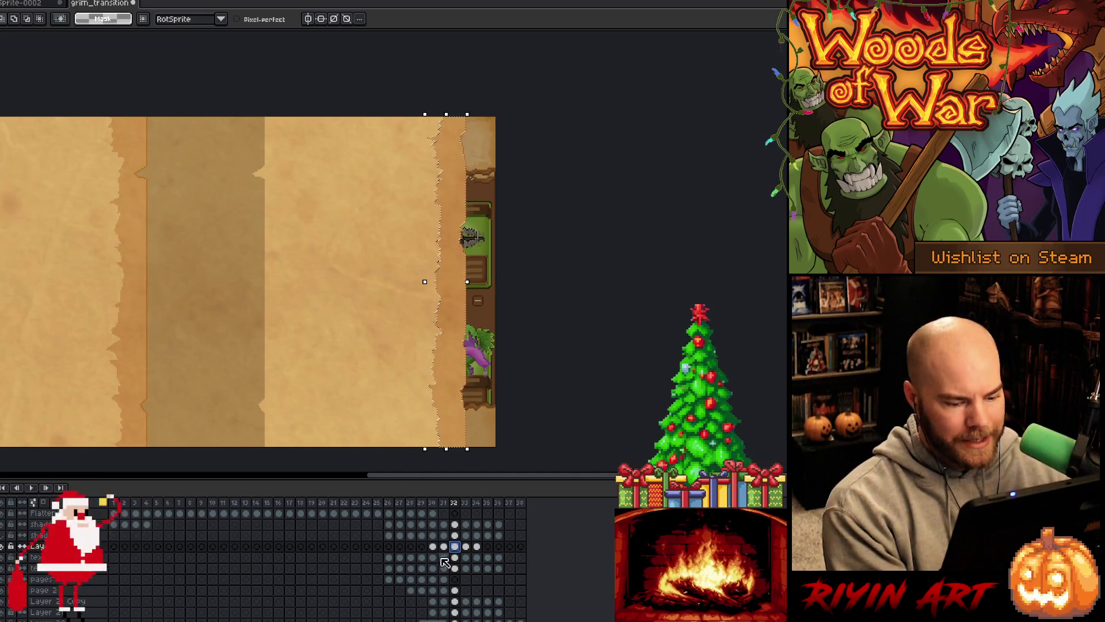
{"action": "left_click", "coordinate": [466, 547]}
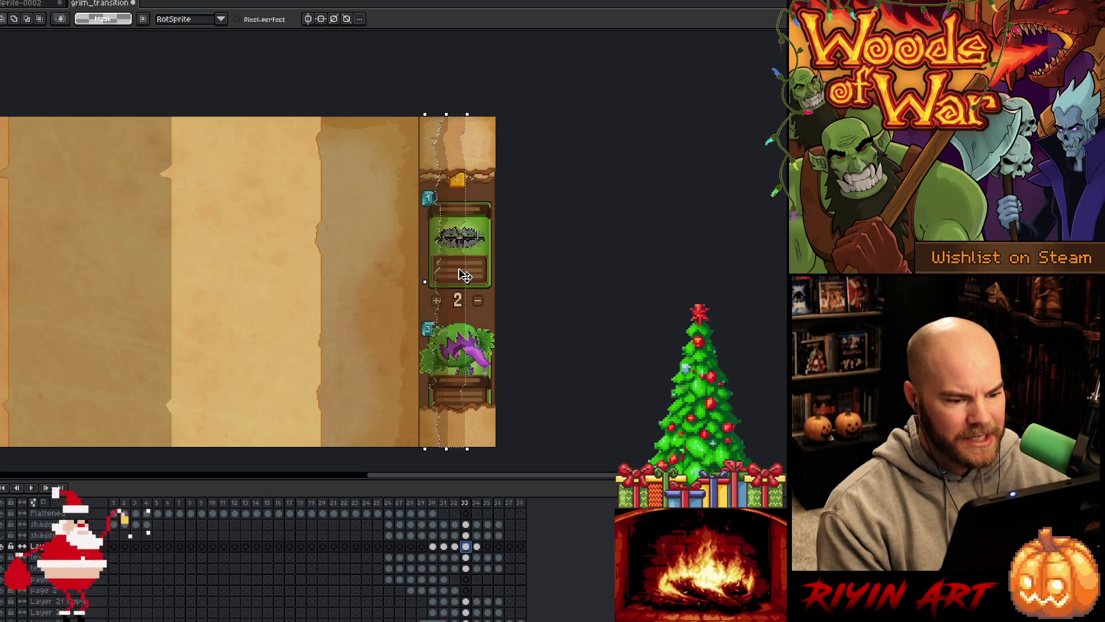
{"action": "mouse_move", "coordinate": [465, 275]}
{"action": "left_mouse_down"}
{"action": "mouse_move", "coordinate": [303, 278]}
{"action": "mouse_move", "coordinate": [321, 280]}
{"action": "left_mouse_up"}
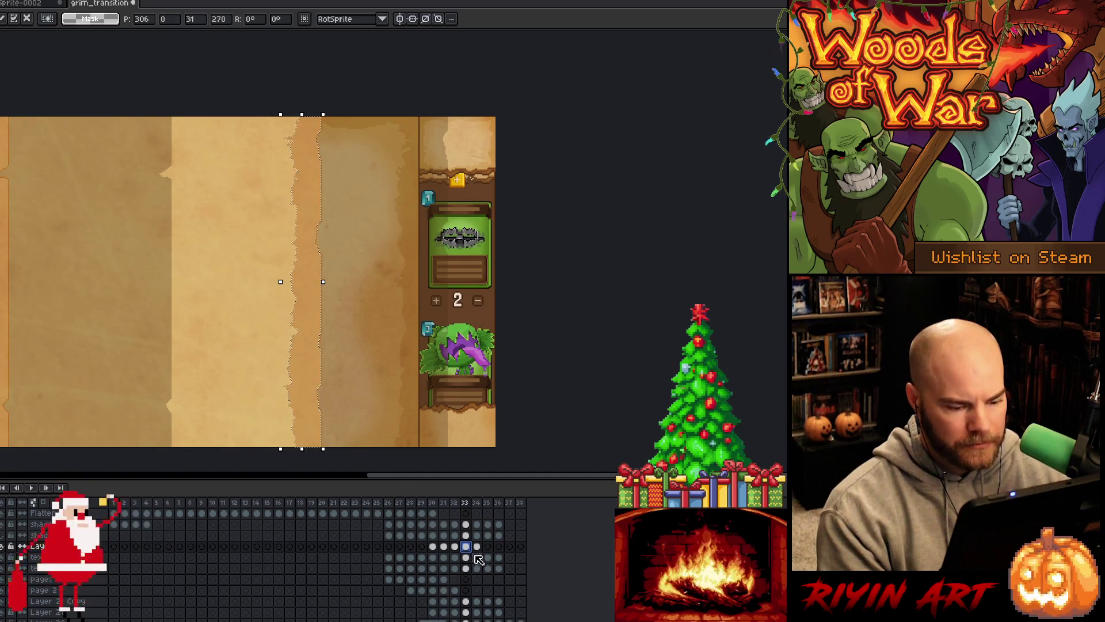
- Shift the strip further left on each of frames 34, 35 and 36
{"action": "key", "text": "period"}
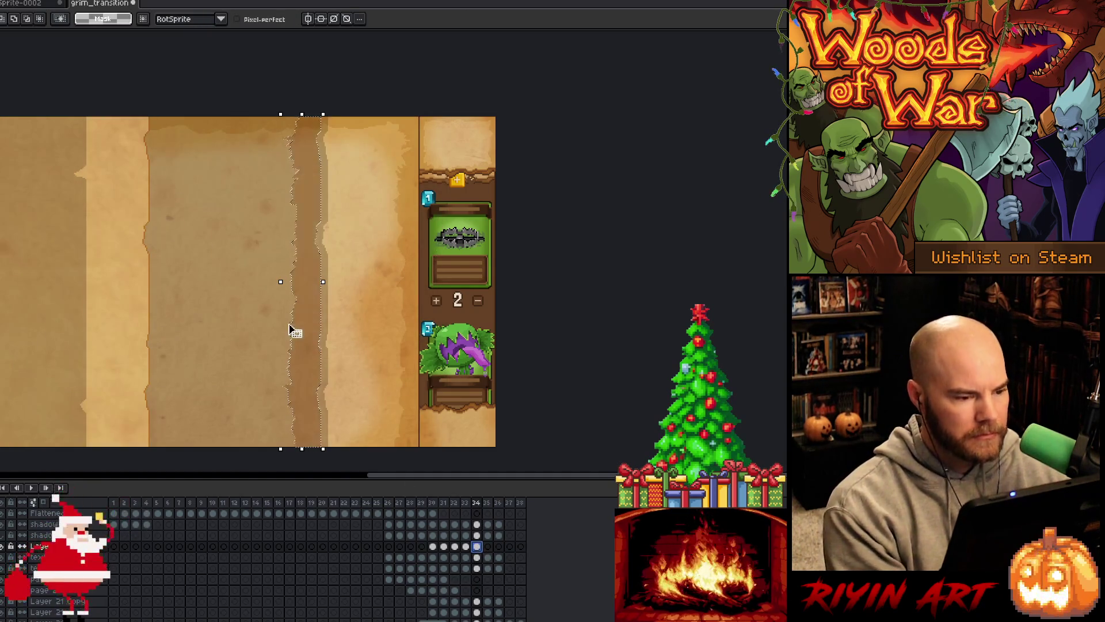
{"action": "left_click_drag", "start_coordinate": [313, 291], "coordinate": [141, 287]}
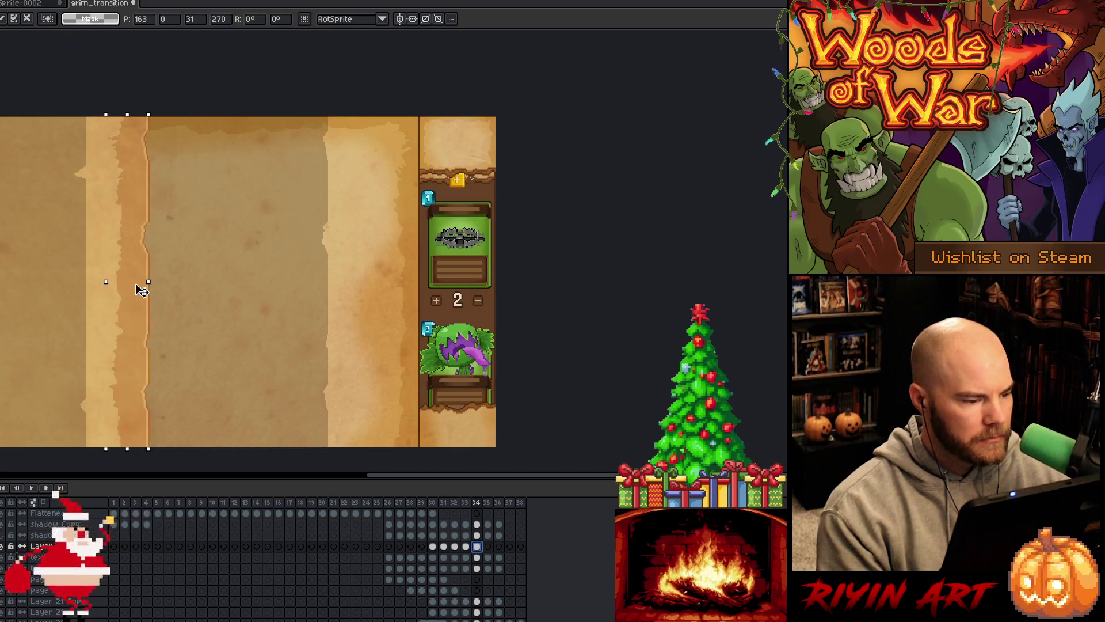
{"action": "left_click", "coordinate": [487, 546]}
{"action": "scroll", "coordinate": [322, 322], "scroll_direction": "down", "scroll_amount": 1}
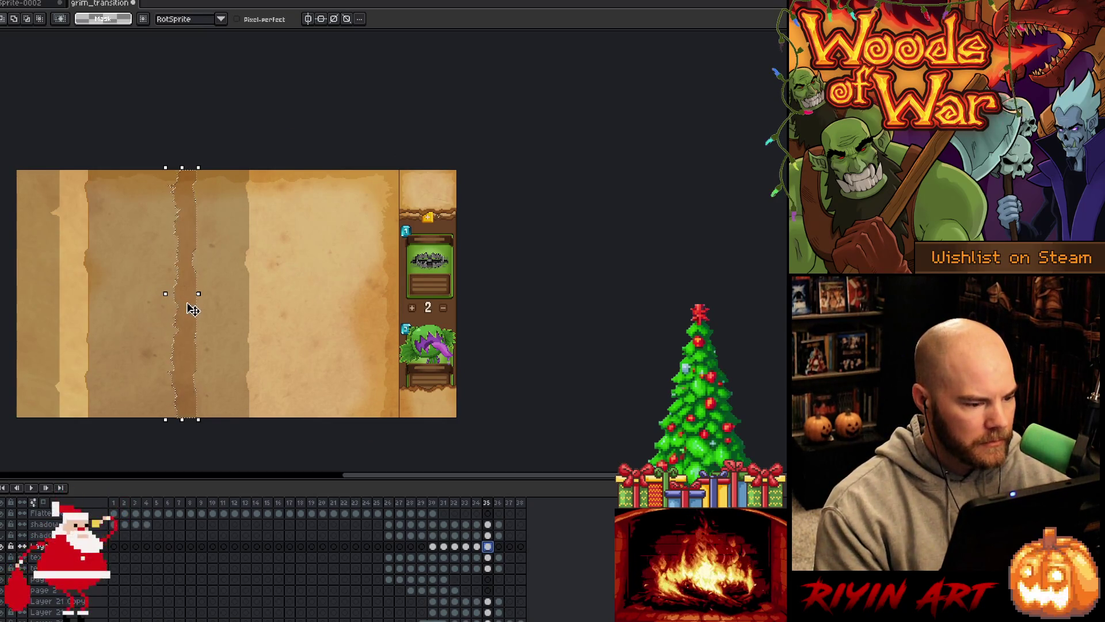
{"action": "left_click_drag", "start_coordinate": [190, 307], "coordinate": [82, 311]}
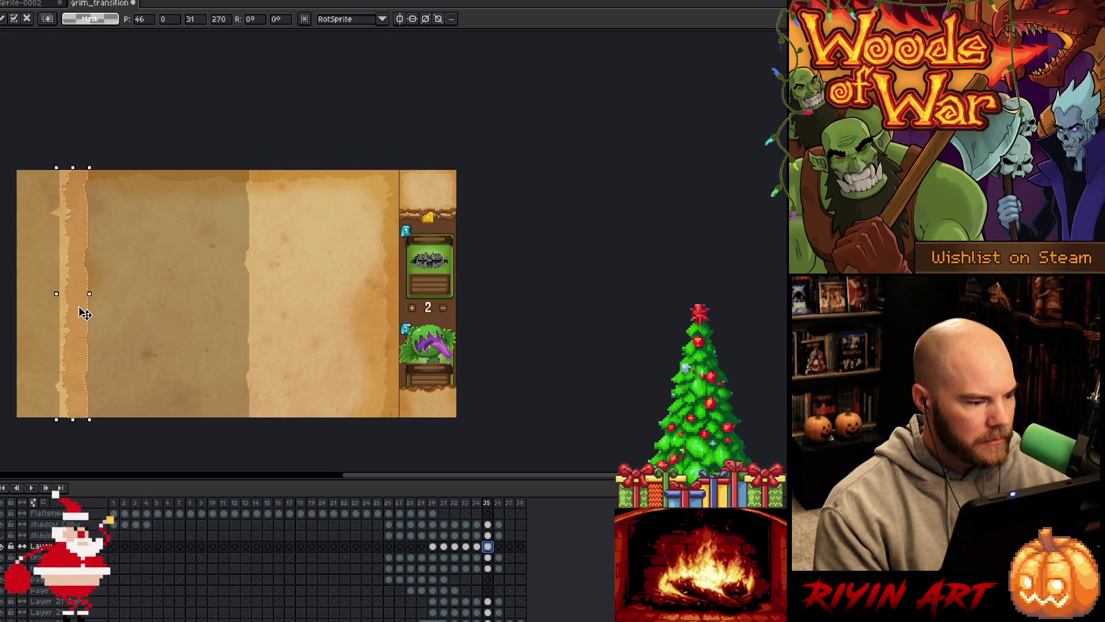
{"action": "left_click", "coordinate": [499, 546]}
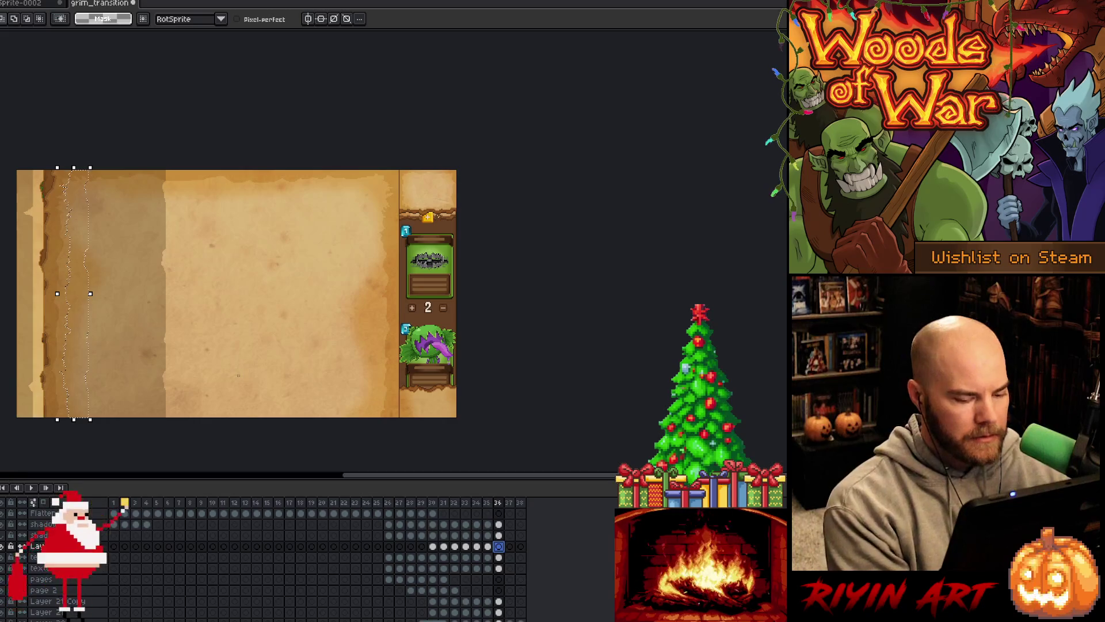
{"action": "left_click_drag", "start_coordinate": [77, 313], "coordinate": [34, 317]}
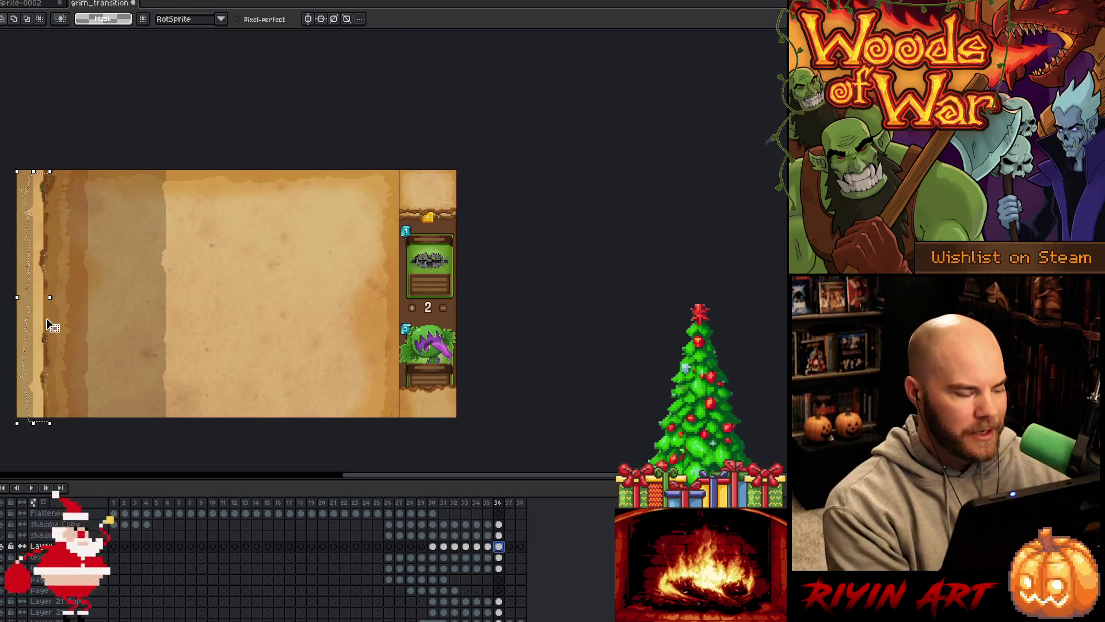
- Nudge the frame 36 strip 2 px right to x -2 and play the animation
{"action": "mouse_move", "coordinate": [215, 311]}
{"action": "left_mouse_down"}
{"action": "mouse_move", "coordinate": [316, 306]}
{"action": "mouse_move", "coordinate": [262, 311]}
{"action": "left_mouse_up"}
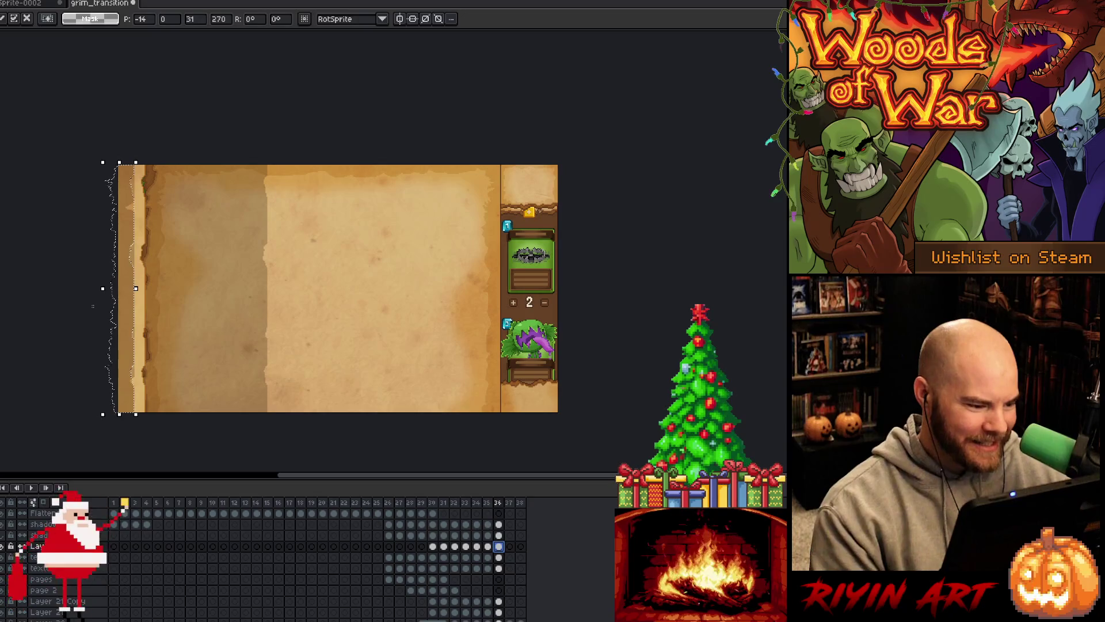
{"action": "key", "text": "Right"}
{"action": "key", "text": "Right"}
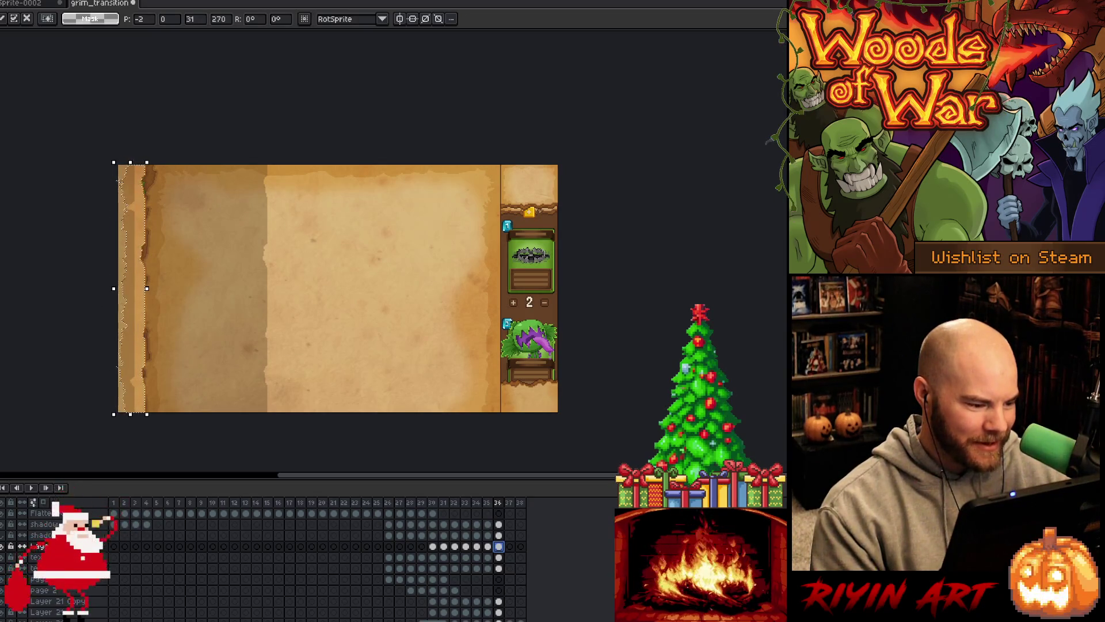
{"action": "scroll", "coordinate": [115, 287], "scroll_direction": "up", "scroll_amount": 3}
{"action": "scroll", "coordinate": [115, 288], "scroll_direction": "down", "scroll_amount": 2}
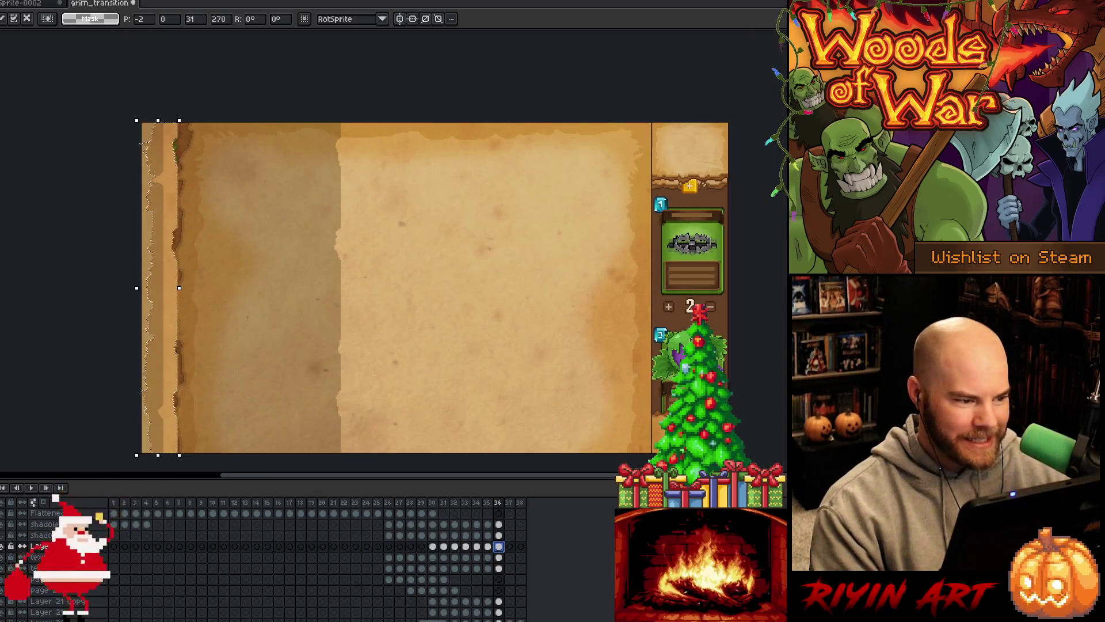
{"action": "key", "text": "period"}
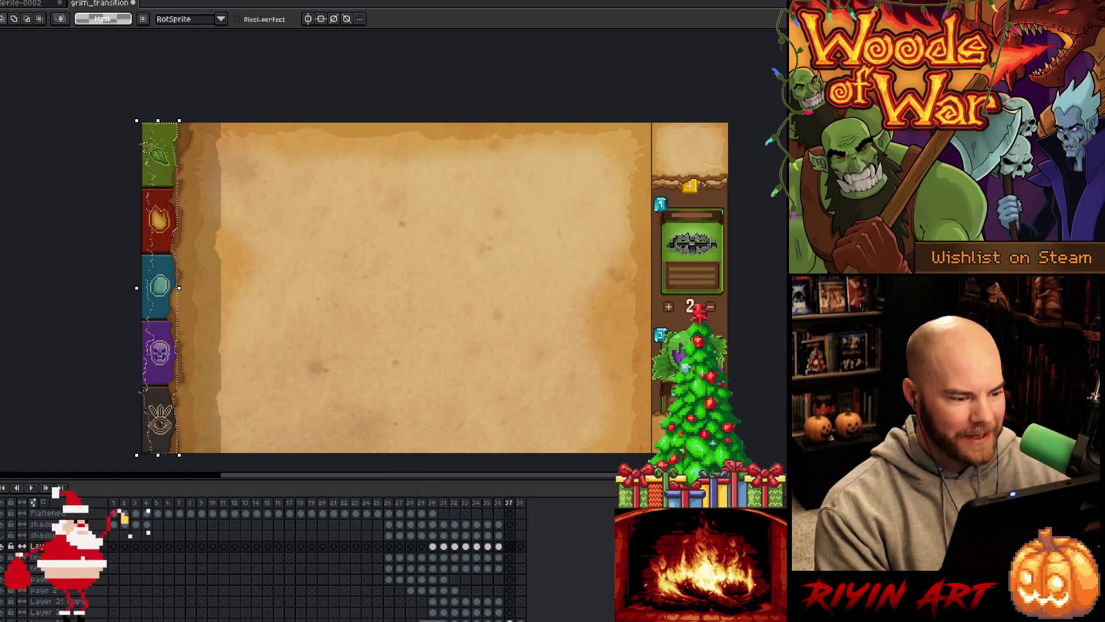
{"action": "key", "text": "Return"}
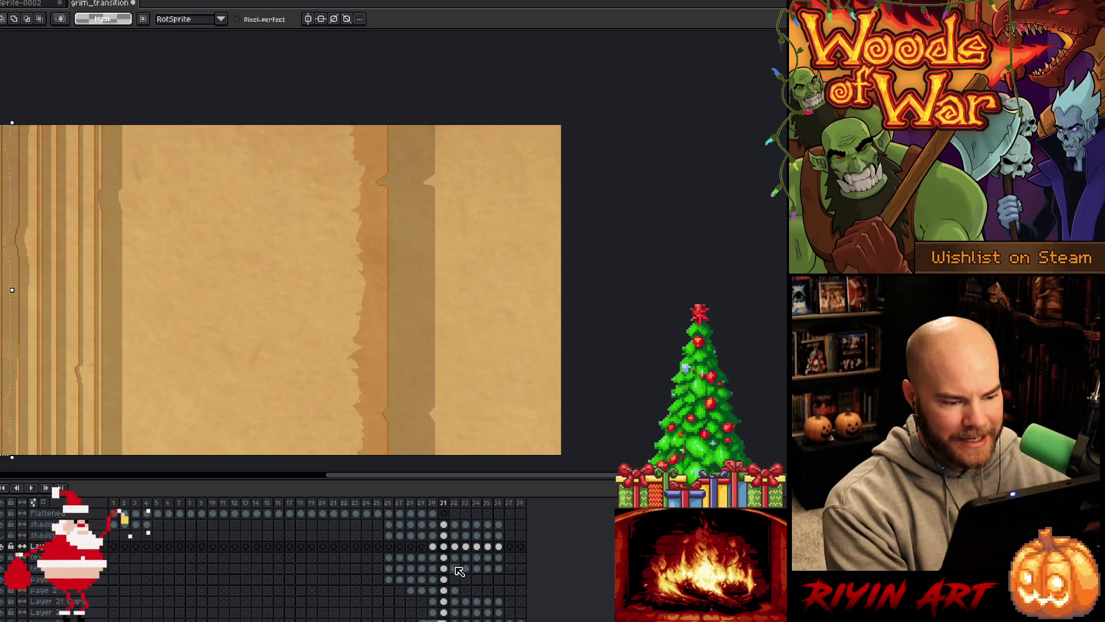
- Move the torn-edge strip to the canvas's right edge and nudge it 1 px right on frame 30
{"action": "scroll", "coordinate": [92, 336], "scroll_direction": "down", "scroll_amount": 1}
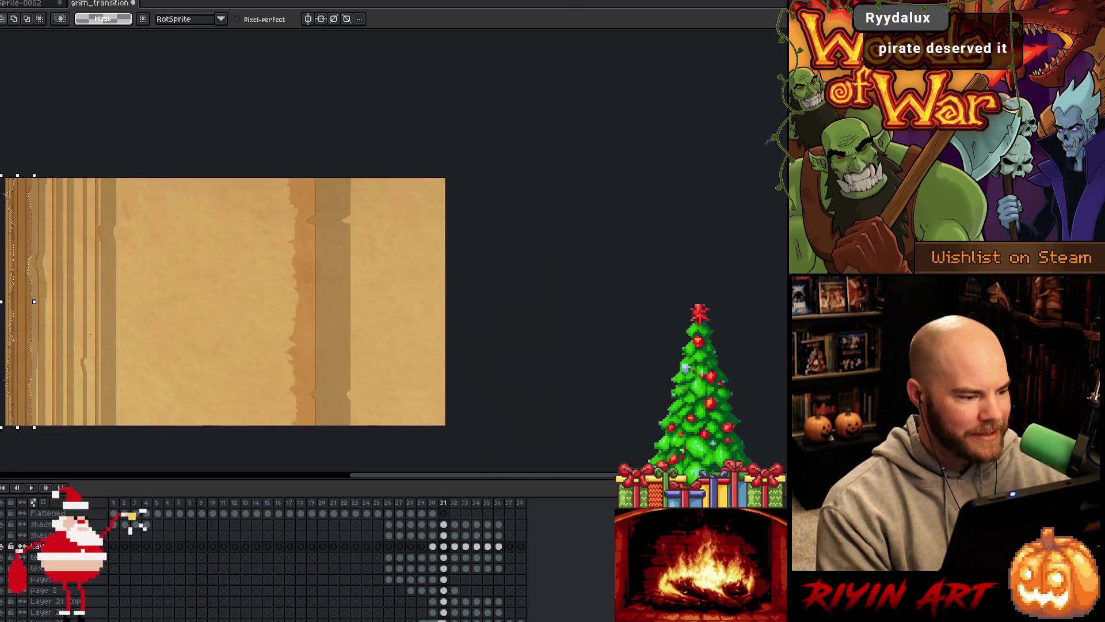
{"action": "left_click_drag", "start_coordinate": [37, 304], "coordinate": [458, 326]}
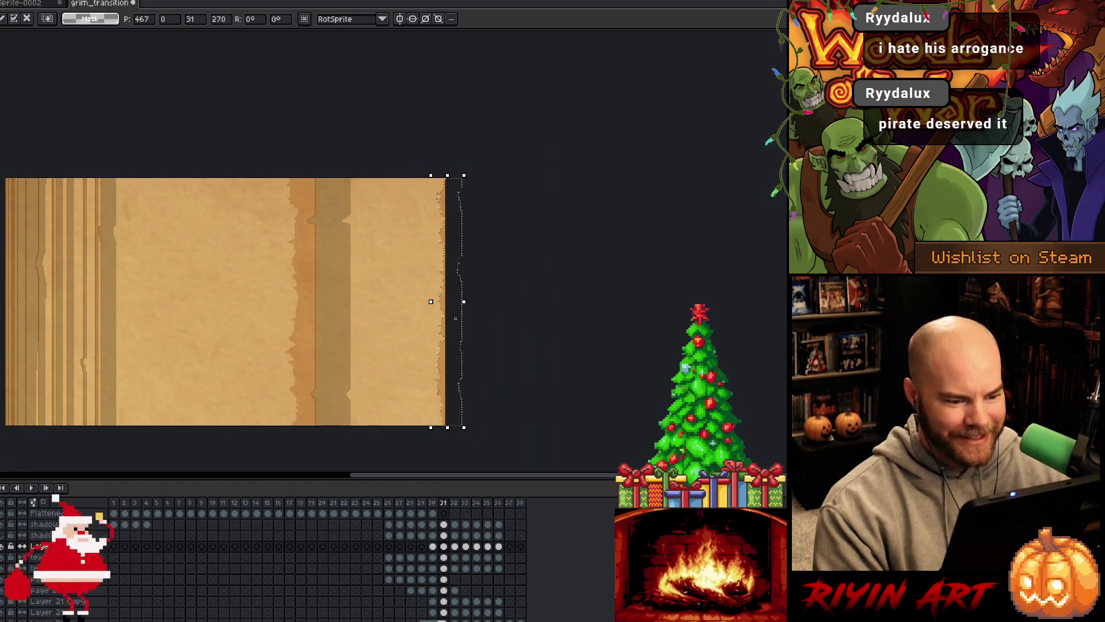
{"action": "key", "text": "comma"}
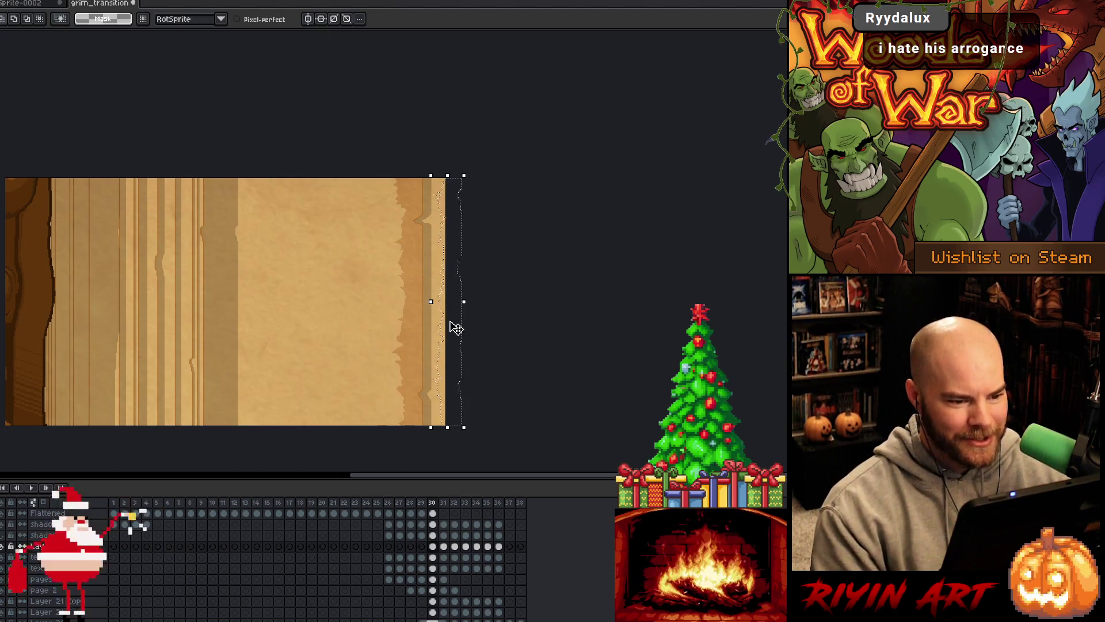
{"action": "key", "text": "Right"}
{"action": "key", "text": "Return"}
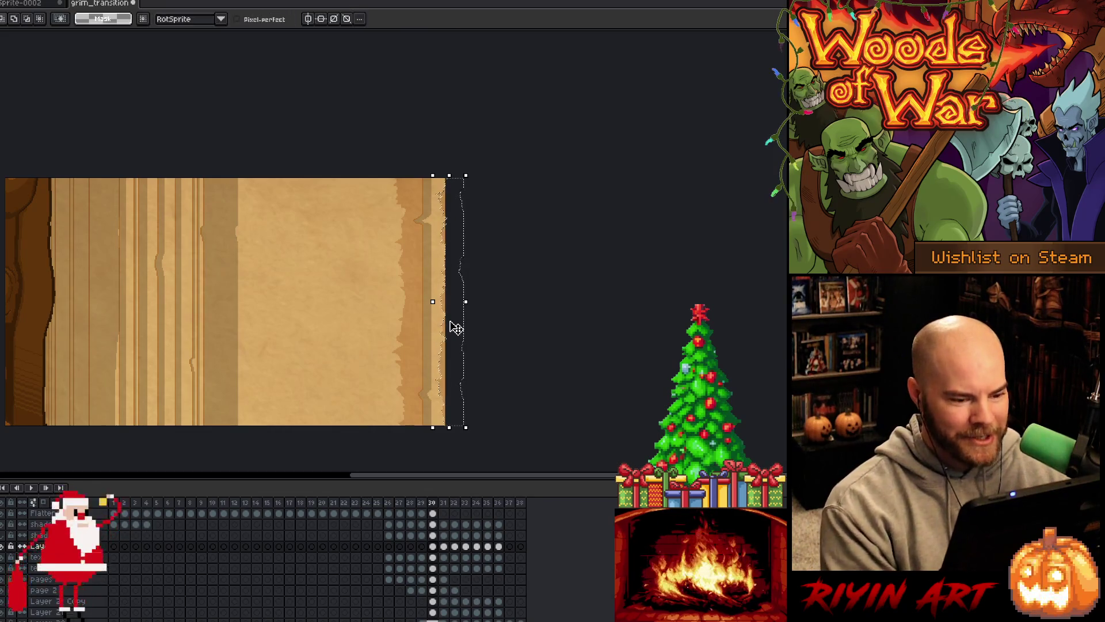
- Compare frames 29–31 and nudge the strip 1 px left, committing it in place
{"action": "key", "text": "comma"}
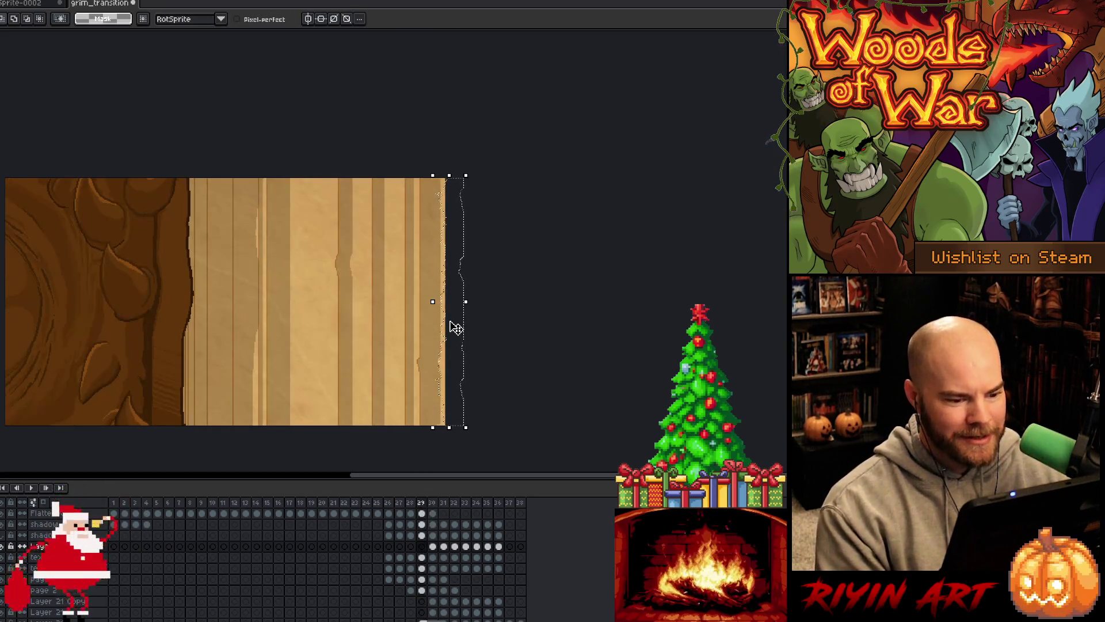
{"action": "key", "text": "period"}
{"action": "key", "text": "period"}
{"action": "key", "text": "period"}
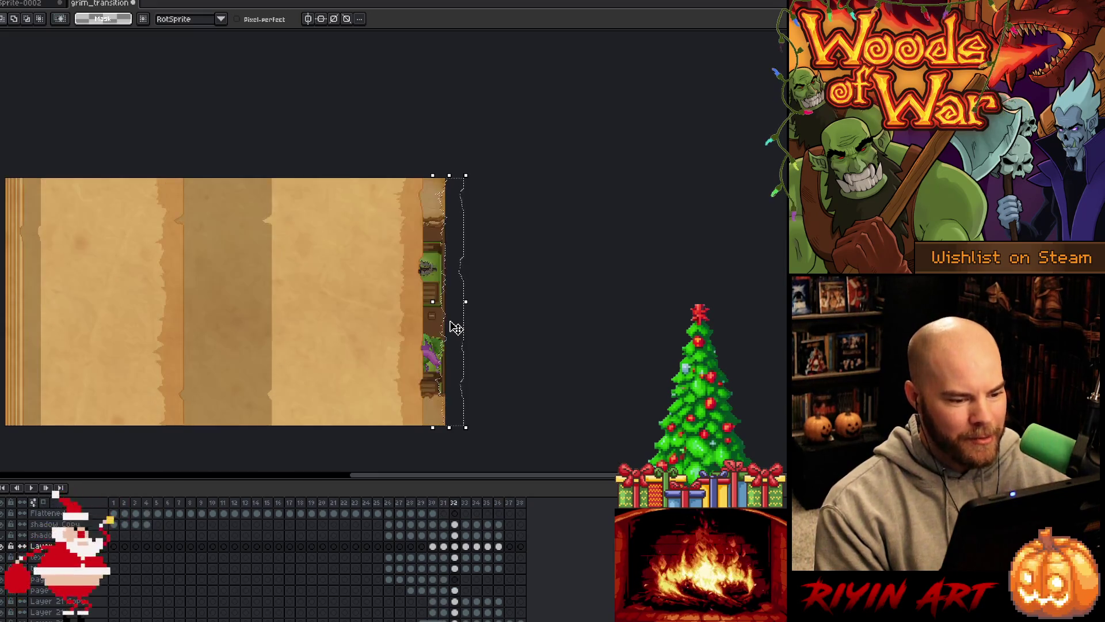
{"action": "key", "text": "comma"}
{"action": "key", "text": "comma"}
{"action": "key", "text": "comma"}
{"action": "key", "text": "period"}
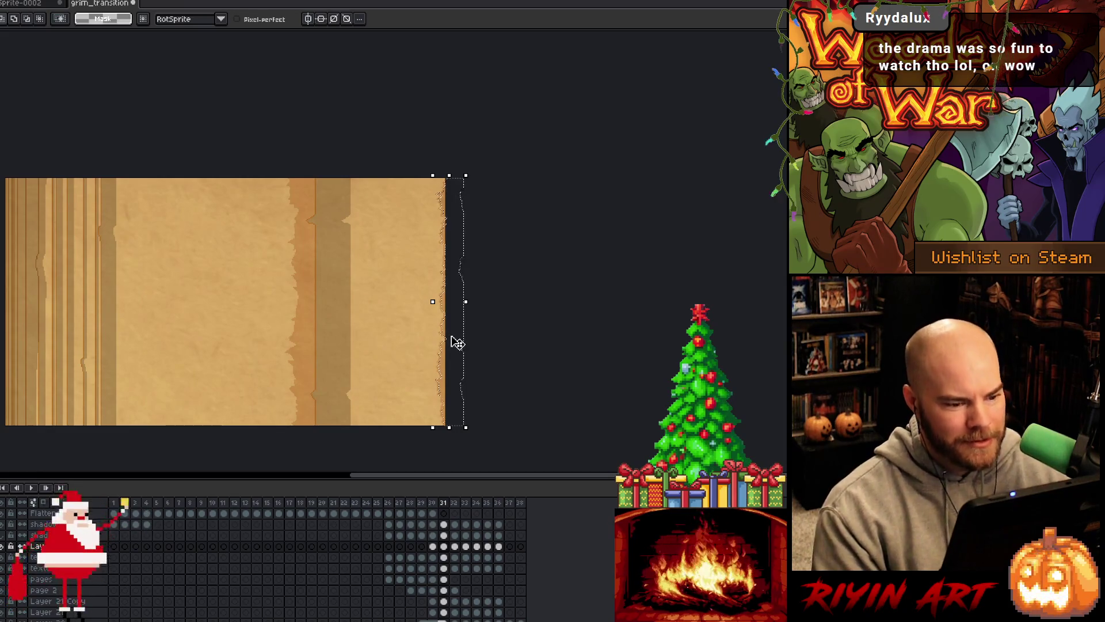
{"action": "key", "text": "Left"}
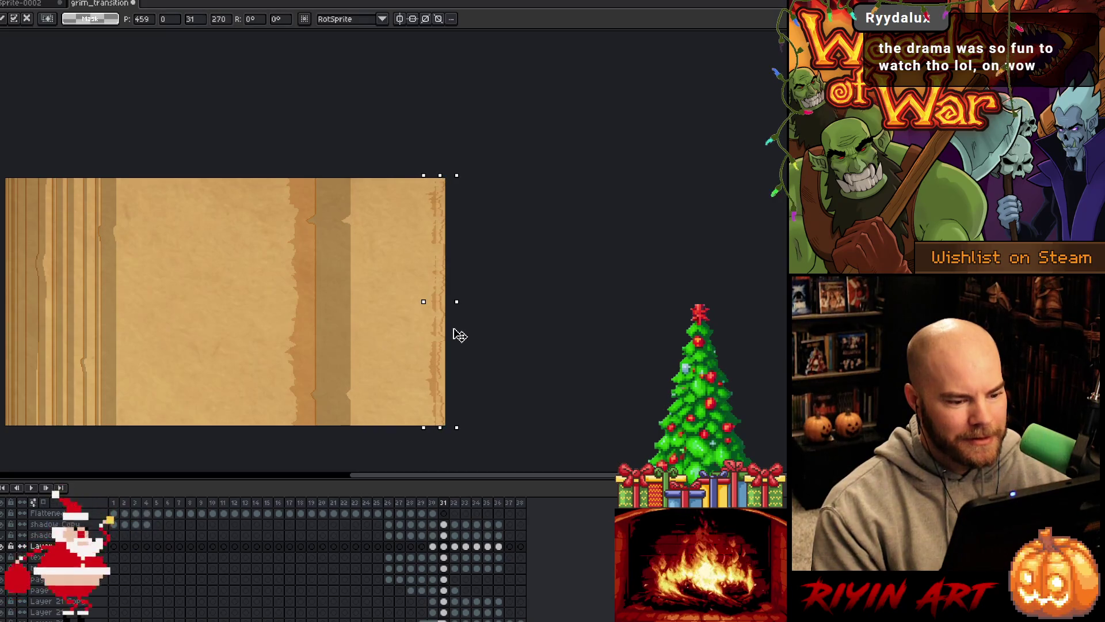
{"action": "key", "text": "Return"}
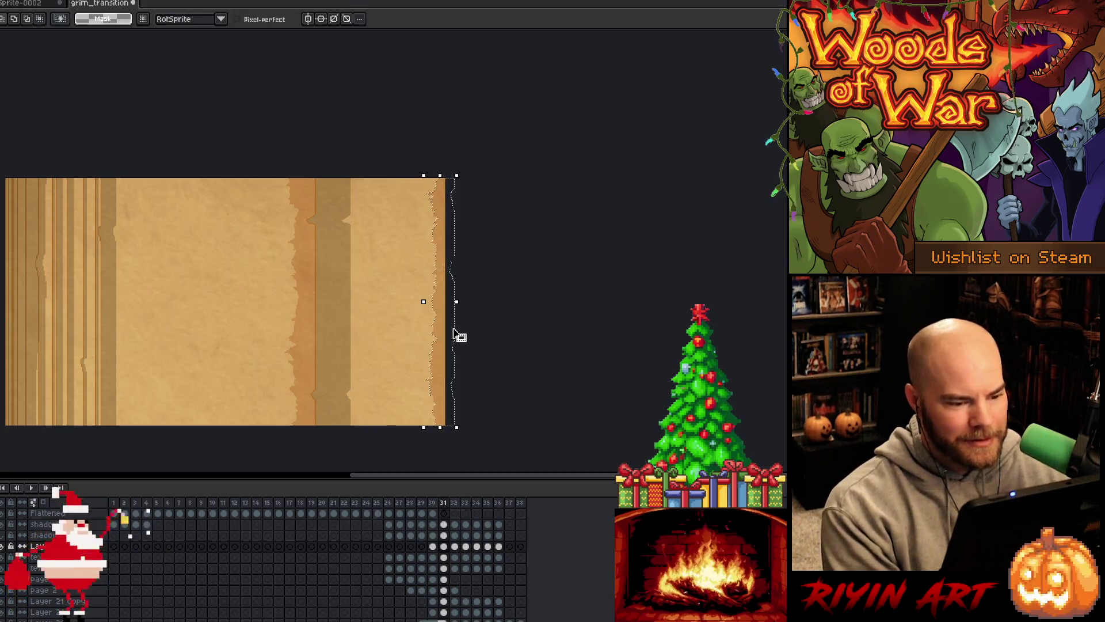
{"action": "key", "text": "comma"}
{"action": "key", "text": "comma"}
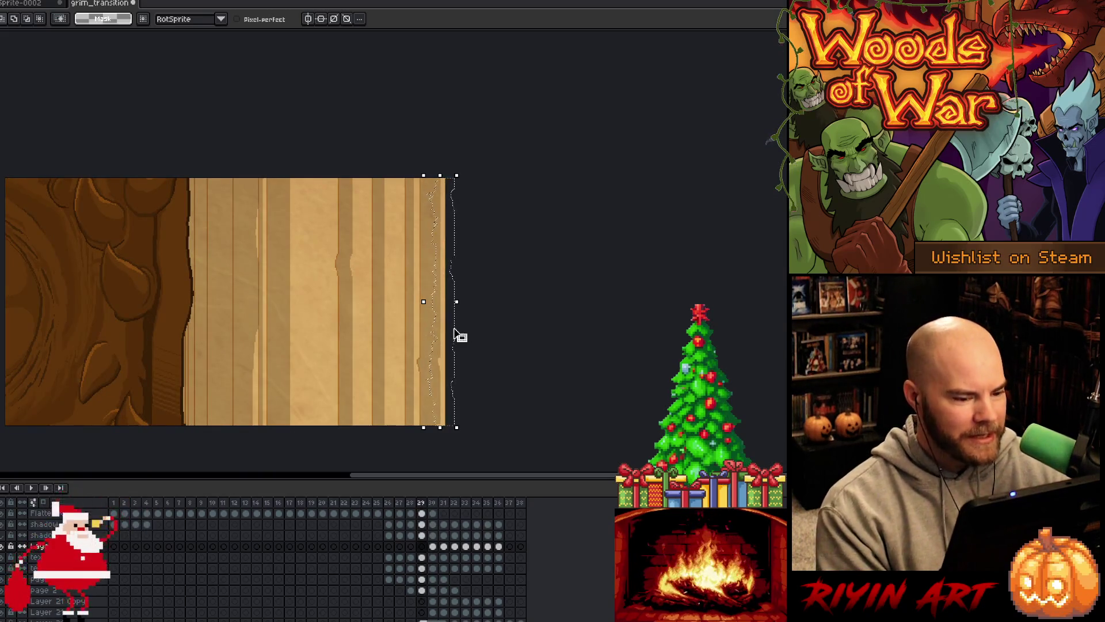
{"action": "key", "text": "comma"}
{"action": "key", "text": "period"}
{"action": "key", "text": "period"}
{"action": "key", "text": "comma"}
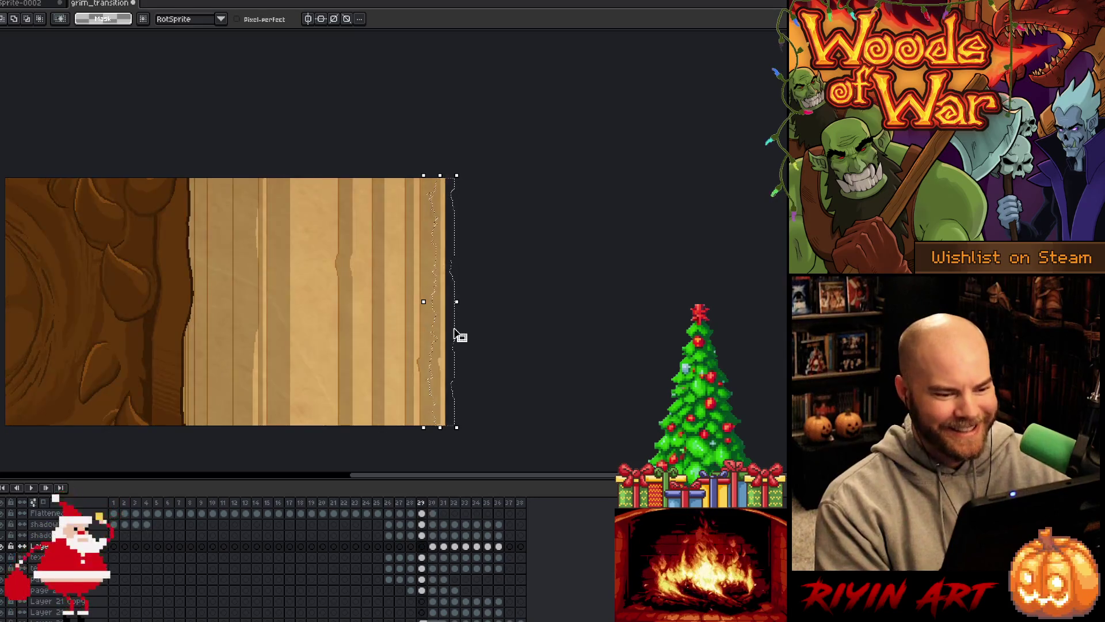
{"action": "key", "text": "period"}
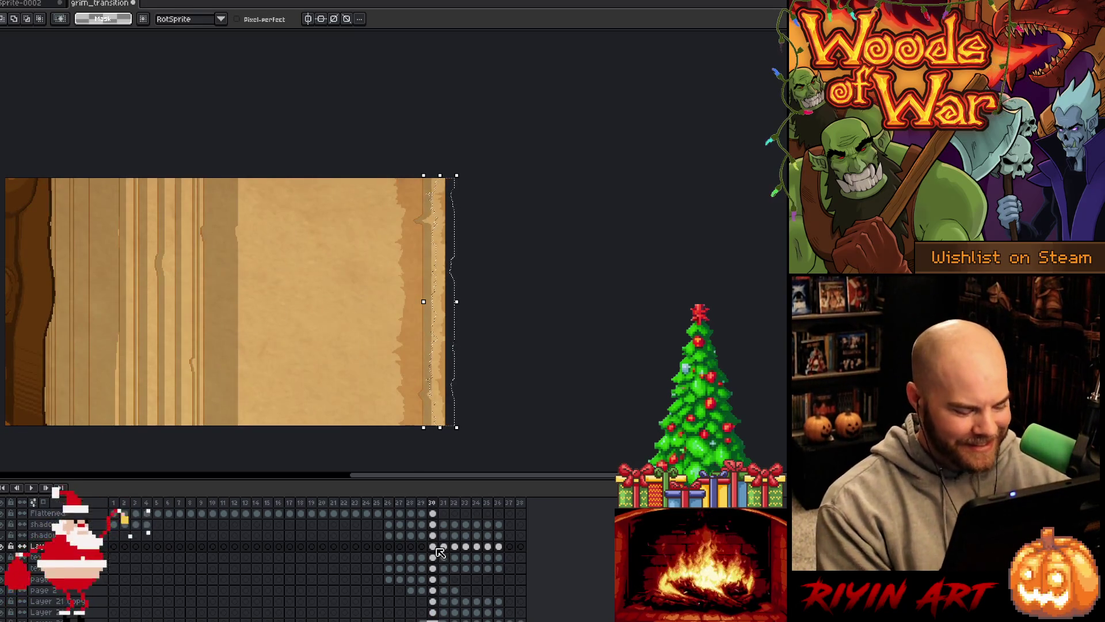
- Paste the edge strip onto frame 28, flip it vertically, and commit it
{"action": "key", "text": "w"}
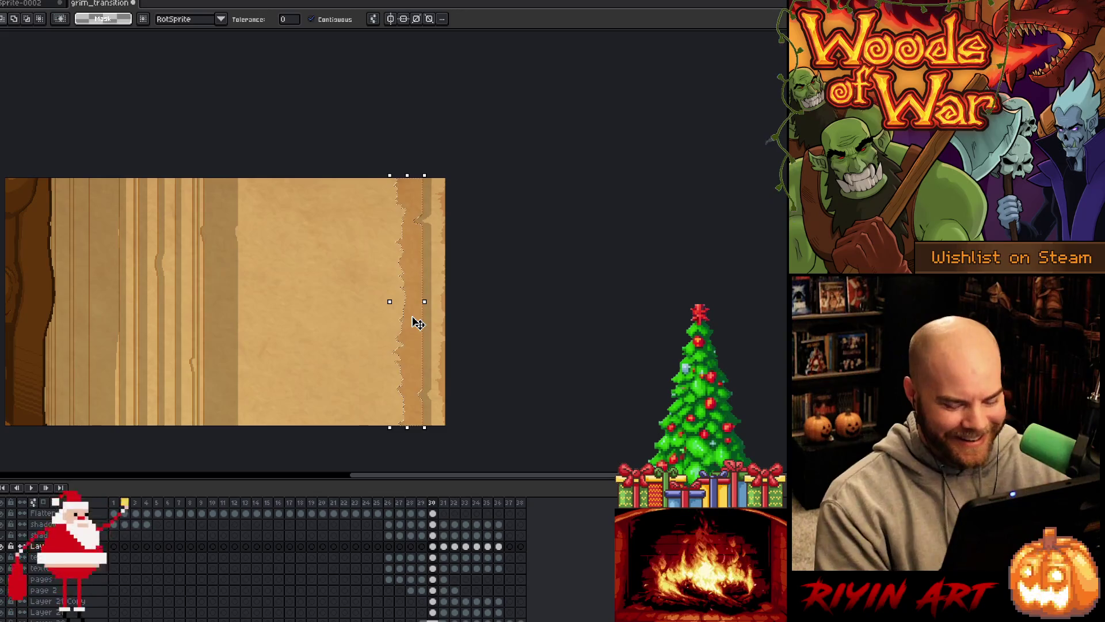
{"action": "key", "text": "comma"}
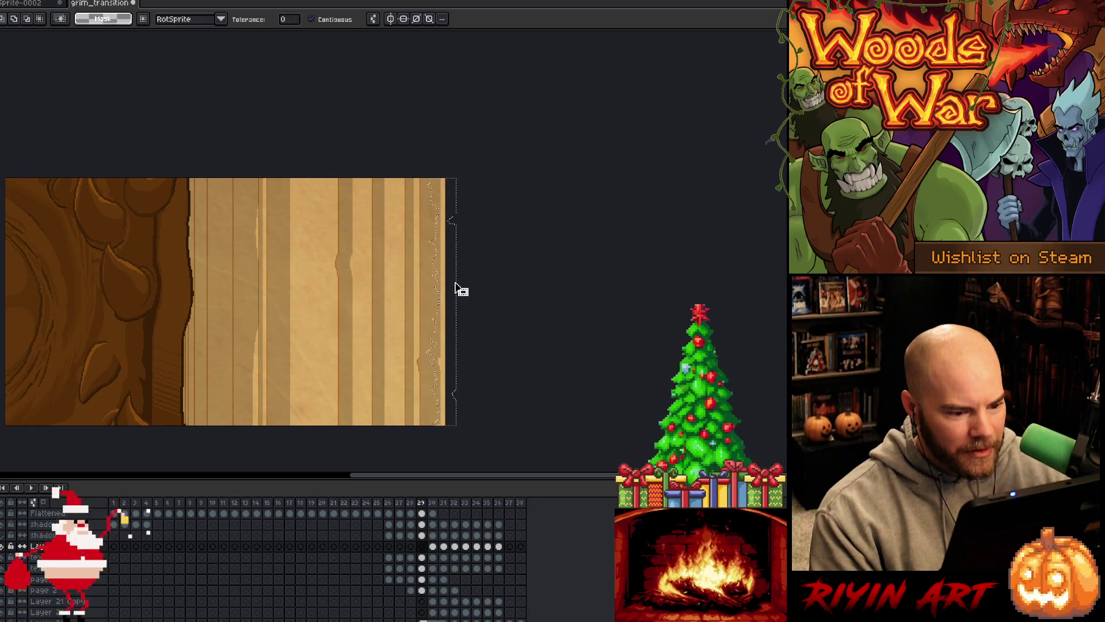
{"action": "mouse_move", "coordinate": [458, 292]}
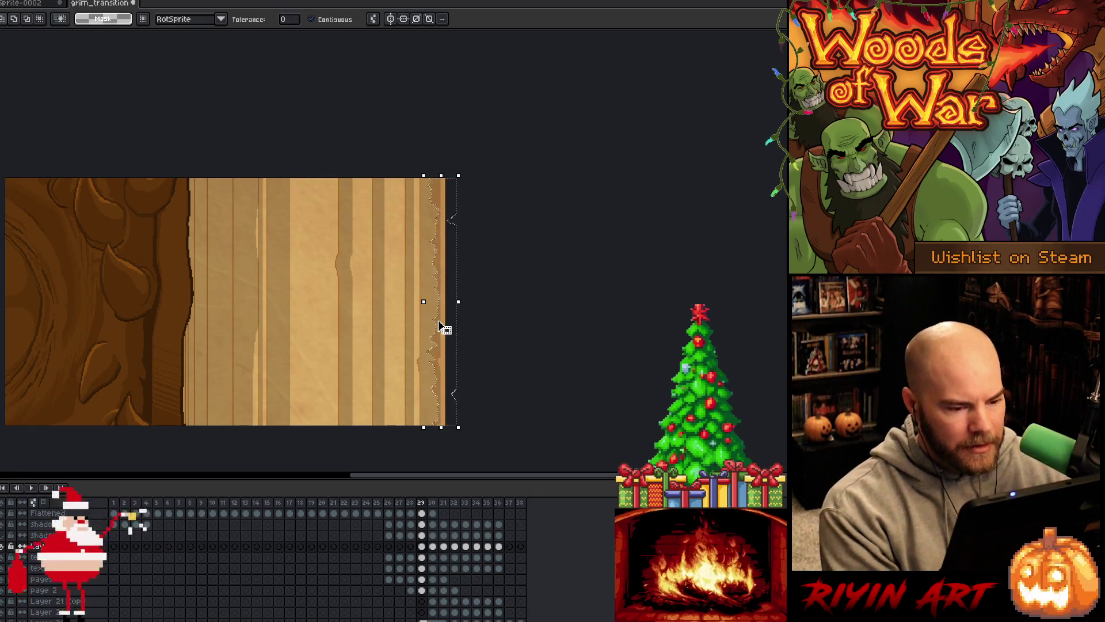
{"action": "key", "text": "comma"}
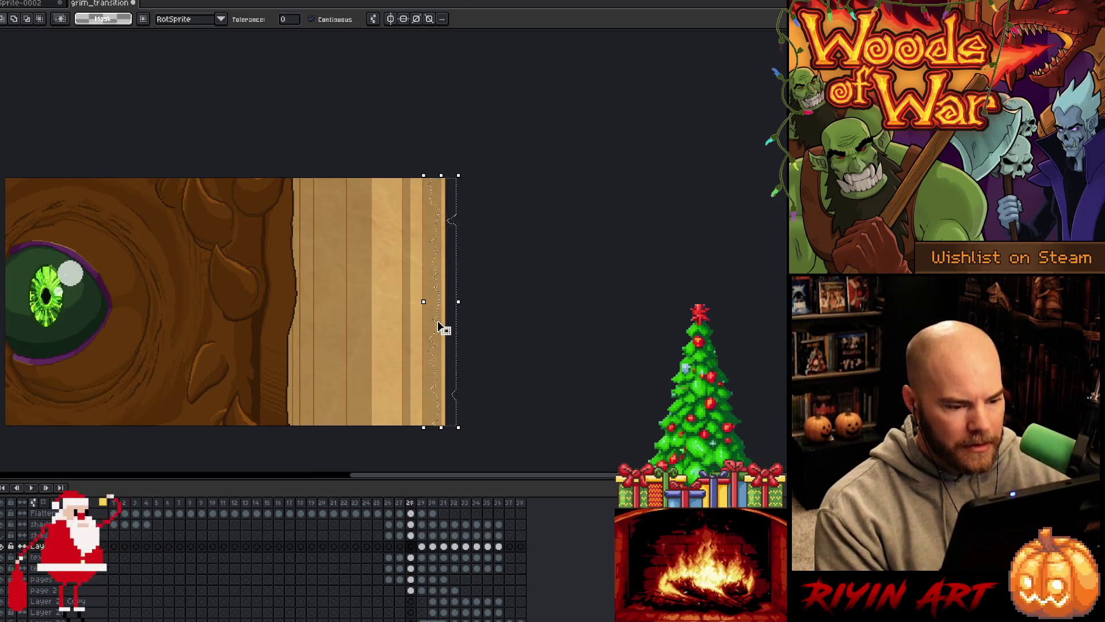
{"action": "key", "text": "period"}
{"action": "key", "text": "period"}
{"action": "key", "text": "comma"}
{"action": "key", "text": "comma"}
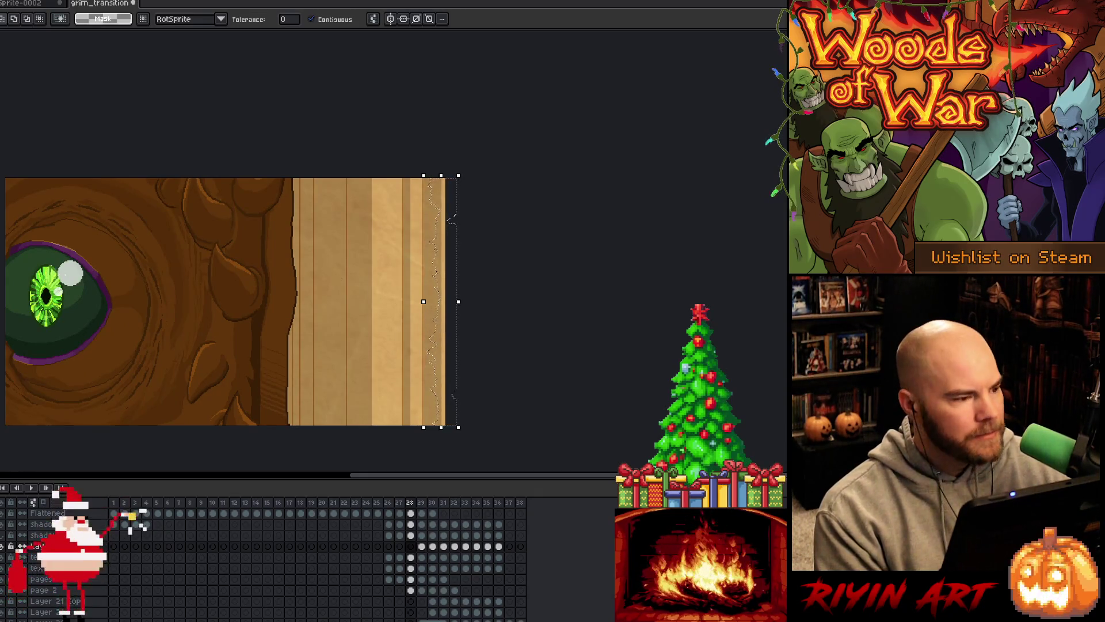
{"action": "key", "text": "ctrl+v"}
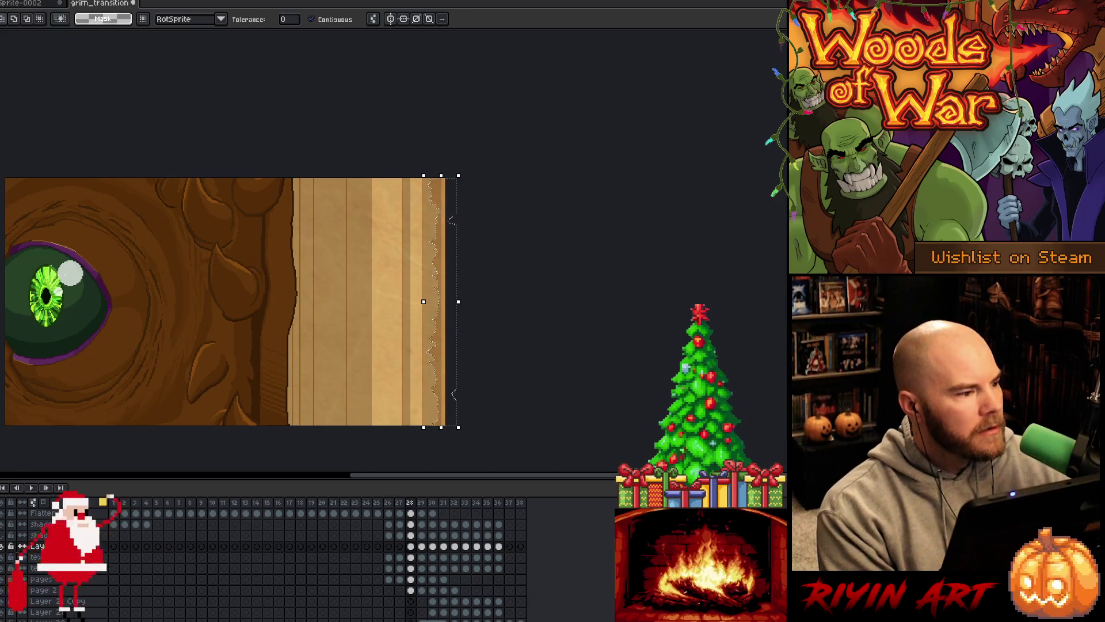
{"action": "key", "text": "alt+e"}
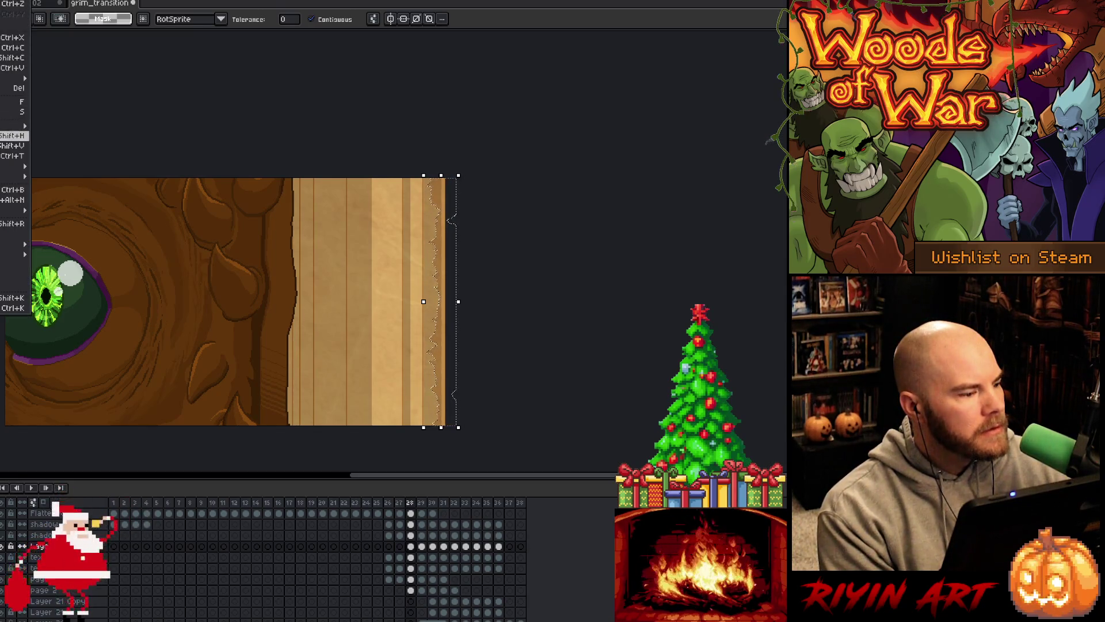
{"action": "key", "text": "Return"}
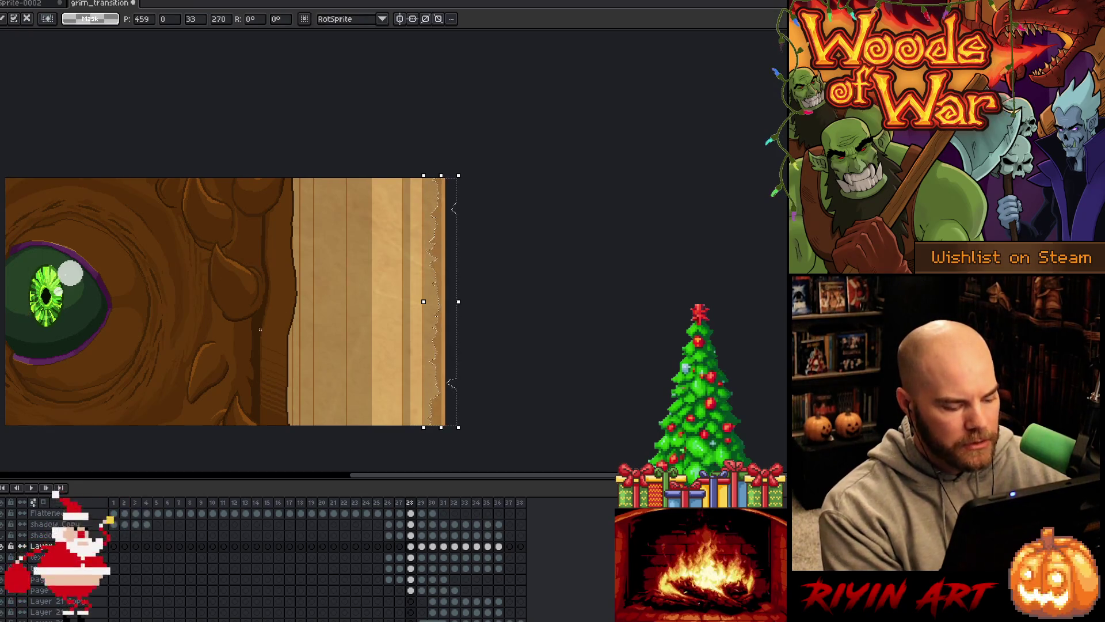
{"action": "left_click", "coordinate": [515, 382]}
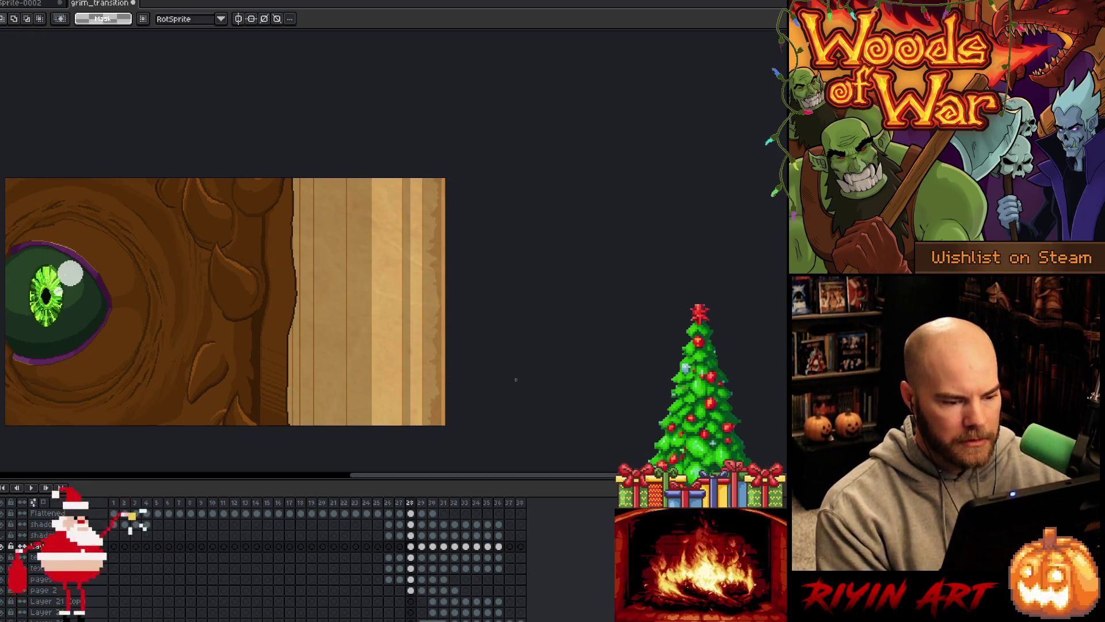
- Preview the page turn and shift the thin paper strip slightly right
{"action": "key", "text": "Return"}
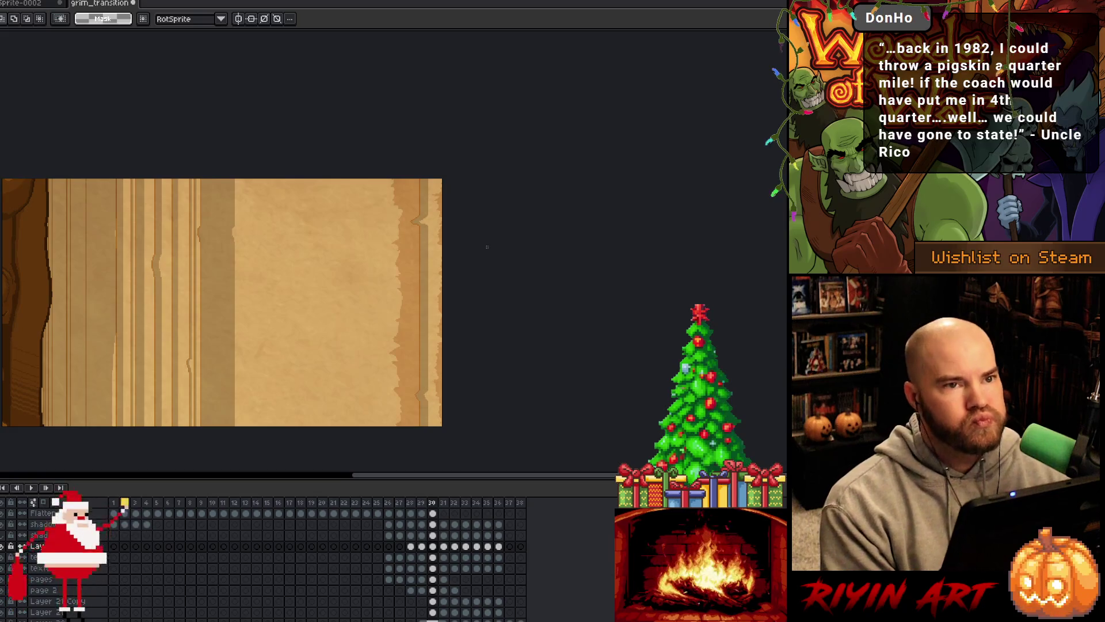
{"action": "key", "text": "space"}
{"action": "mouse_move", "coordinate": [345, 301]}
{"action": "left_mouse_down"}
{"action": "mouse_move", "coordinate": [481, 284]}
{"action": "mouse_move", "coordinate": [459, 296]}
{"action": "left_mouse_up"}
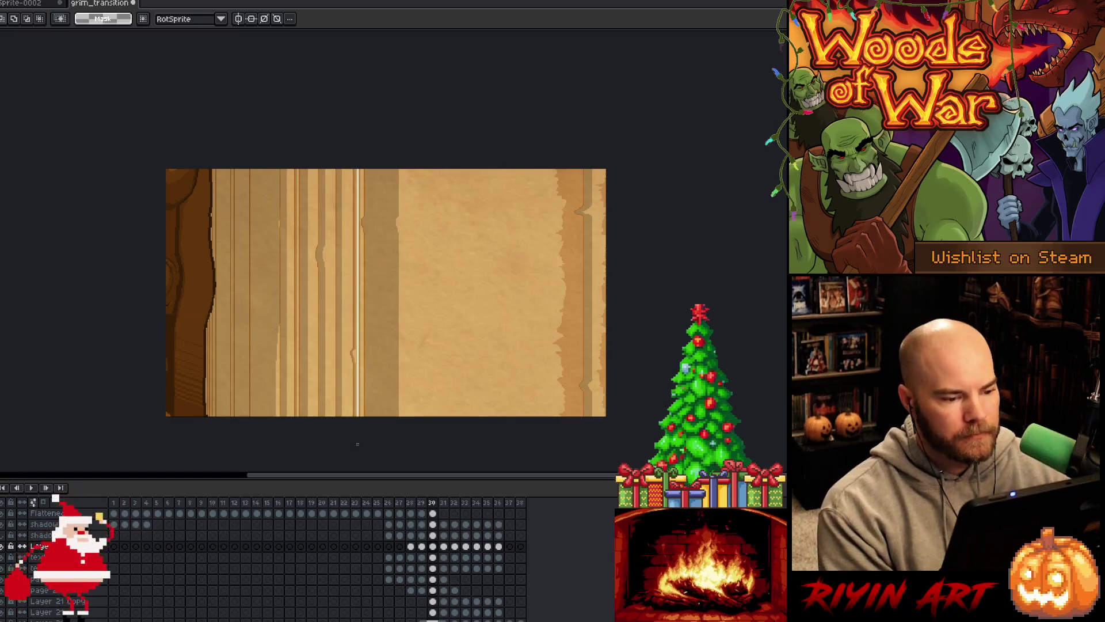
{"action": "left_click_drag", "start_coordinate": [357, 444], "coordinate": [362, 442]}
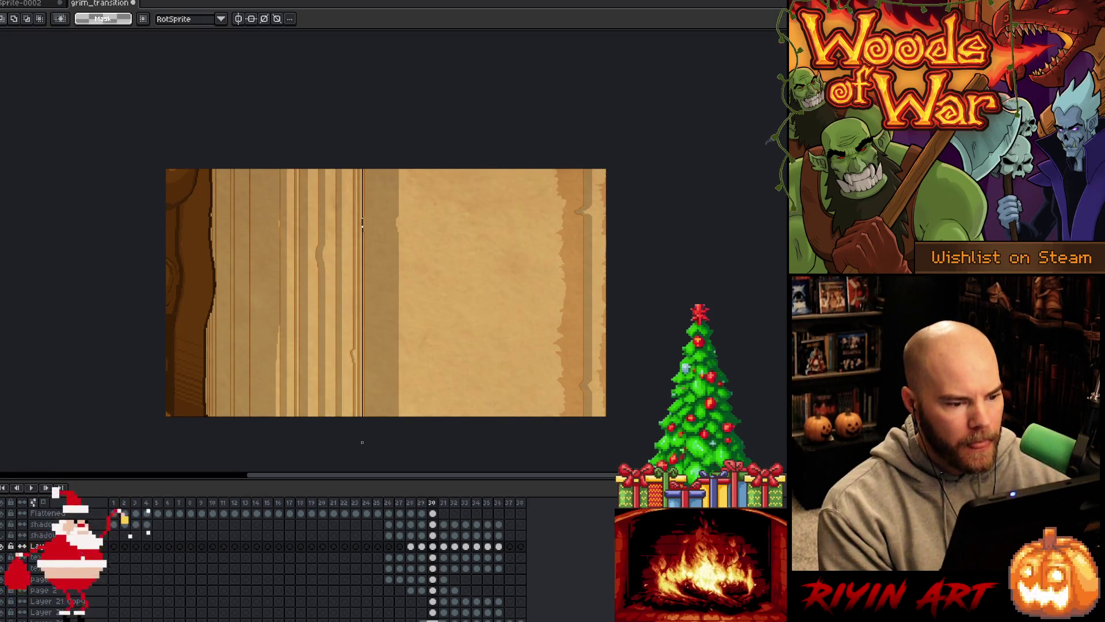
{"action": "scroll", "coordinate": [357, 218], "scroll_direction": "up", "scroll_amount": 3}
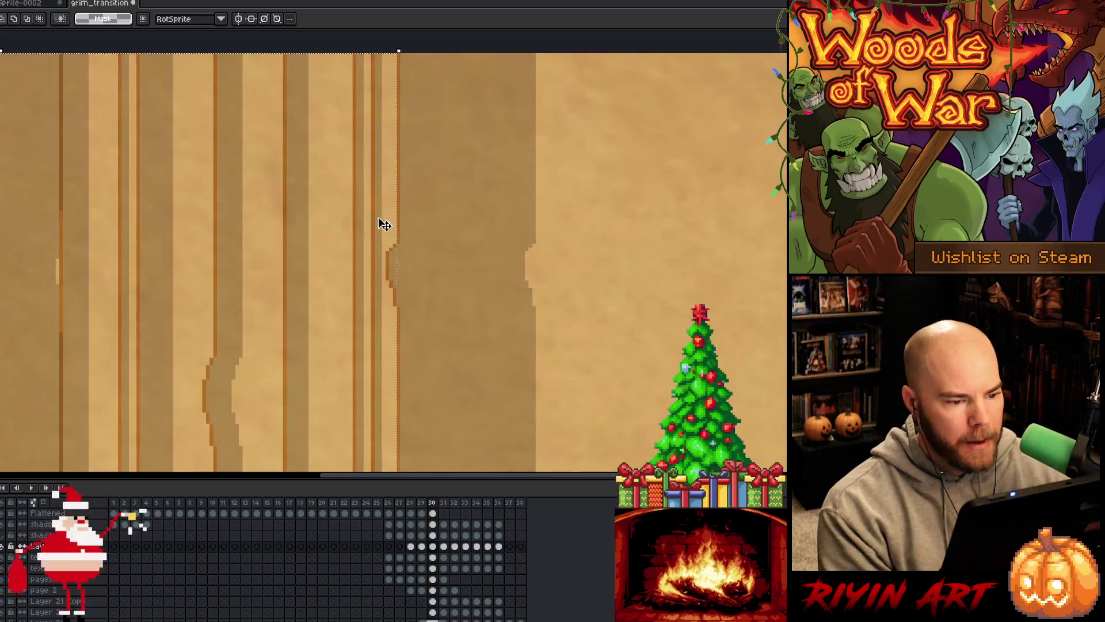
{"action": "scroll", "coordinate": [385, 225], "scroll_direction": "up", "scroll_amount": 1}
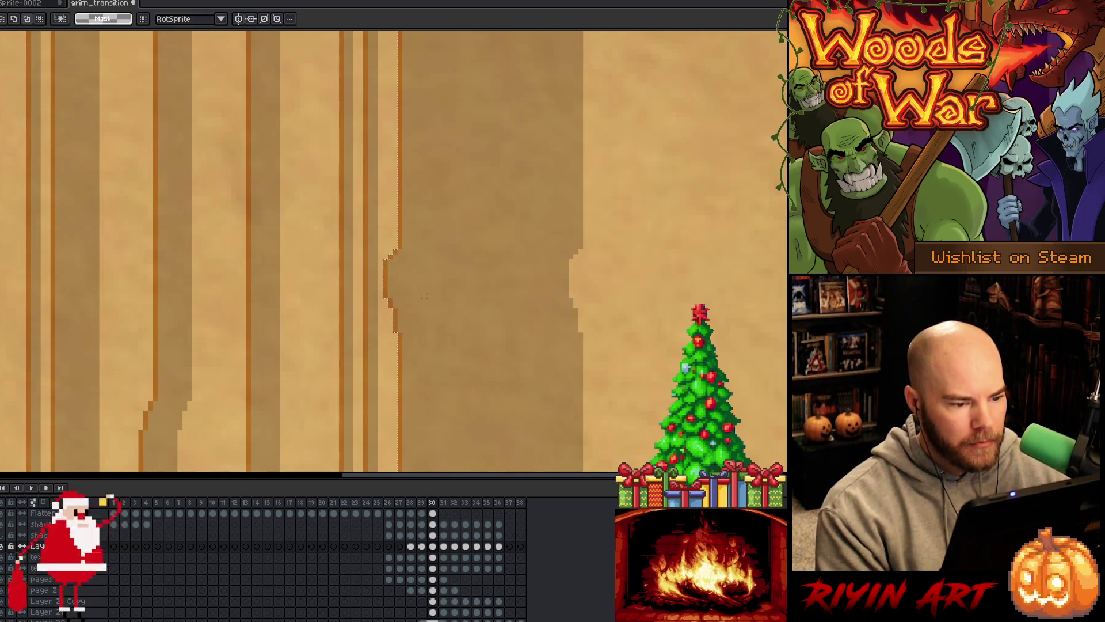
{"action": "scroll", "coordinate": [423, 296], "scroll_direction": "down", "scroll_amount": 3}
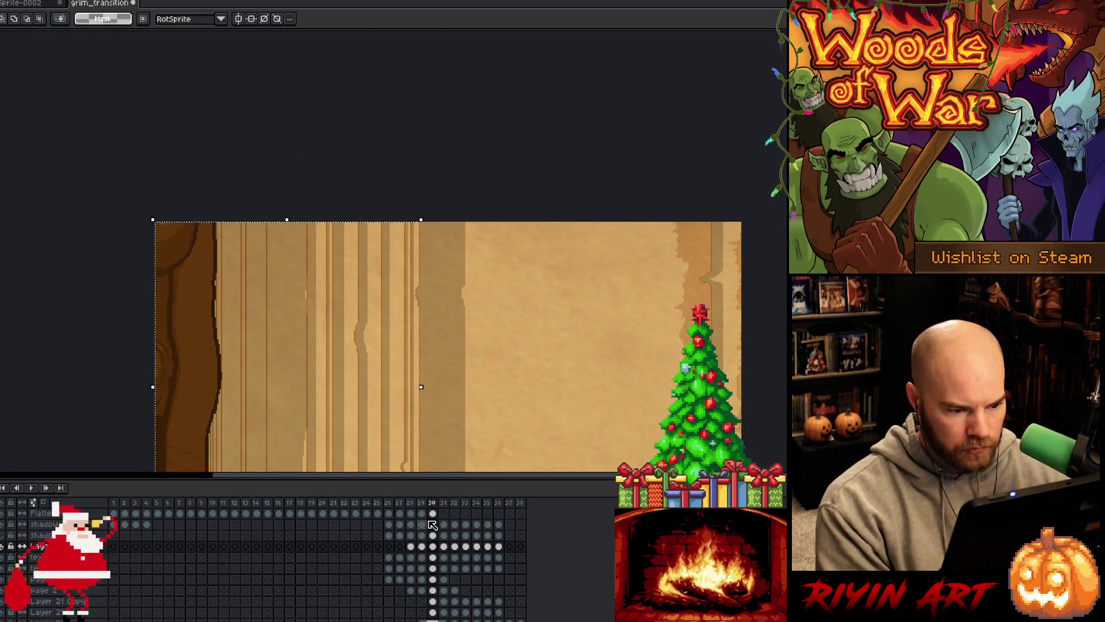
- Pick the shadow Copy cel on frame 30 with the Move tool, compare frame 29, and deselect
{"action": "left_click", "coordinate": [436, 521]}
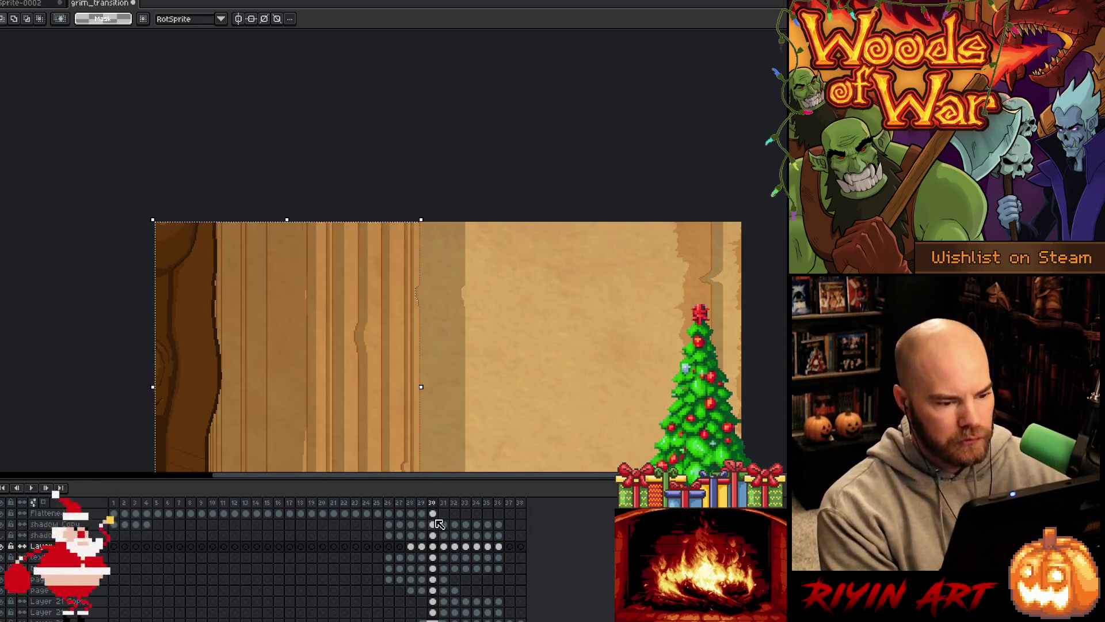
{"action": "scroll", "coordinate": [492, 356], "scroll_direction": "down", "scroll_amount": 2}
{"action": "left_click_drag", "start_coordinate": [495, 362], "coordinate": [428, 333]}
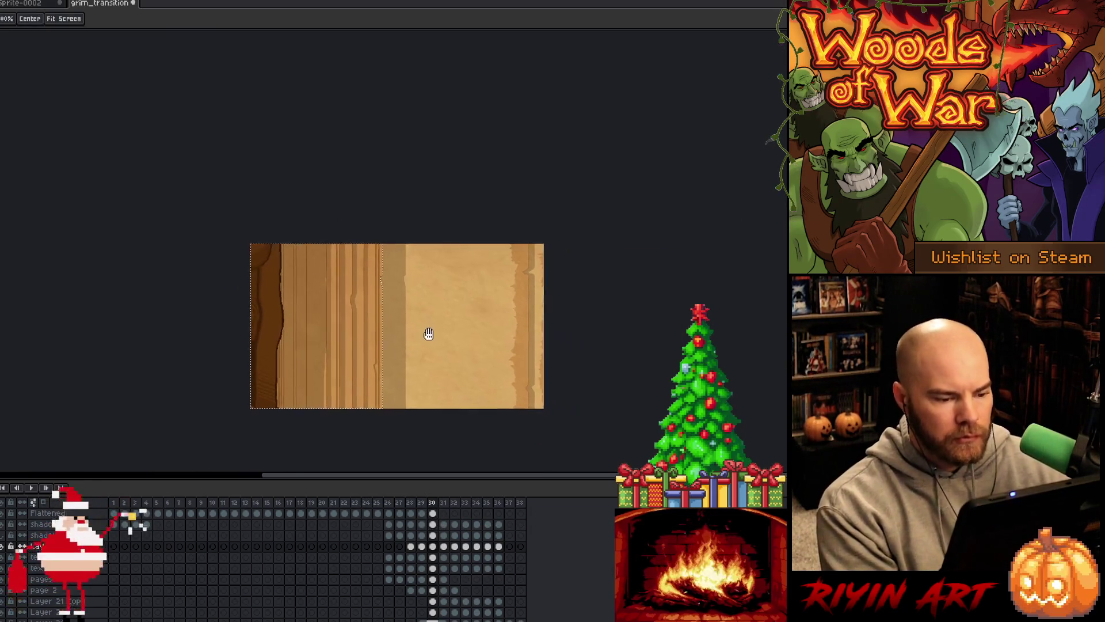
{"action": "key", "text": "v"}
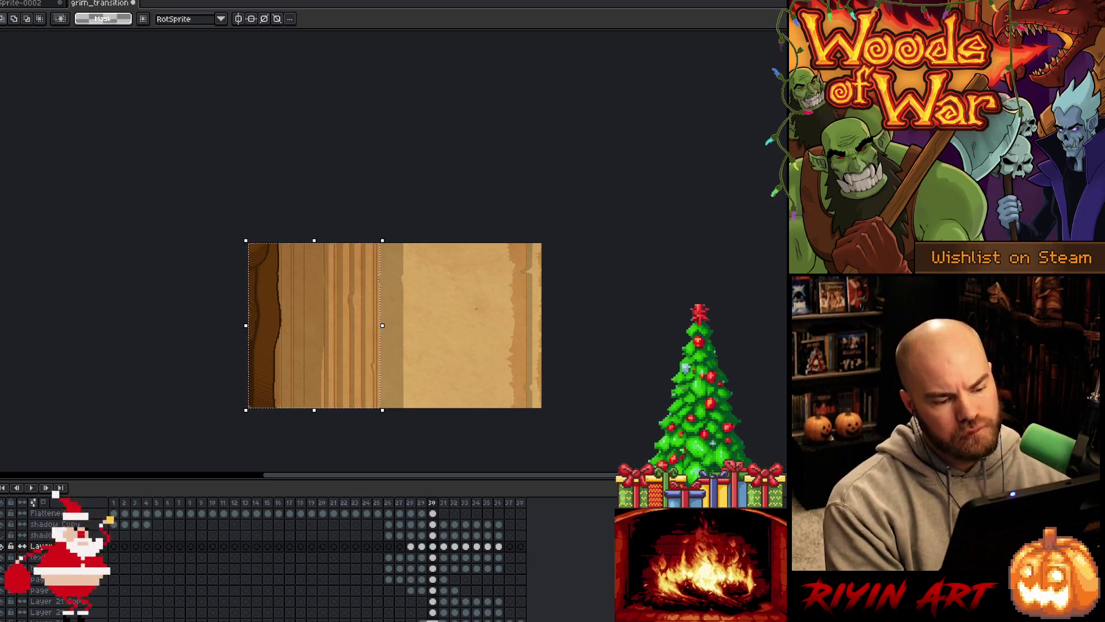
{"action": "left_click", "coordinate": [422, 547]}
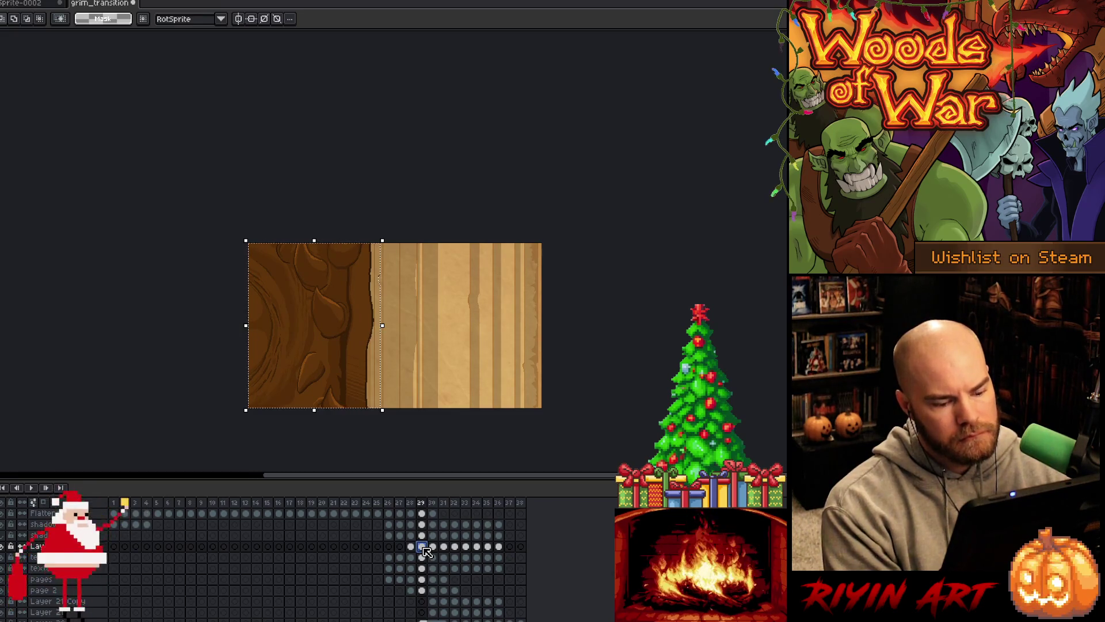
{"action": "left_click", "coordinate": [433, 547]}
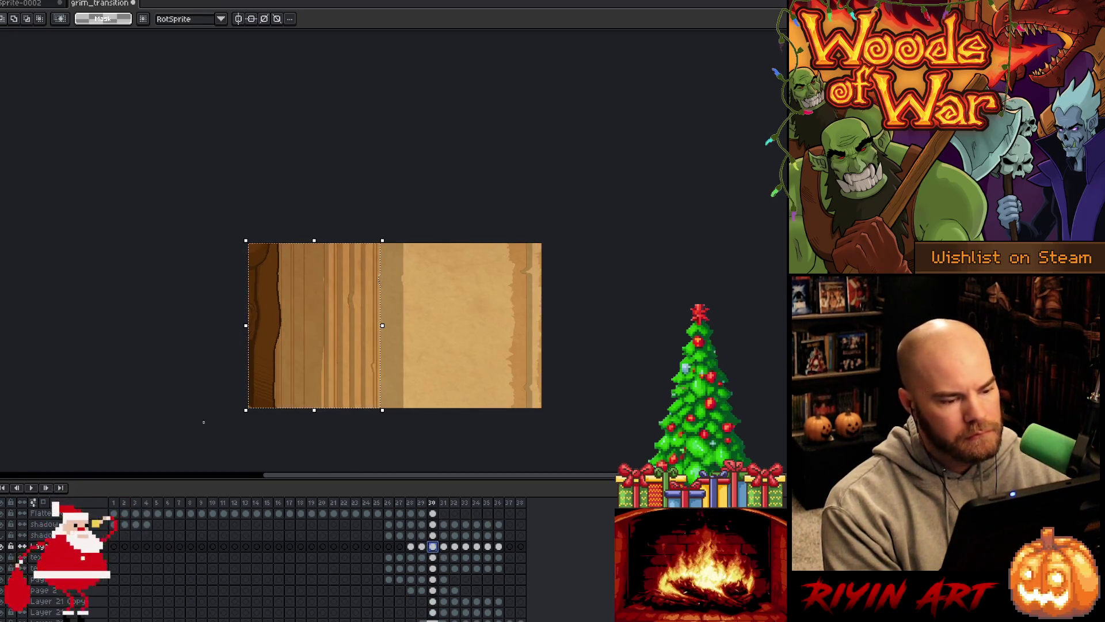
{"action": "scroll", "coordinate": [181, 361], "scroll_direction": "up", "scroll_amount": 2}
{"action": "scroll", "coordinate": [188, 358], "scroll_direction": "down", "scroll_amount": 1}
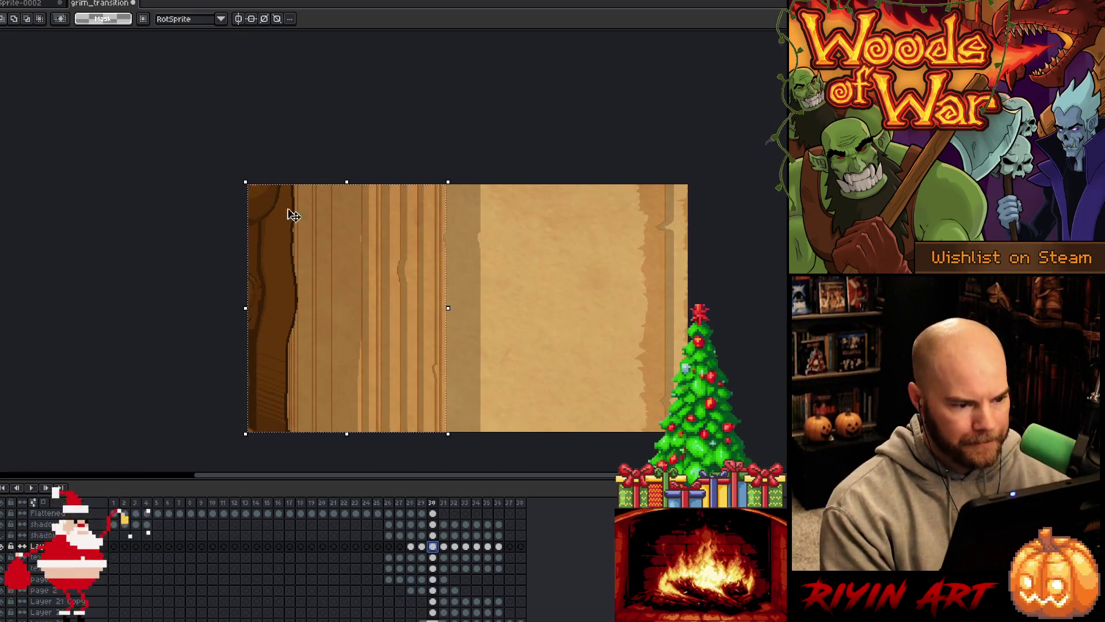
{"action": "left_click", "coordinate": [325, 184]}
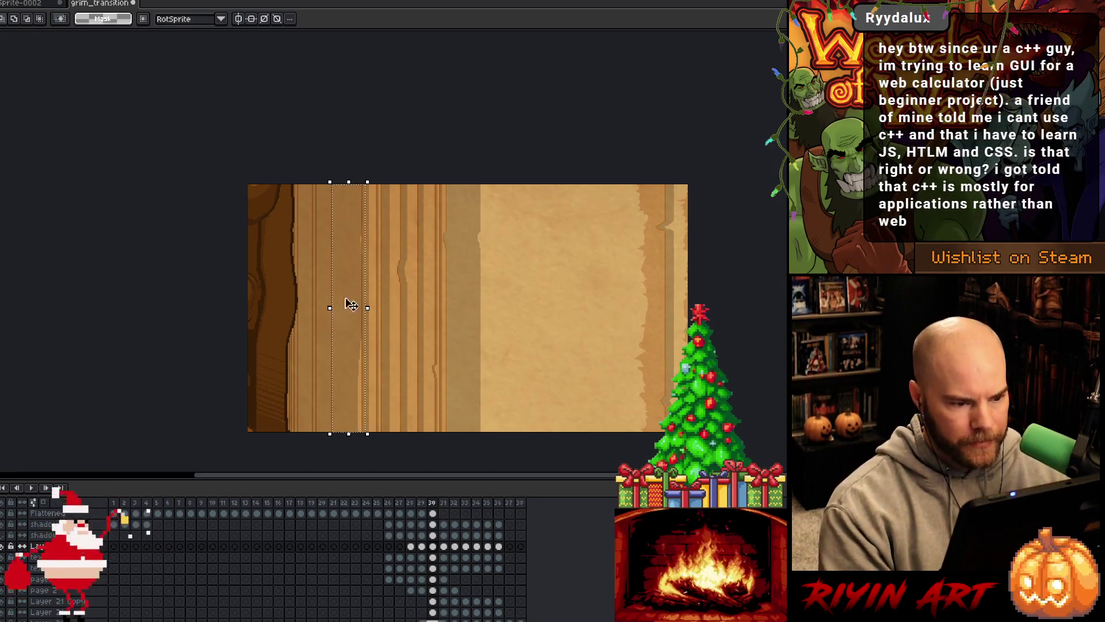
- Draw a jagged torn edge down the page strip with the Pencil
{"action": "scroll", "coordinate": [370, 461], "scroll_direction": "down", "scroll_amount": 1}
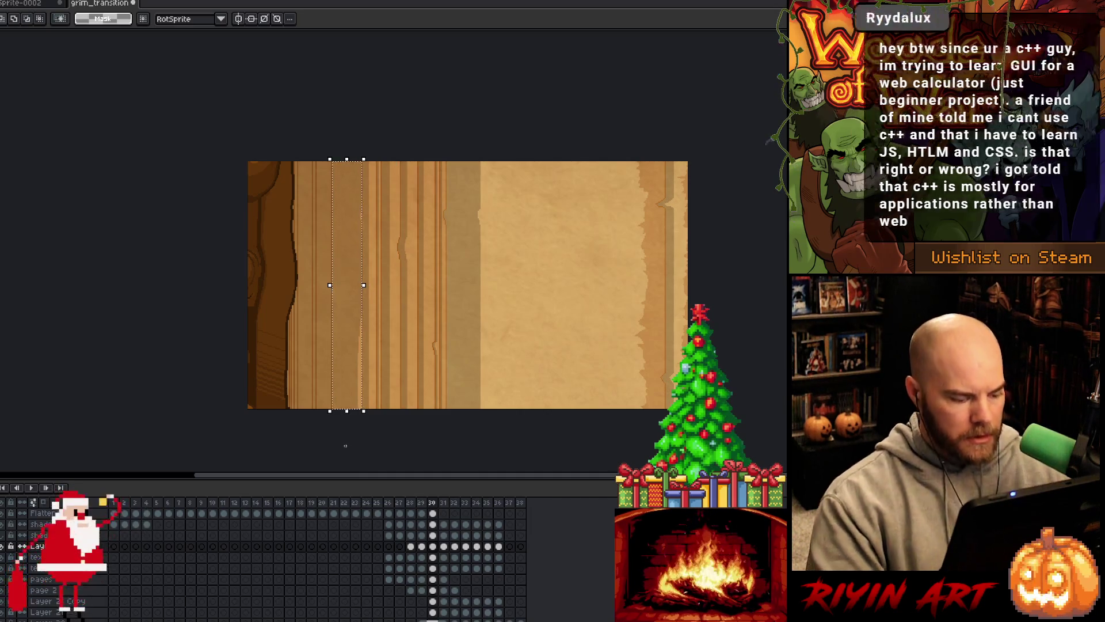
{"action": "key", "text": "b"}
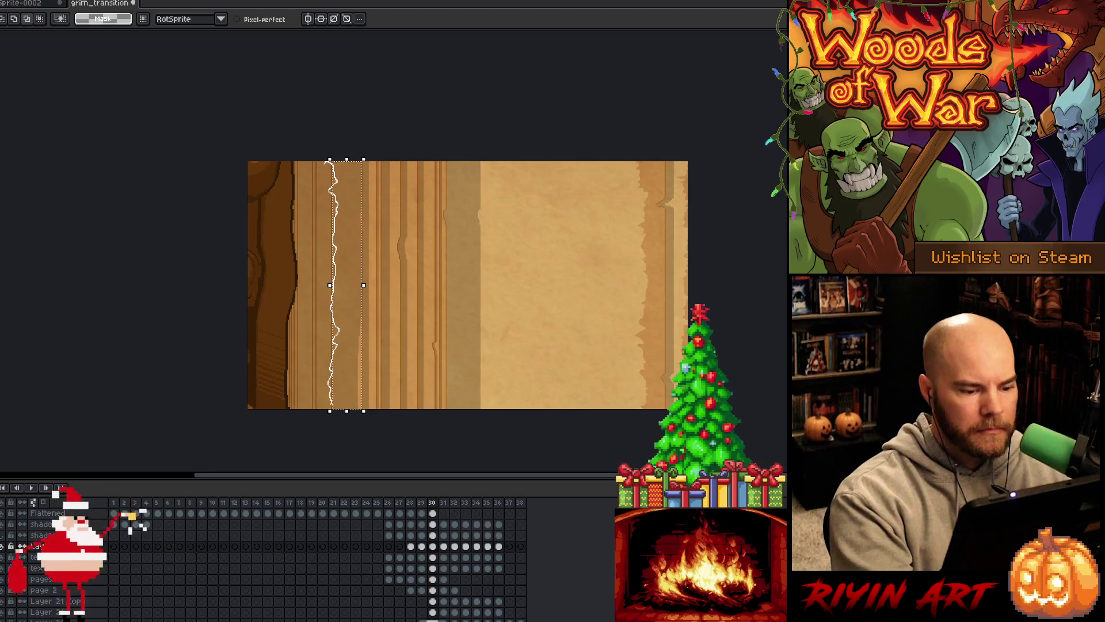
{"action": "left_click_drag", "start_coordinate": [331, 403], "coordinate": [276, 346]}
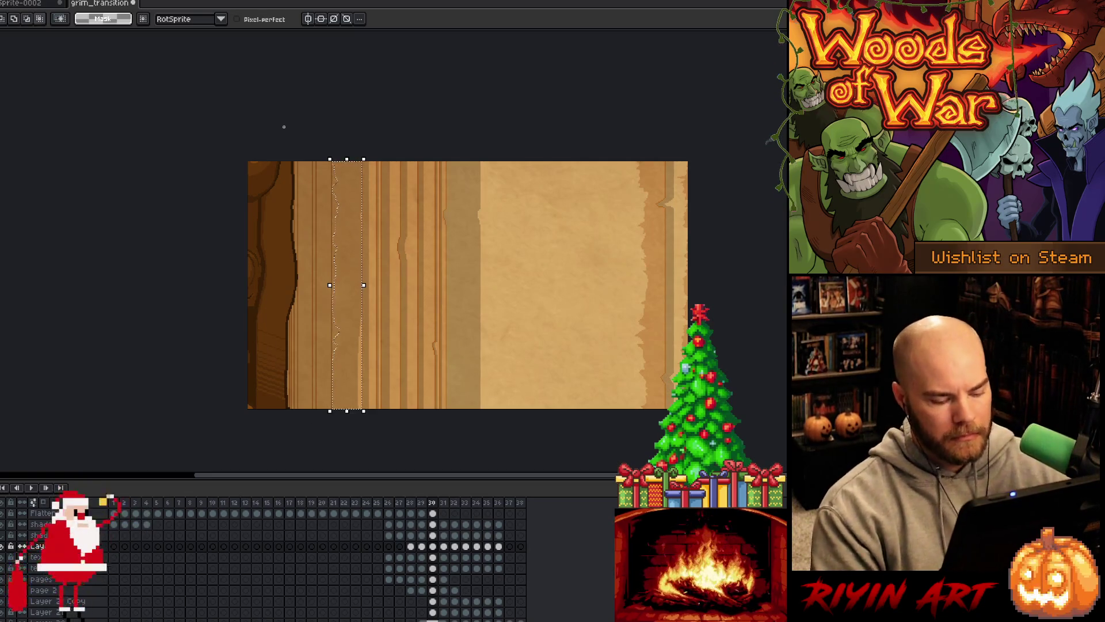
- Select all, marquee a thin vertical strip of the page, deselect, and step back a frame
{"action": "key", "text": "ctrl+a"}
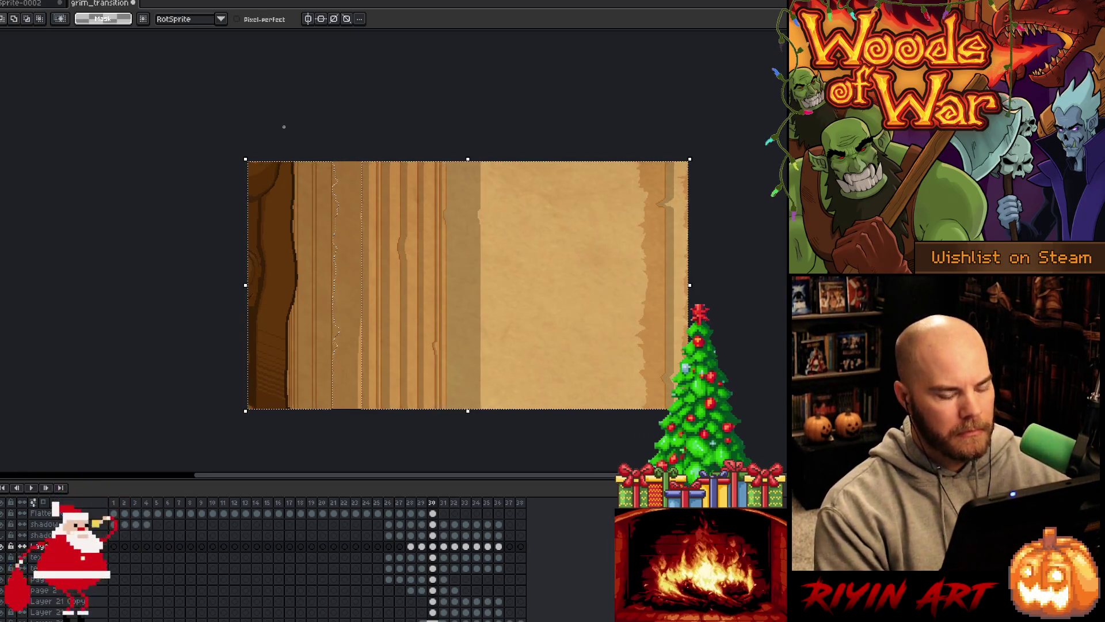
{"action": "scroll", "coordinate": [331, 471], "scroll_direction": "down", "scroll_amount": 1}
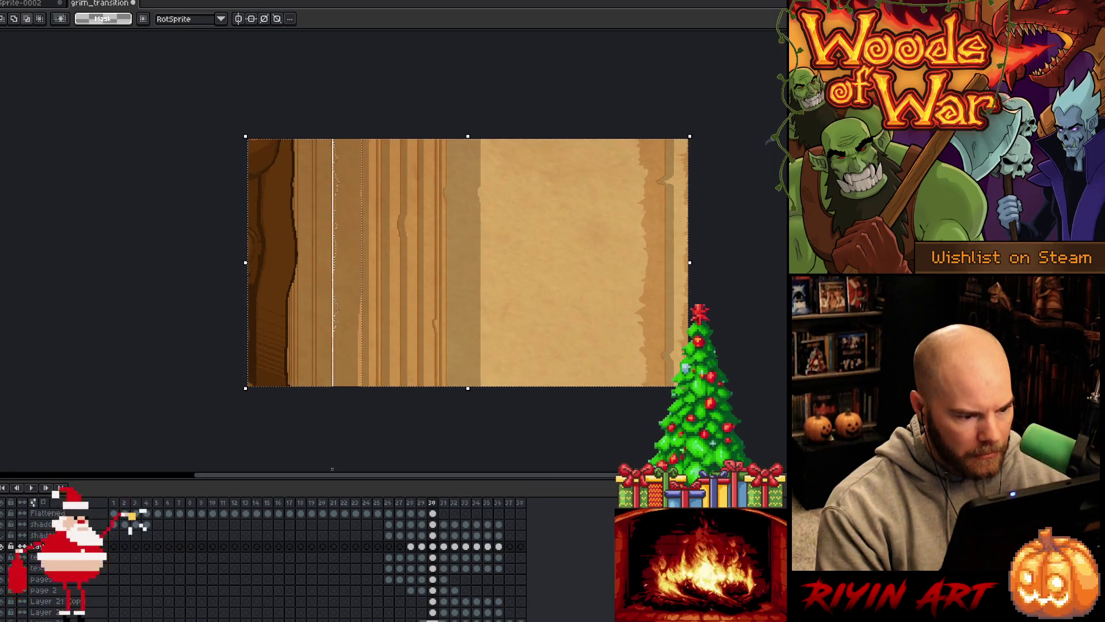
{"action": "scroll", "coordinate": [318, 280], "scroll_direction": "up", "scroll_amount": 2}
{"action": "scroll", "coordinate": [318, 280], "scroll_direction": "up", "scroll_amount": 1}
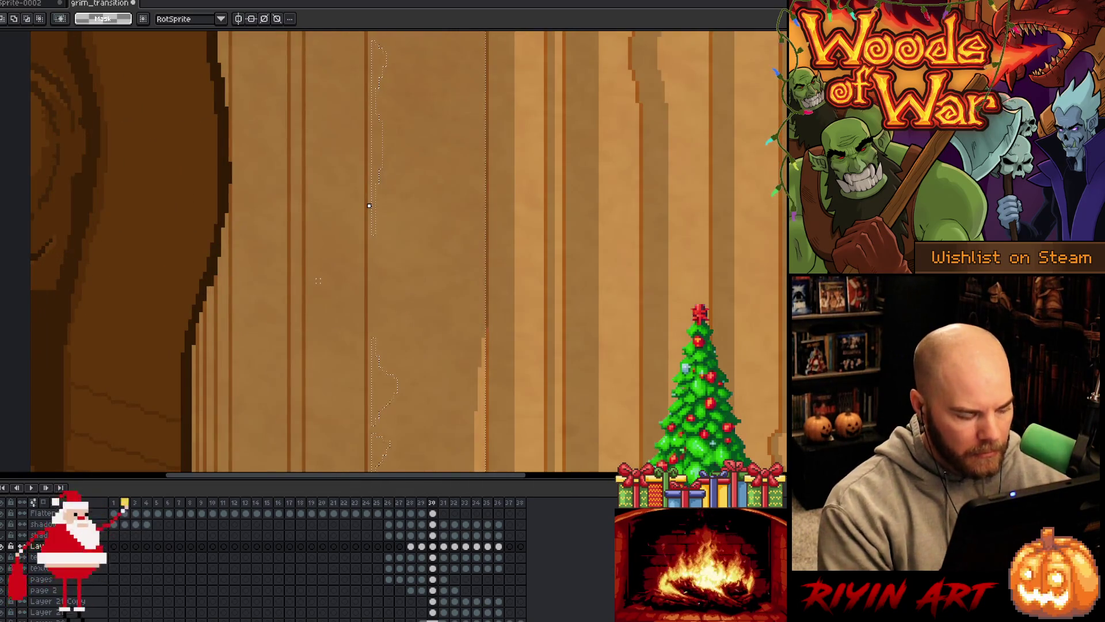
{"action": "scroll", "coordinate": [318, 281], "scroll_direction": "down", "scroll_amount": 2}
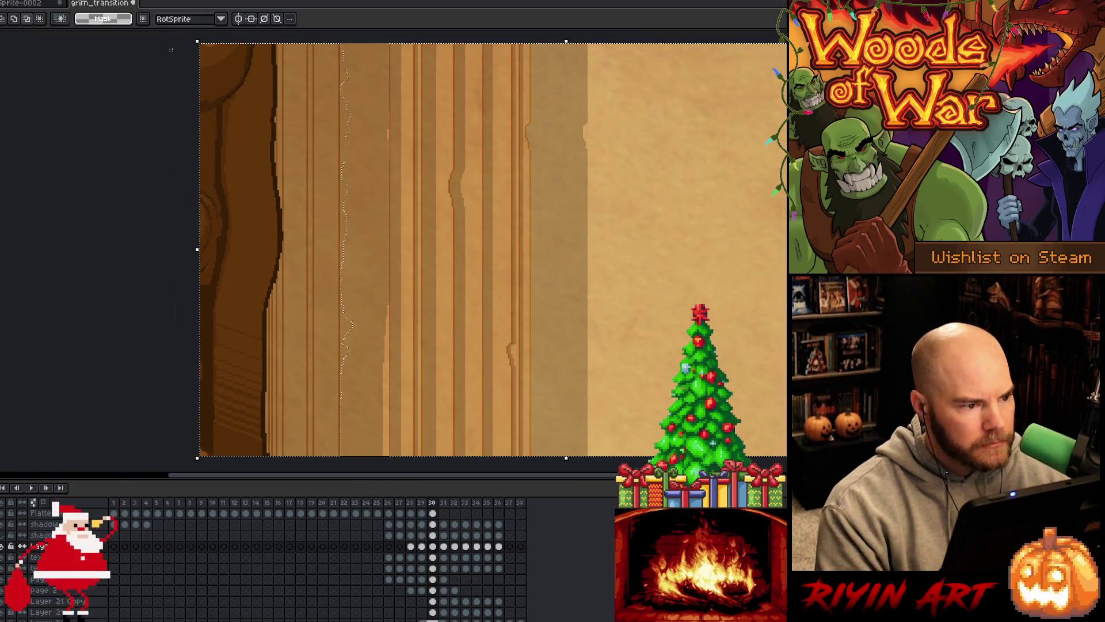
{"action": "mouse_move", "coordinate": [183, 38]}
{"action": "left_mouse_down"}
{"action": "mouse_move", "coordinate": [283, 383]}
{"action": "mouse_move", "coordinate": [337, 470]}
{"action": "left_mouse_up"}
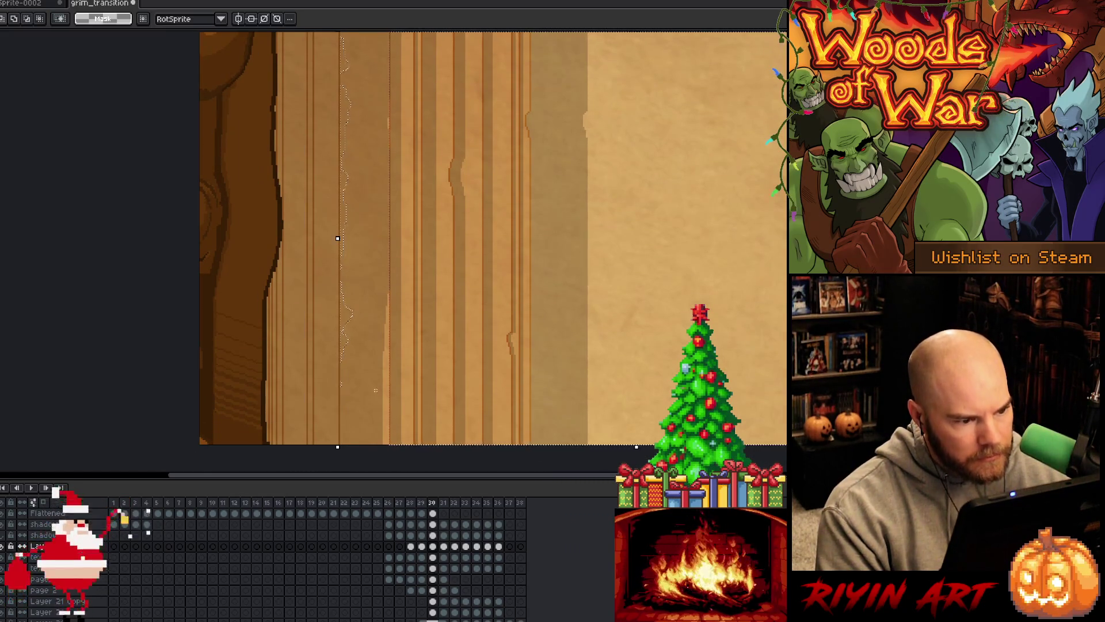
{"action": "scroll", "coordinate": [377, 391], "scroll_direction": "down", "scroll_amount": 2}
{"action": "left_click_drag", "start_coordinate": [357, 276], "coordinate": [377, 462]}
{"action": "key", "text": "ctrl+d"}
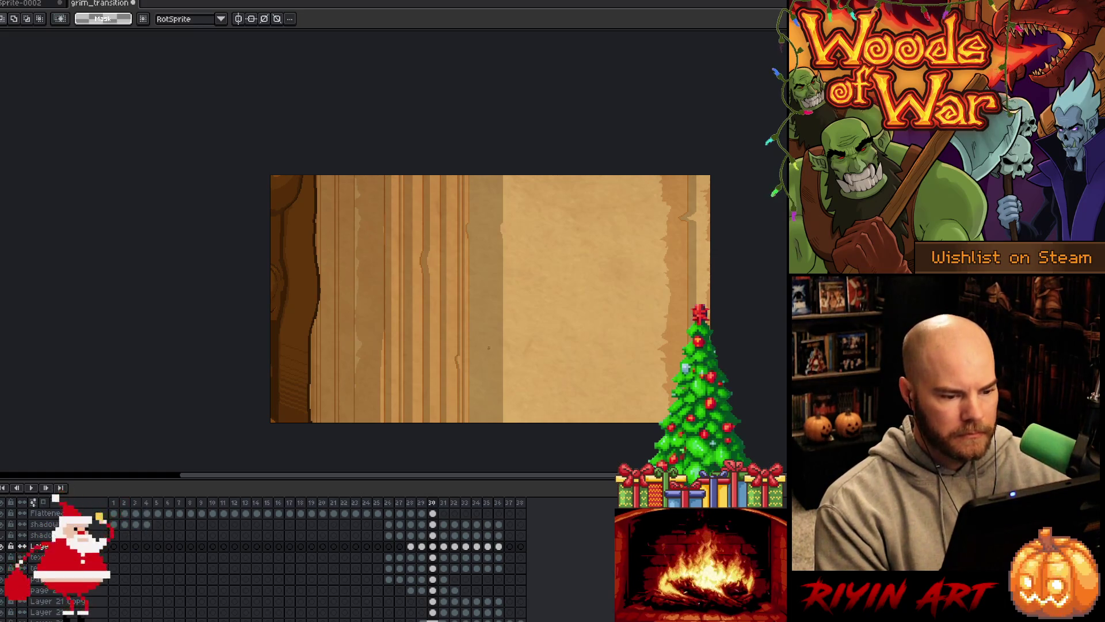
{"action": "key", "text": "Left"}
- Go to frame 31 and marquee-select the folded left strip of the turning page
{"action": "key", "text": "Right"}
{"action": "key", "text": "Right"}
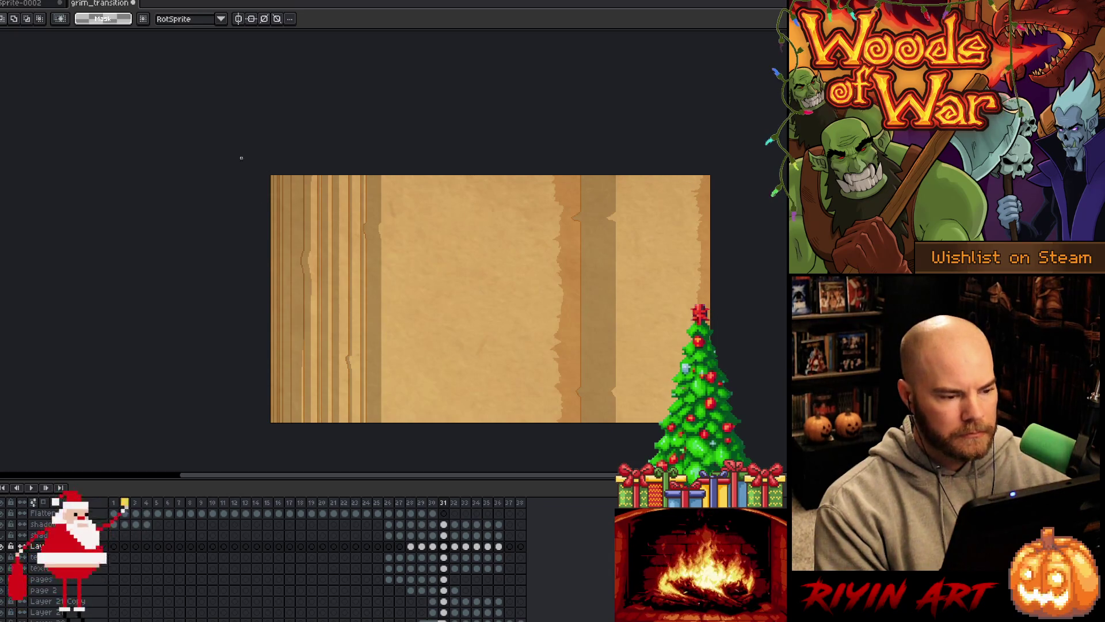
{"action": "mouse_move", "coordinate": [274, 175]}
{"action": "left_mouse_down"}
{"action": "mouse_move", "coordinate": [274, 352]}
{"action": "mouse_move", "coordinate": [340, 290]}
{"action": "mouse_move", "coordinate": [363, 230]}
{"action": "left_mouse_up"}
{"action": "scroll", "coordinate": [363, 387], "scroll_direction": "up", "scroll_amount": 3}
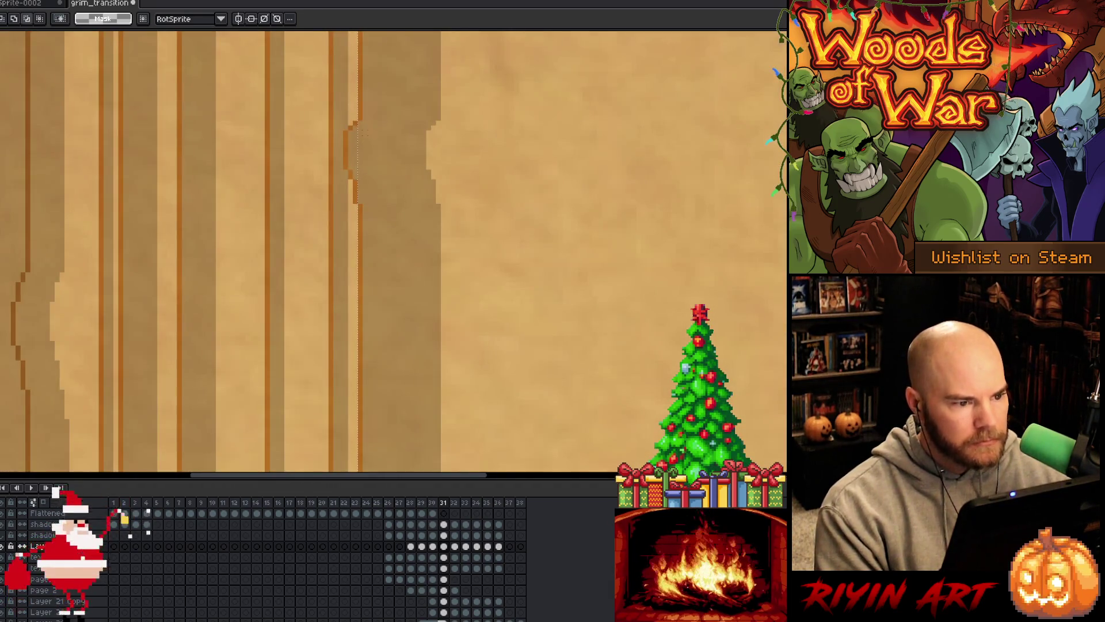
{"action": "mouse_move", "coordinate": [354, 126]}
{"action": "left_mouse_down"}
{"action": "mouse_move", "coordinate": [365, 177]}
{"action": "mouse_move", "coordinate": [358, 148]}
{"action": "mouse_move", "coordinate": [363, 164]}
{"action": "left_mouse_up"}
{"action": "left_click", "coordinate": [357, 172]}
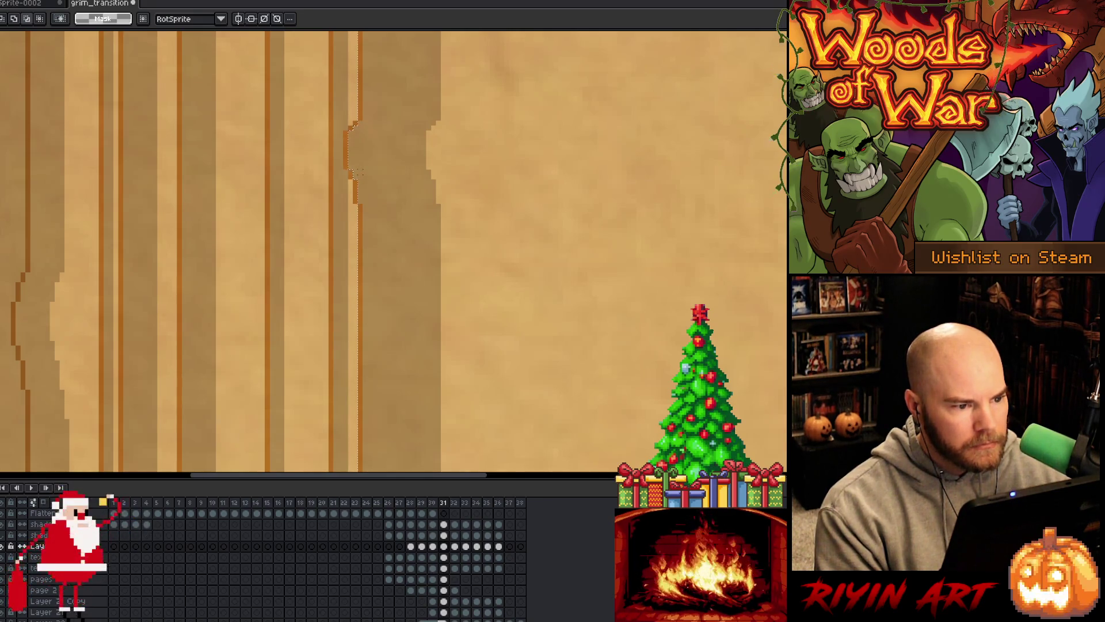
- Reselect the jagged-edge patch, apply the darkening shortcut, and deselect
{"action": "mouse_move", "coordinate": [367, 178]}
{"action": "left_mouse_down"}
{"action": "mouse_move", "coordinate": [355, 123]}
{"action": "mouse_move", "coordinate": [369, 203]}
{"action": "left_mouse_up"}
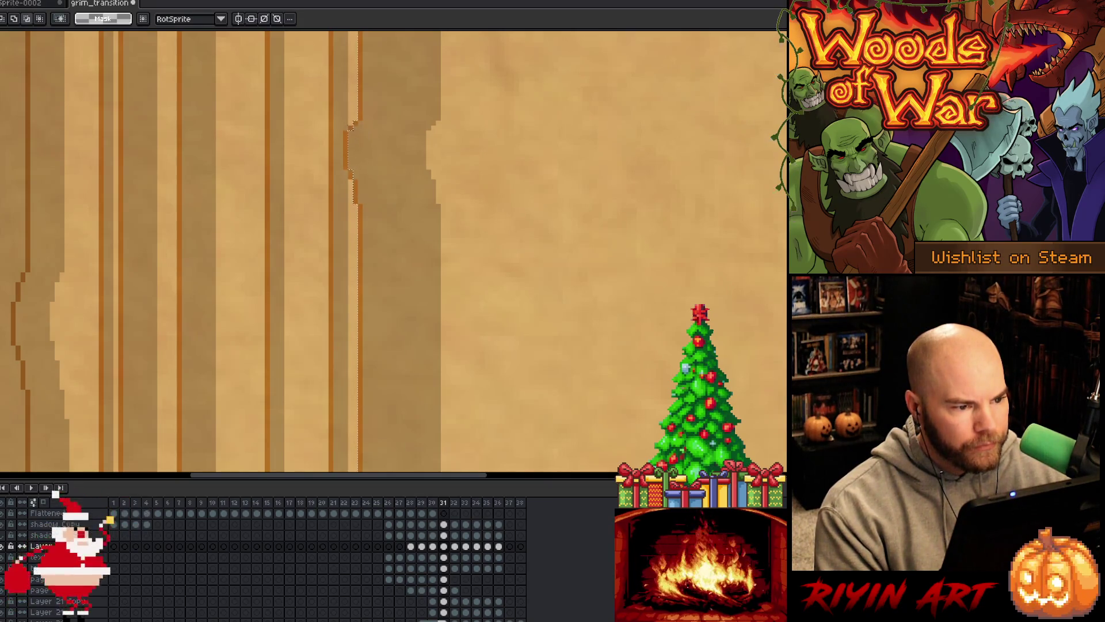
{"action": "left_click_drag", "start_coordinate": [349, 127], "coordinate": [367, 180]}
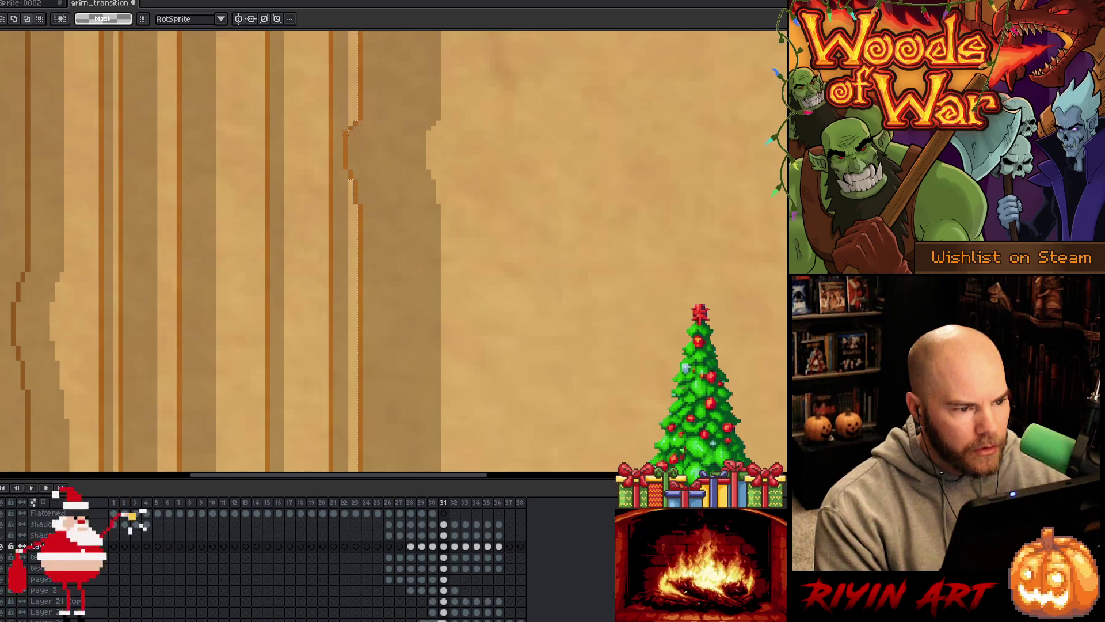
{"action": "left_click_drag", "start_coordinate": [348, 131], "coordinate": [361, 165]}
{"action": "scroll", "coordinate": [363, 165], "scroll_direction": "down", "scroll_amount": 3}
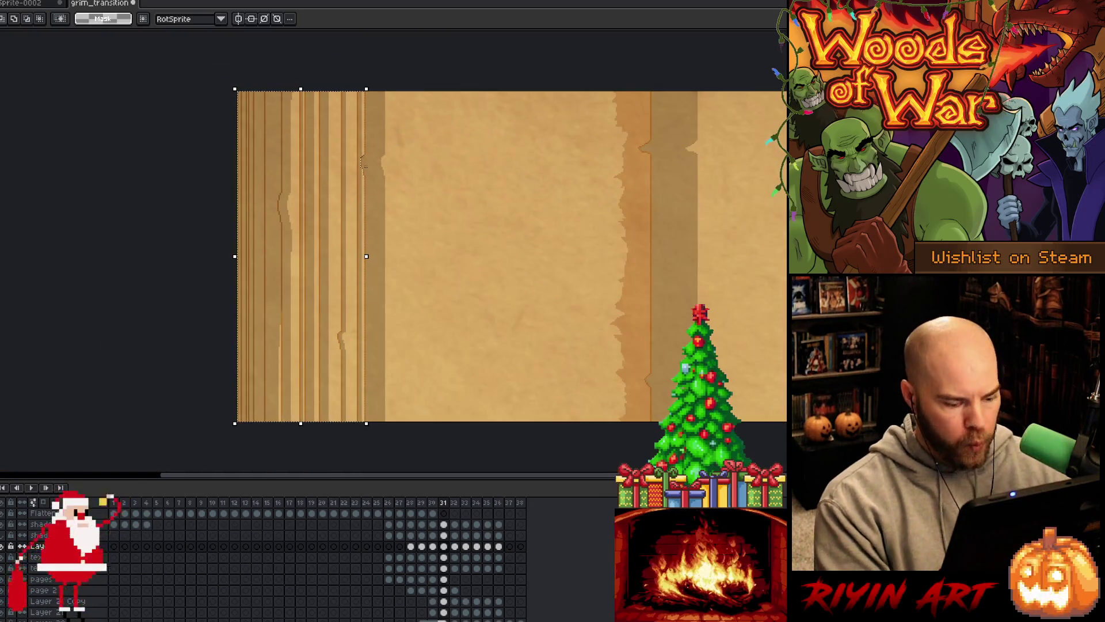
{"action": "key", "text": "ctrl+z"}
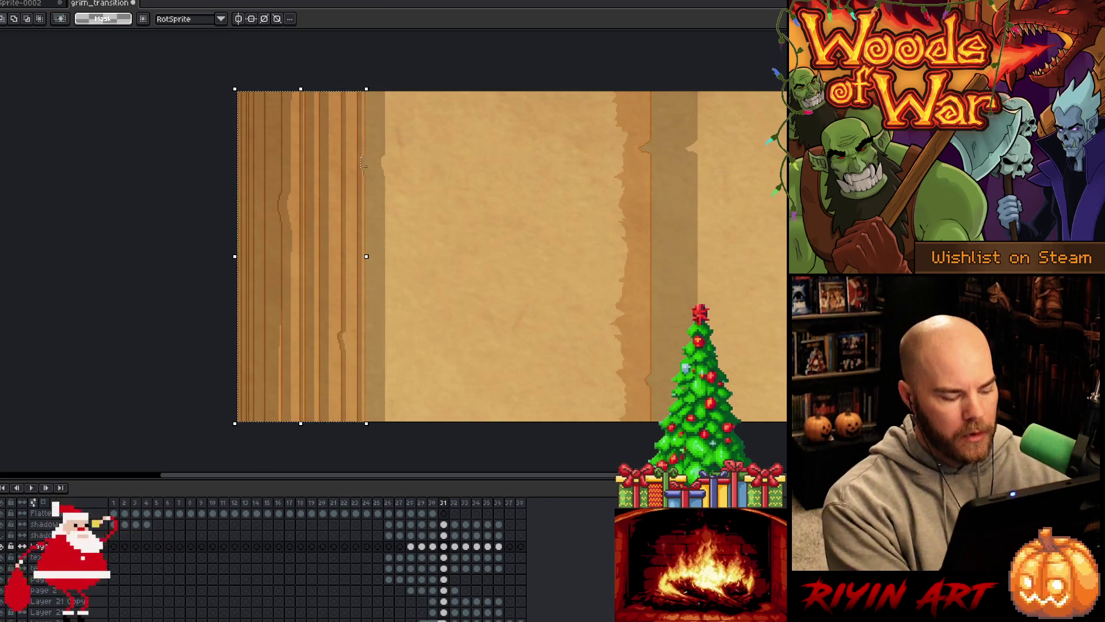
{"action": "key", "text": "ctrl+d"}
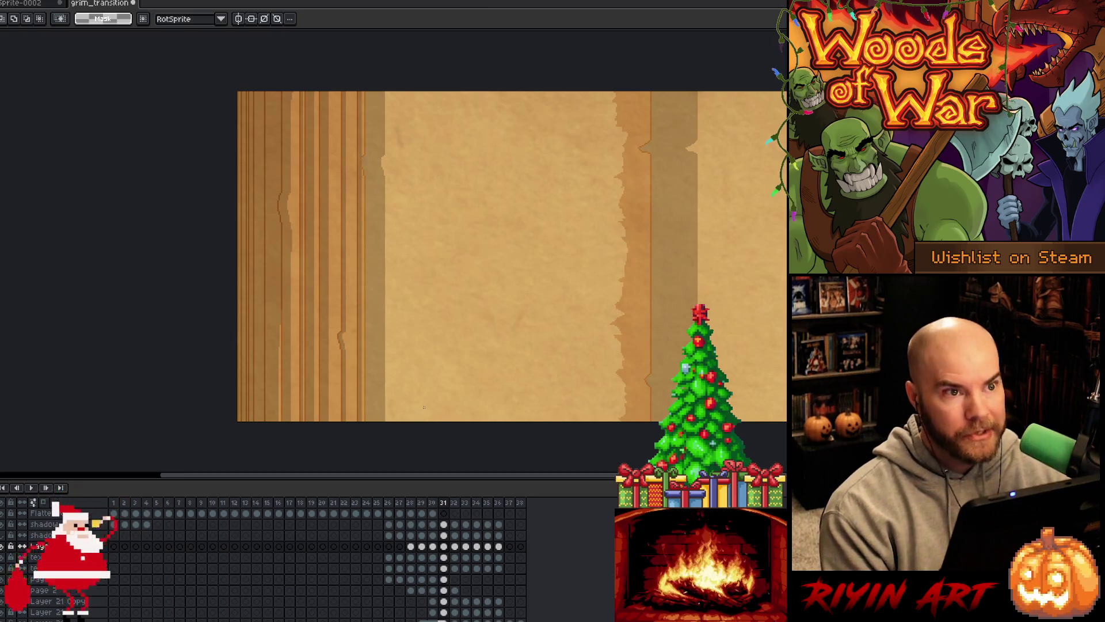
- Flip back and forth through frames 28–32 to review the page turn, ending on frame 32
{"action": "key", "text": "Left"}
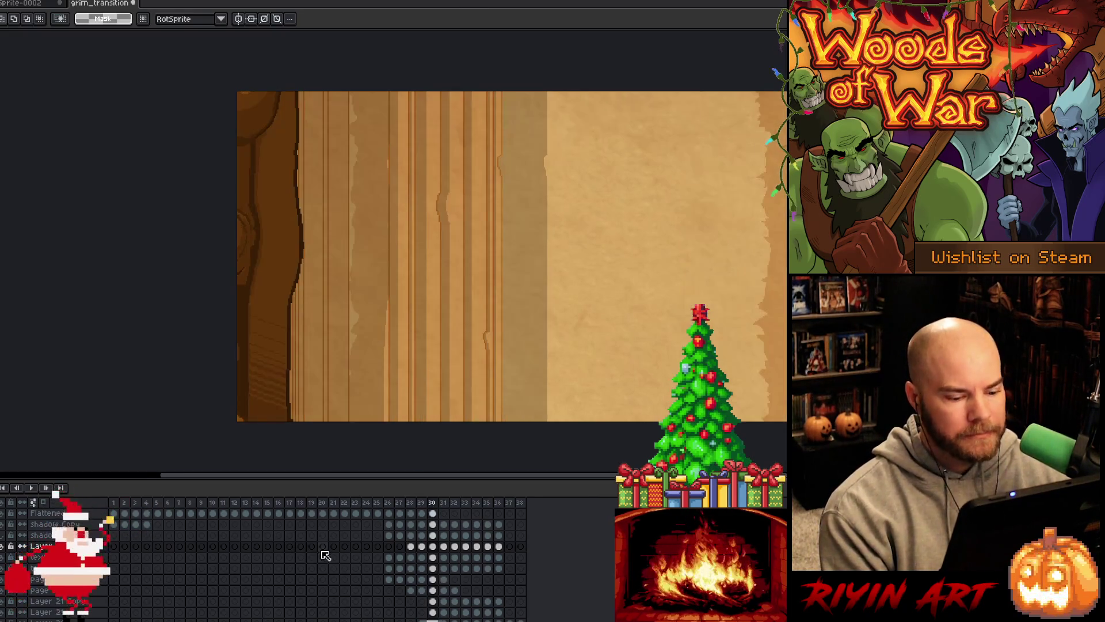
{"action": "key", "text": "Right"}
{"action": "key", "text": "Left"}
{"action": "key", "text": "Left"}
{"action": "key", "text": "Left"}
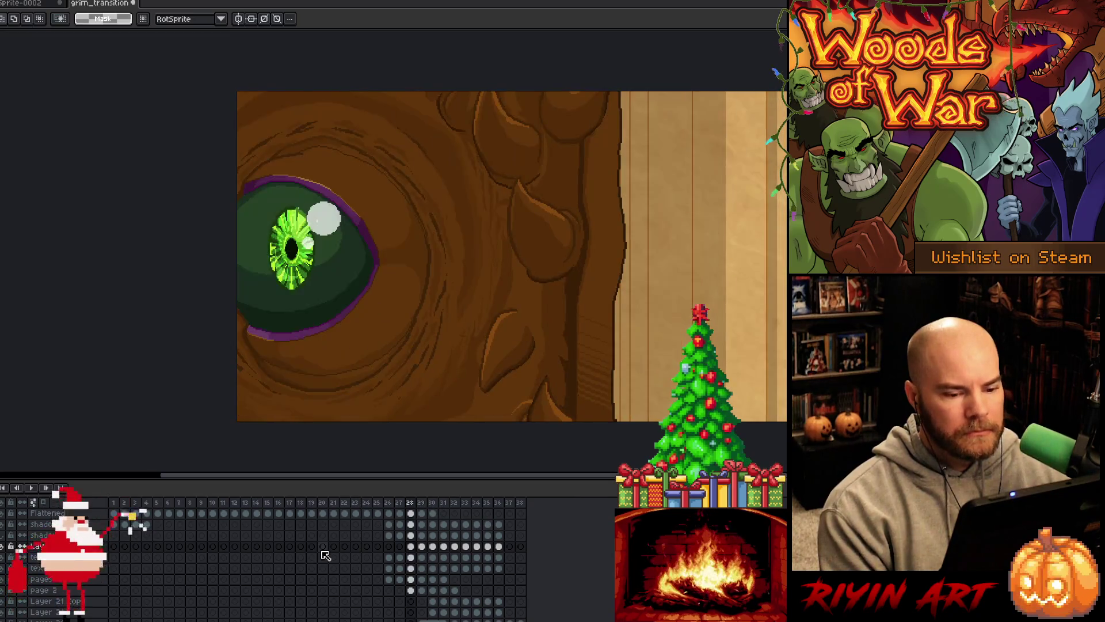
{"action": "key", "text": "Right"}
{"action": "key", "text": "Right"}
{"action": "key", "text": "Right"}
{"action": "key", "text": "Left"}
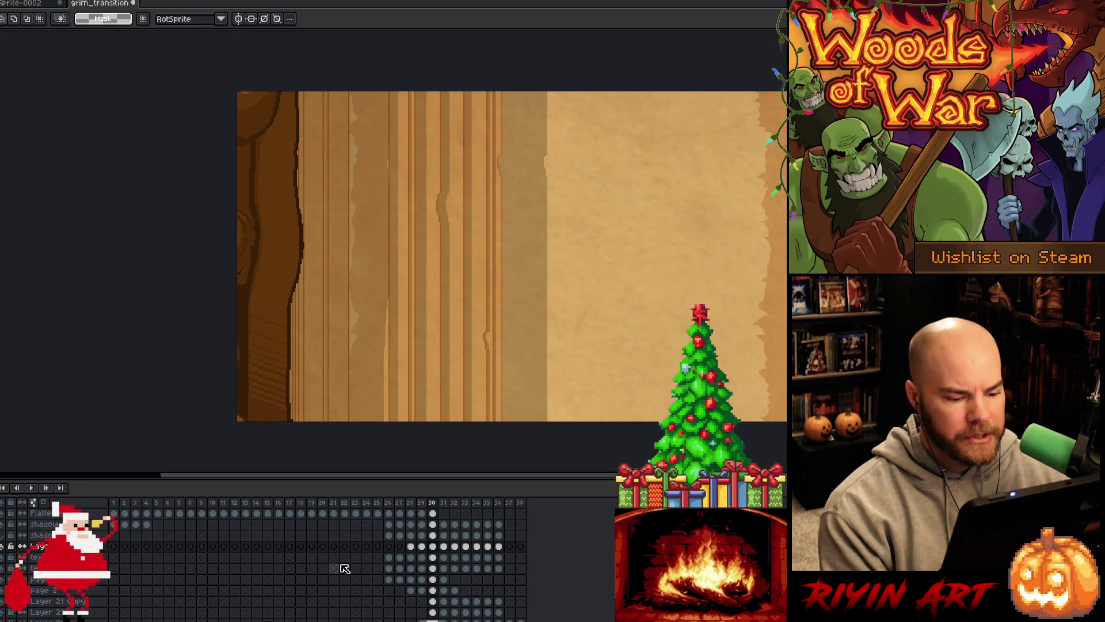
{"action": "key", "text": "Right"}
{"action": "key", "text": "Left"}
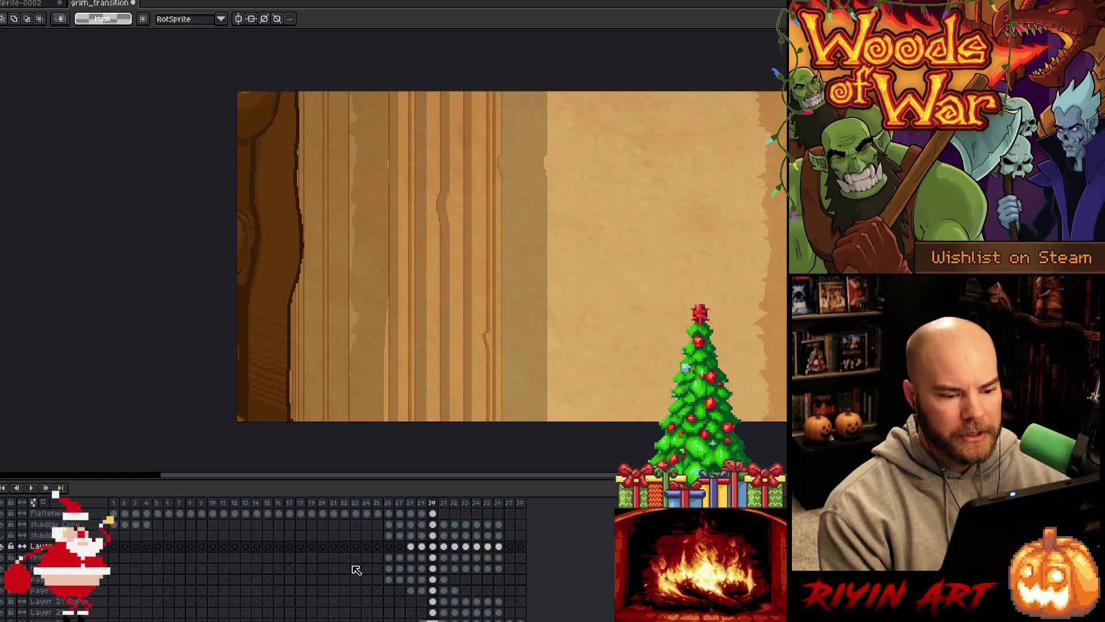
{"action": "key", "text": "Right"}
{"action": "key", "text": "Right"}
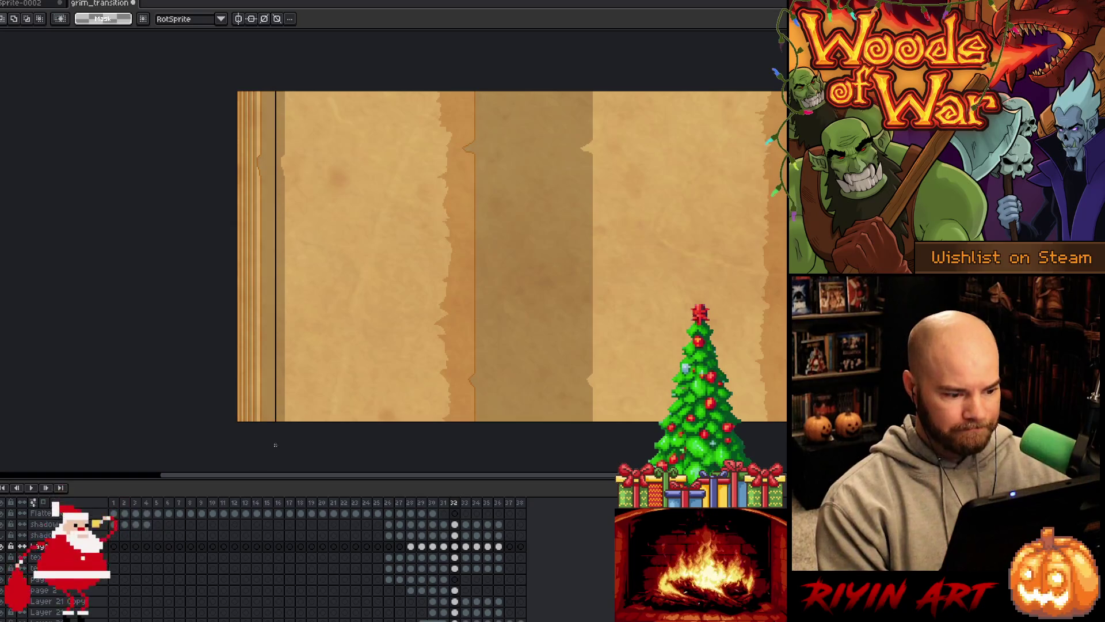
- Select the left spine strip of the page and fill its edge with matching tan
{"action": "left_click_drag", "start_coordinate": [260, 453], "coordinate": [230, 80]}
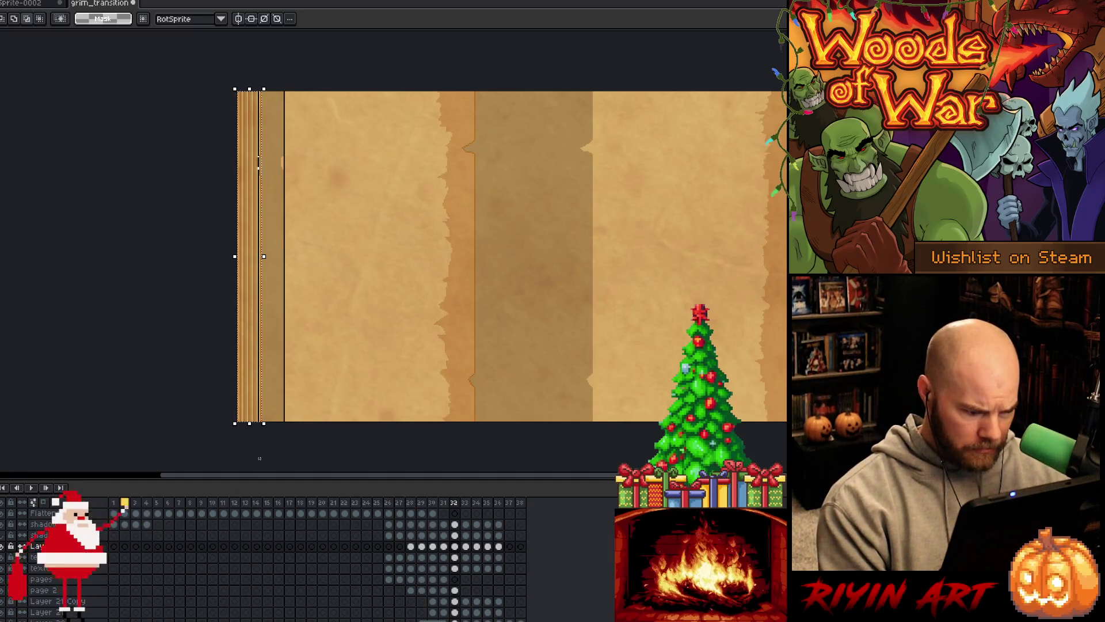
{"action": "scroll", "coordinate": [260, 187], "scroll_direction": "up", "scroll_amount": 1}
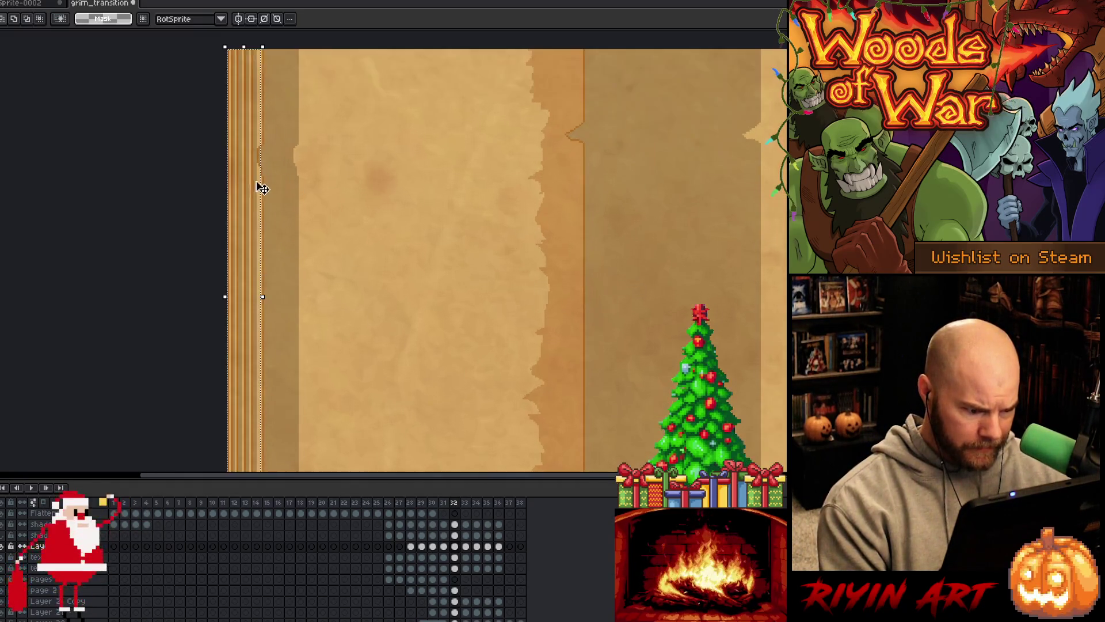
{"action": "scroll", "coordinate": [254, 276], "scroll_direction": "down", "scroll_amount": 2}
{"action": "scroll", "coordinate": [262, 313], "scroll_direction": "up", "scroll_amount": 1}
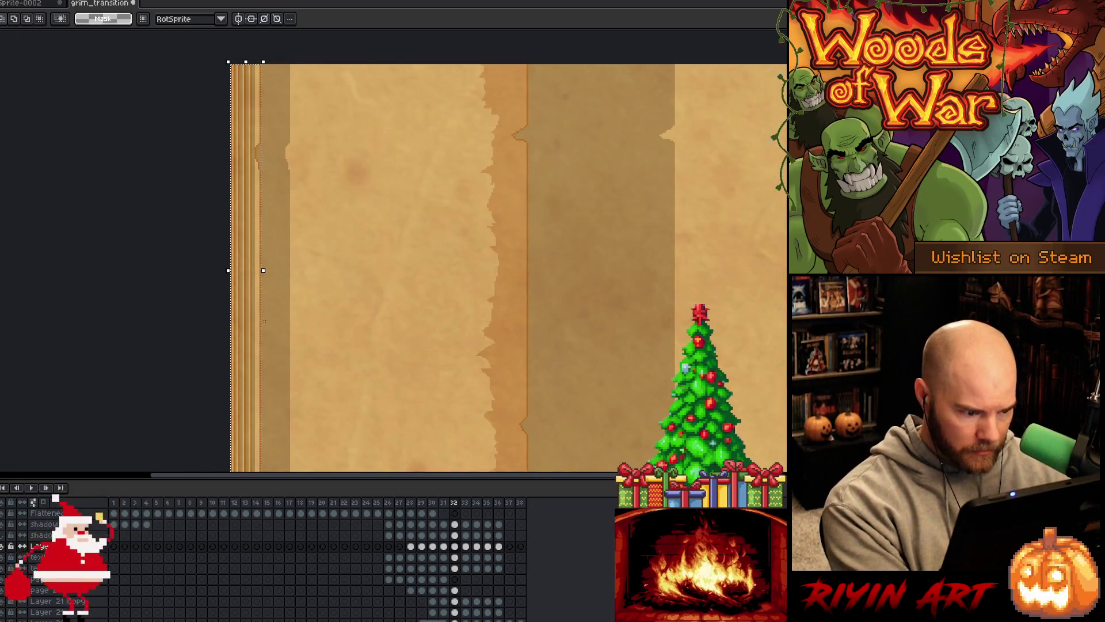
{"action": "scroll", "coordinate": [302, 216], "scroll_direction": "down", "scroll_amount": 1}
{"action": "scroll", "coordinate": [259, 345], "scroll_direction": "down", "scroll_amount": 1}
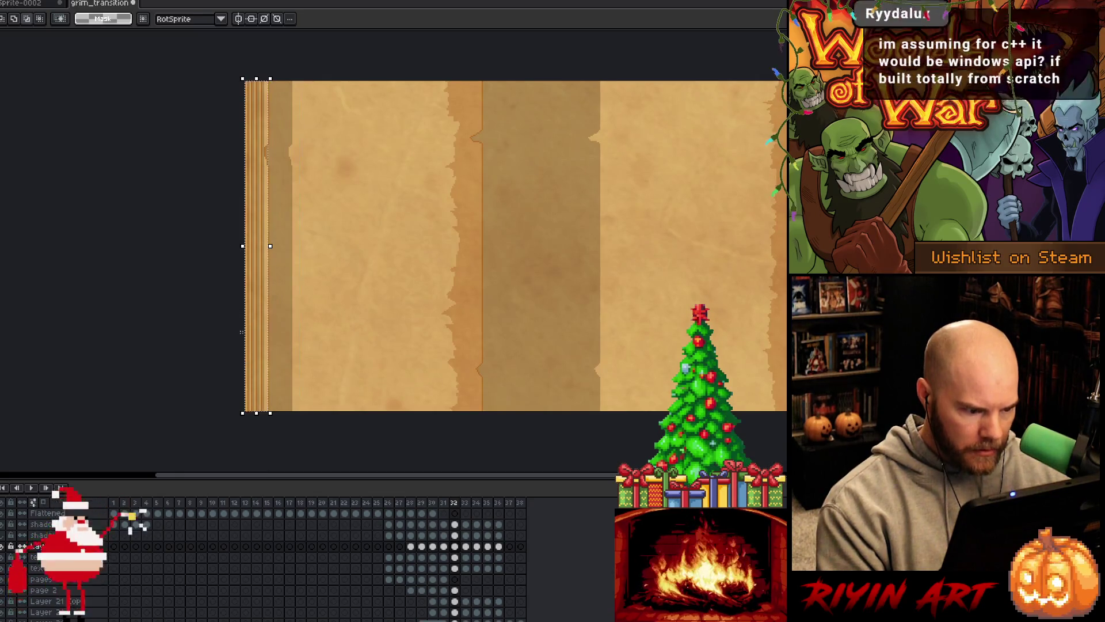
{"action": "scroll", "coordinate": [224, 322], "scroll_direction": "up", "scroll_amount": 2}
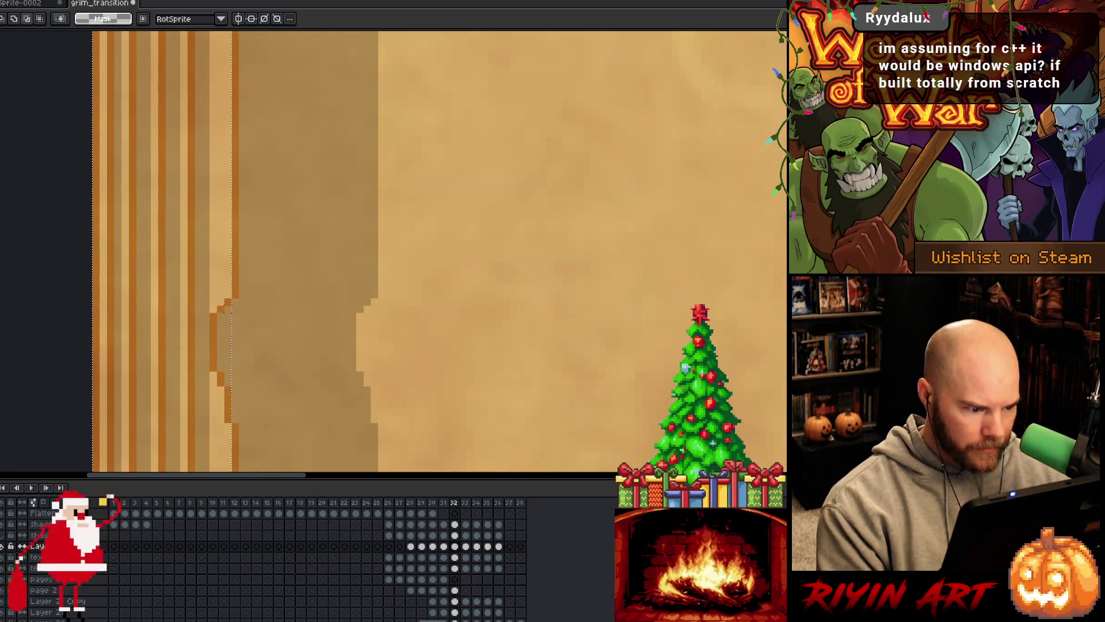
{"action": "left_click_drag", "start_coordinate": [225, 305], "coordinate": [260, 385]}
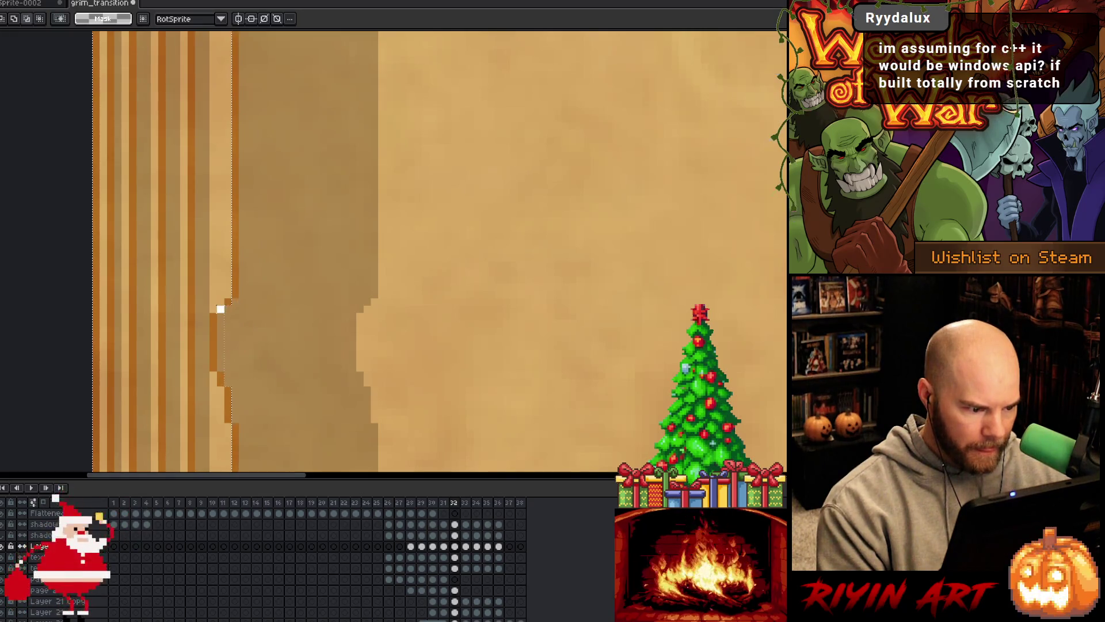
{"action": "mouse_move", "coordinate": [226, 300]}
{"action": "left_mouse_down"}
{"action": "mouse_move", "coordinate": [233, 357]}
{"action": "mouse_move", "coordinate": [260, 385]}
{"action": "left_mouse_up"}
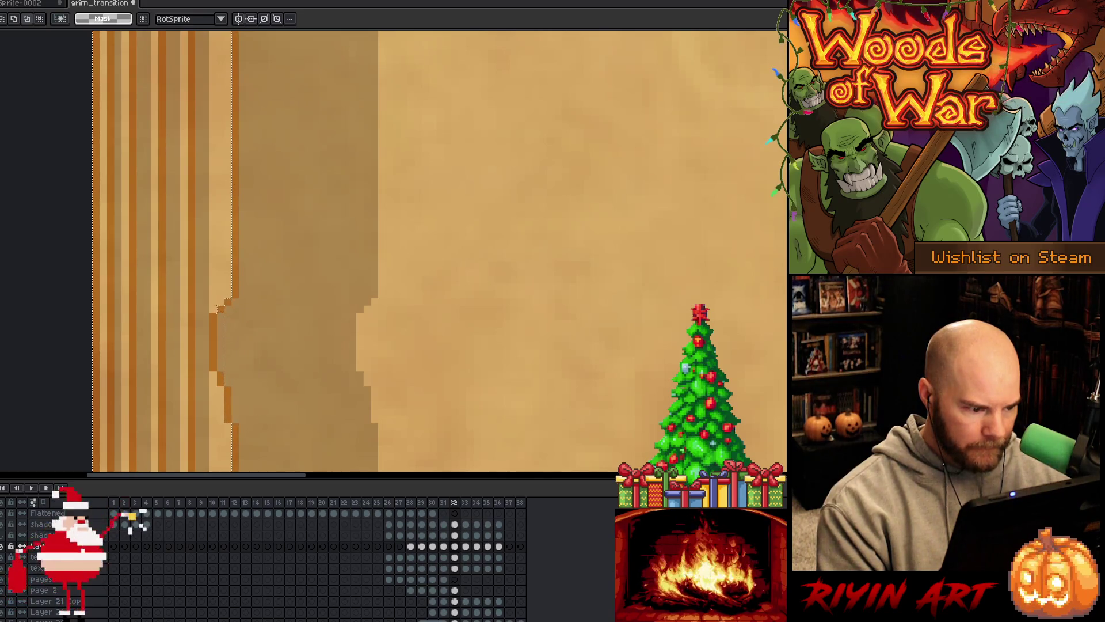
{"action": "left_click_drag", "start_coordinate": [220, 311], "coordinate": [246, 386]}
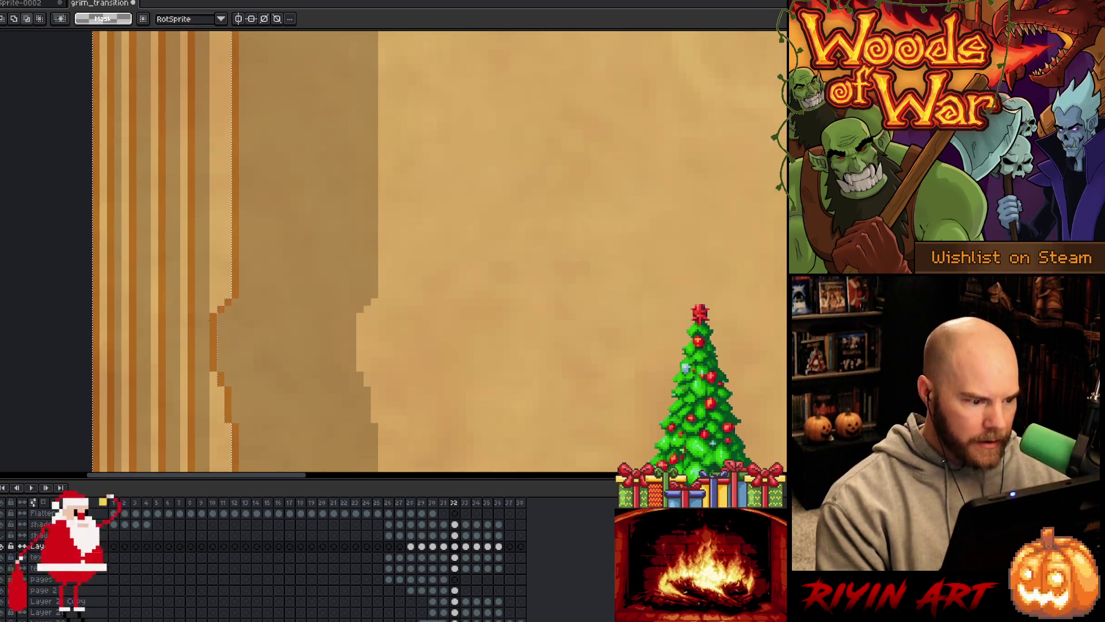
- Zoom out and pan over the frame 32 cel to see the whole parchment page
{"action": "left_click_drag", "start_coordinate": [212, 313], "coordinate": [236, 366]}
{"action": "scroll", "coordinate": [277, 351], "scroll_direction": "down", "scroll_amount": 5}
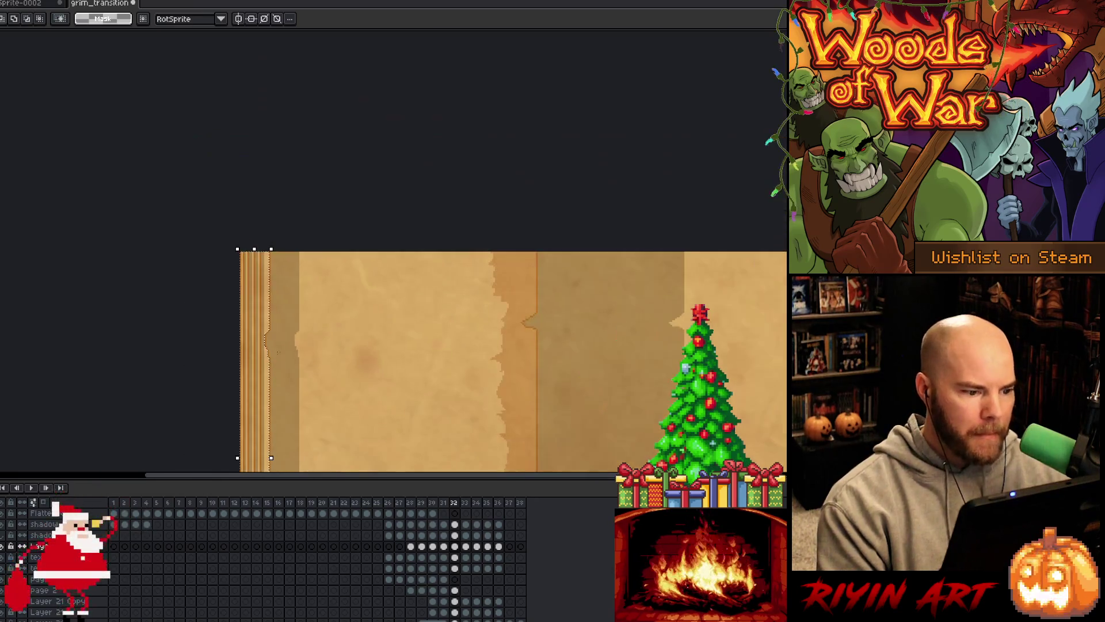
{"action": "left_click_drag", "start_coordinate": [345, 337], "coordinate": [308, 240]}
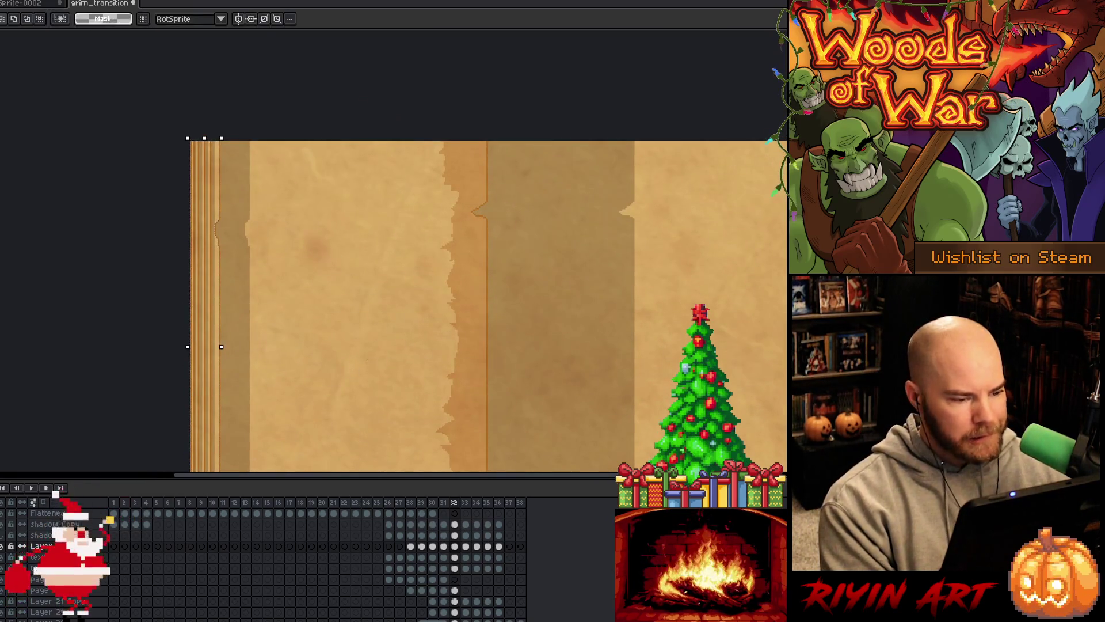
{"action": "left_click", "coordinate": [455, 545]}
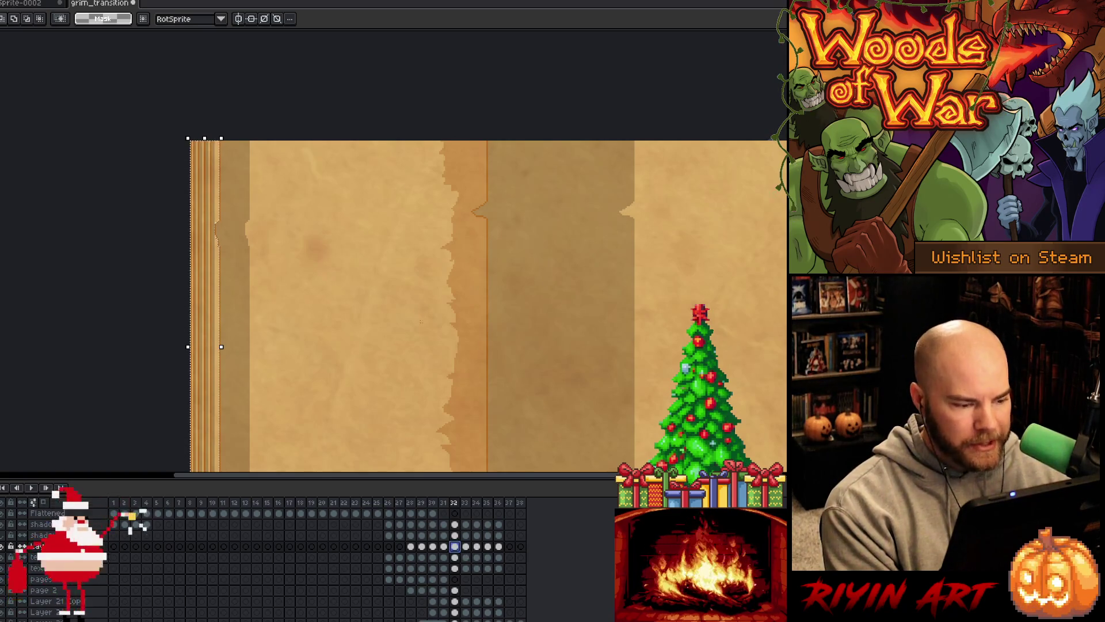
{"action": "key", "text": "space"}
{"action": "scroll", "coordinate": [398, 346], "scroll_direction": "down", "scroll_amount": 1}
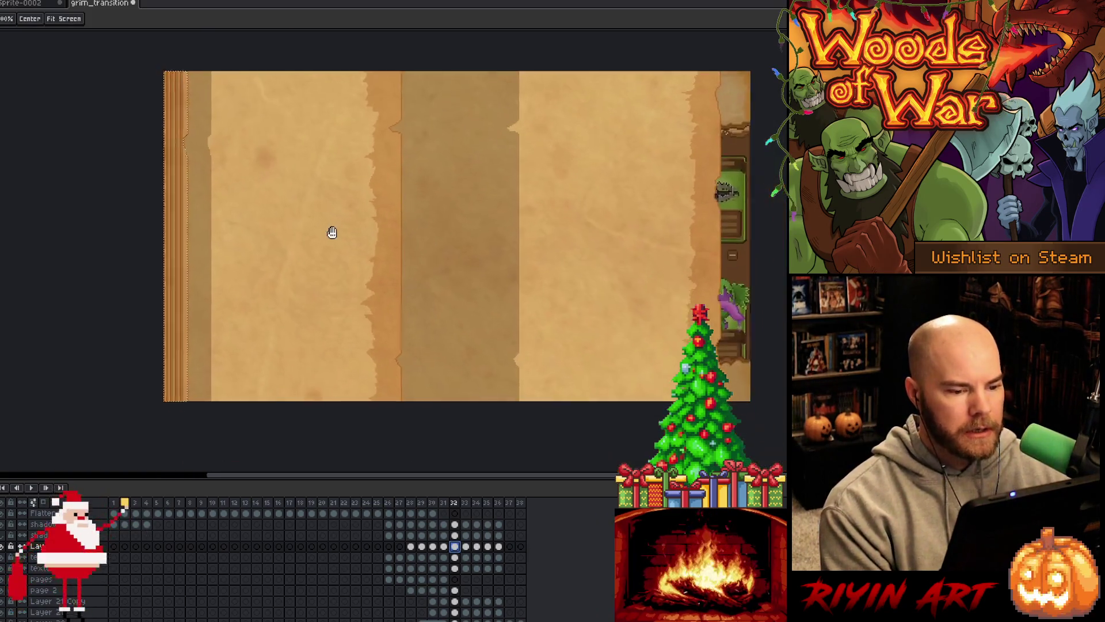
- Step through frames 33, 28 and 30 with comma/period, settling on frame 29
{"action": "left_click_drag", "start_coordinate": [330, 232], "coordinate": [305, 276]}
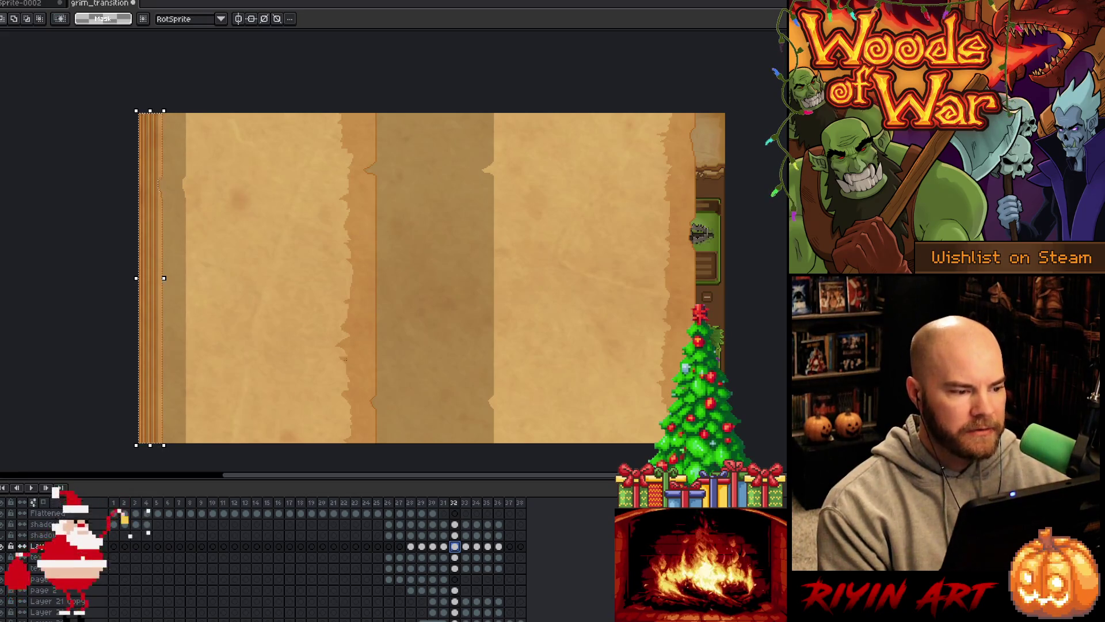
{"action": "key", "text": "period"}
{"action": "key", "text": "period"}
{"action": "key", "text": "period"}
{"action": "key", "text": "period"}
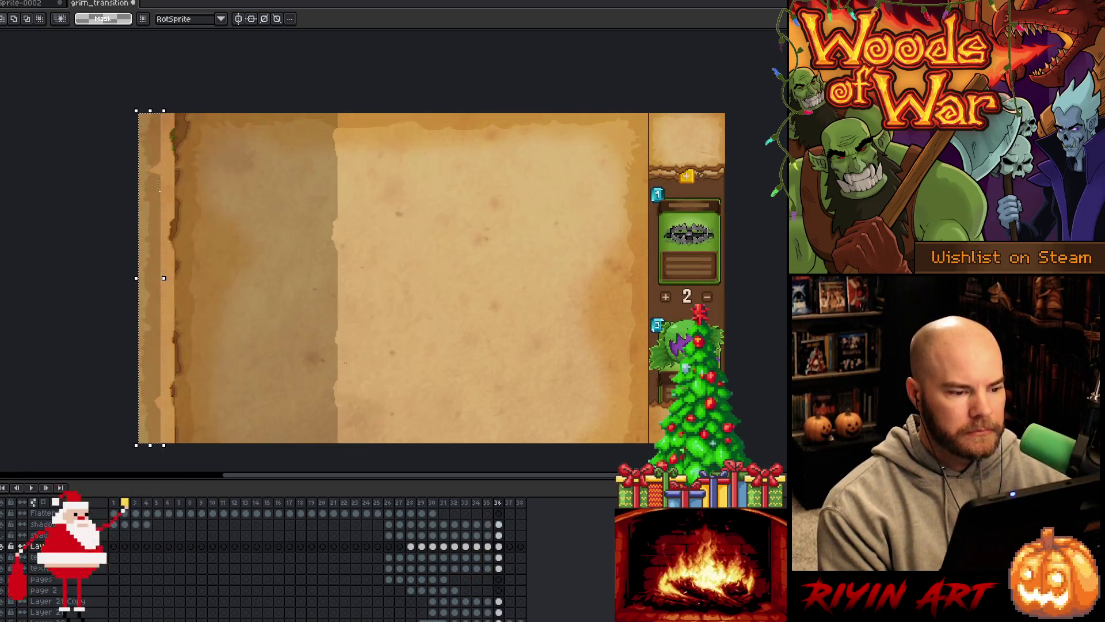
{"action": "key", "text": "comma"}
{"action": "key", "text": "comma"}
{"action": "key", "text": "comma"}
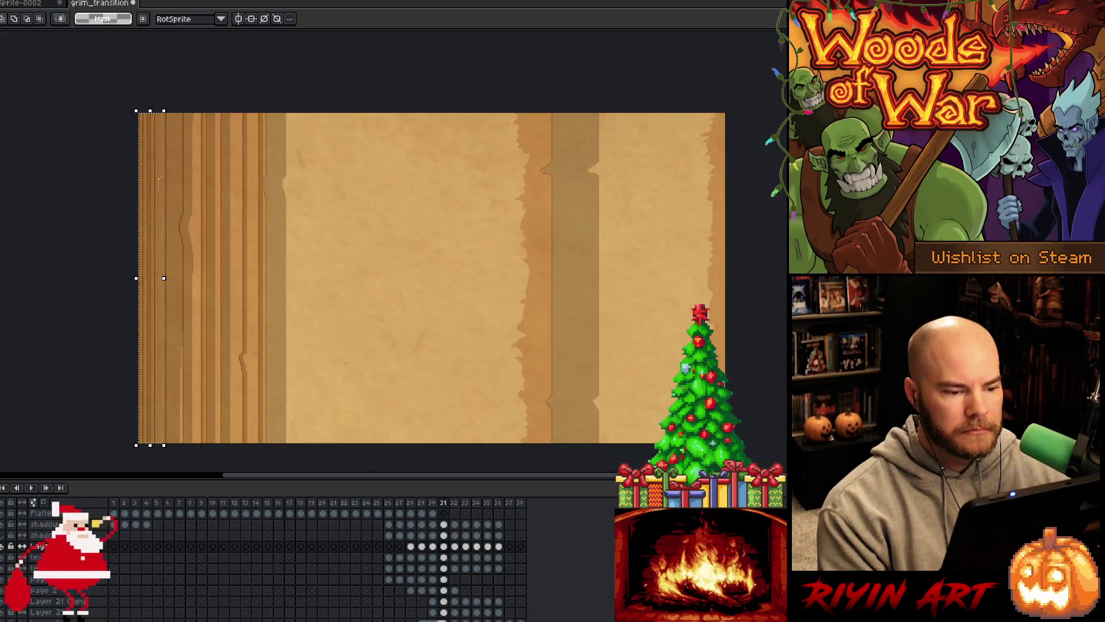
{"action": "key", "text": "period"}
{"action": "key", "text": "period"}
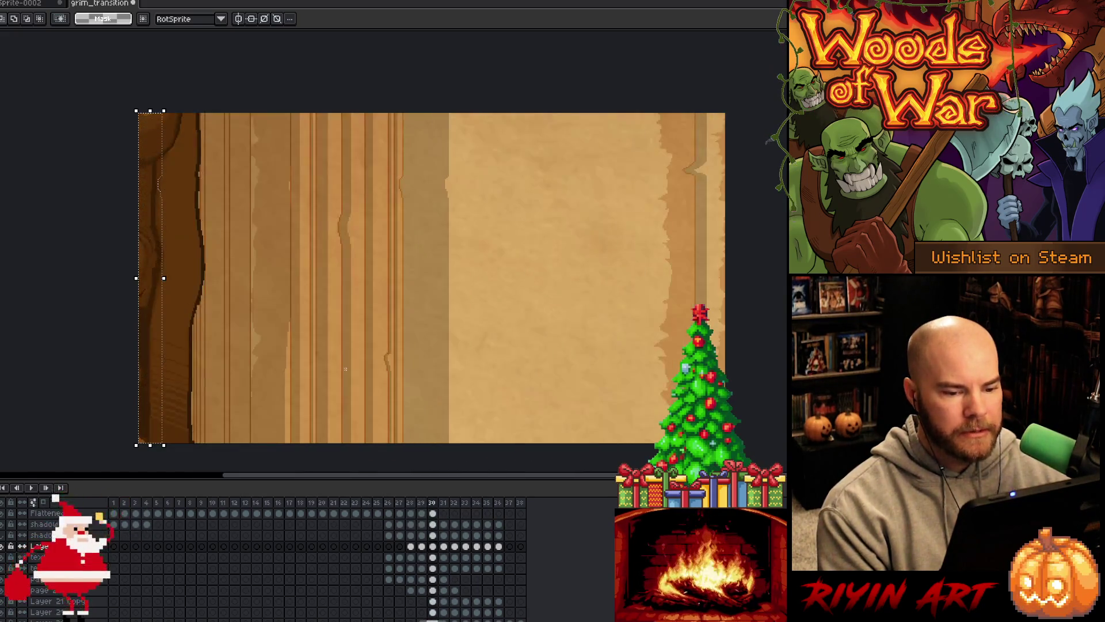
{"action": "key", "text": "comma"}
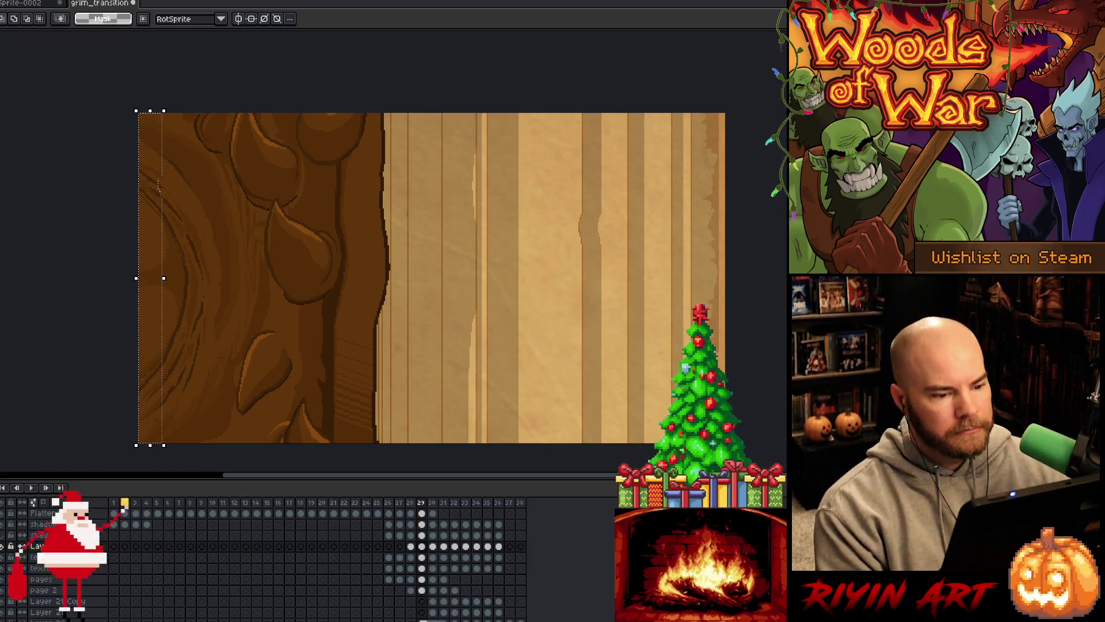
- Zoom in, select the stray orange line fragment near the parchment's right edge, and delete it
{"action": "scroll", "coordinate": [327, 111], "scroll_direction": "down", "scroll_amount": 3}
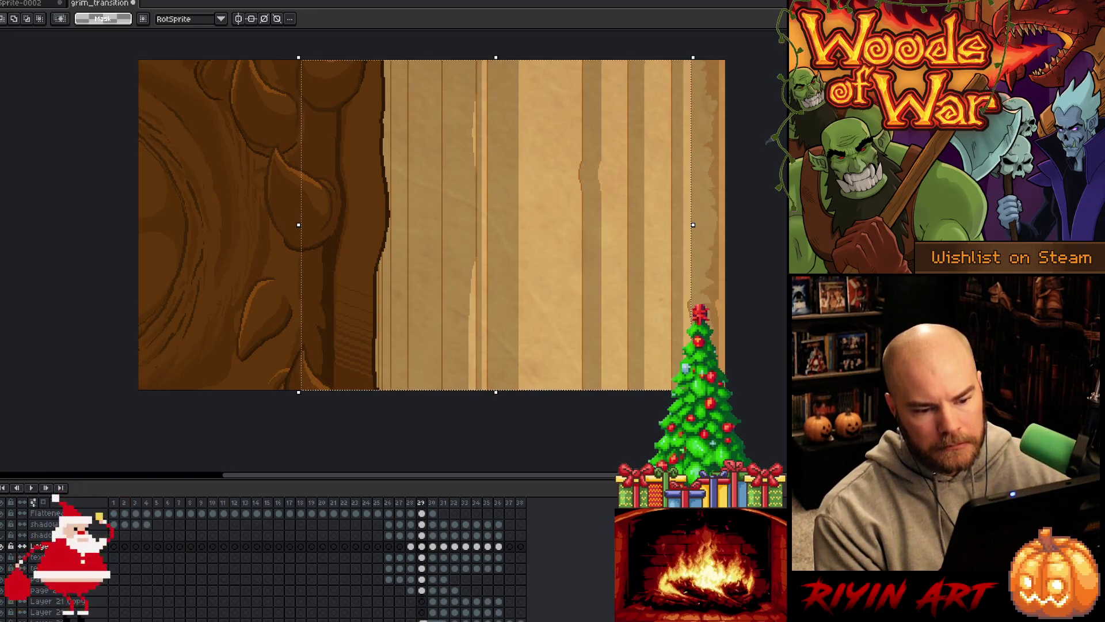
{"action": "scroll", "coordinate": [685, 311], "scroll_direction": "up", "scroll_amount": 3}
{"action": "scroll", "coordinate": [685, 310], "scroll_direction": "up", "scroll_amount": 2}
{"action": "left_click_drag", "start_coordinate": [616, 207], "coordinate": [665, 363]}
{"action": "key", "text": "Delete"}
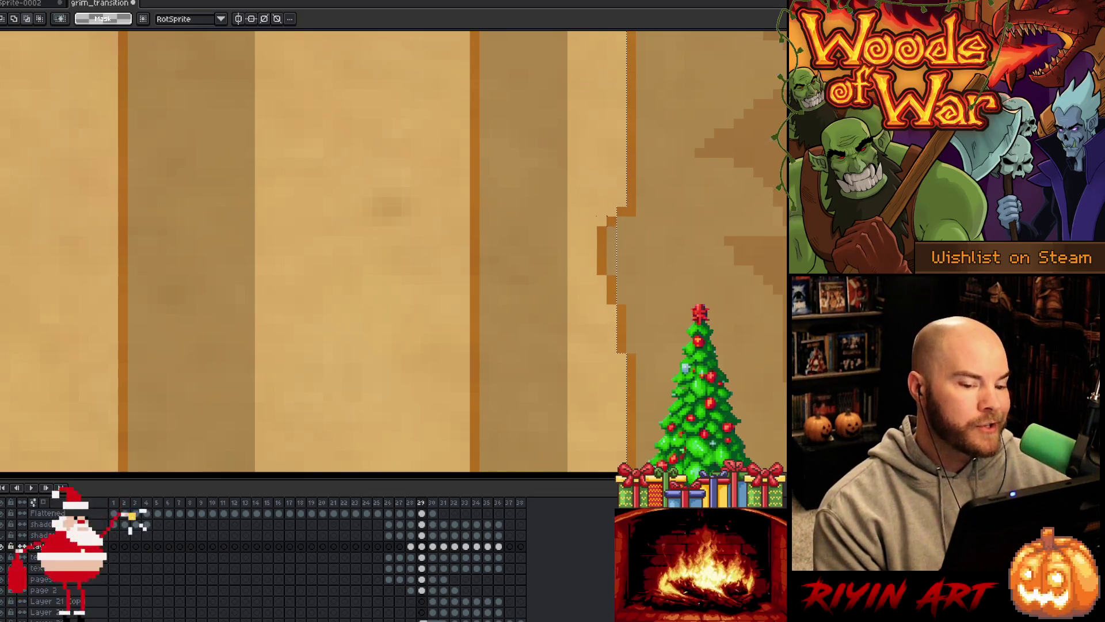
{"action": "left_click_drag", "start_coordinate": [608, 218], "coordinate": [644, 302]}
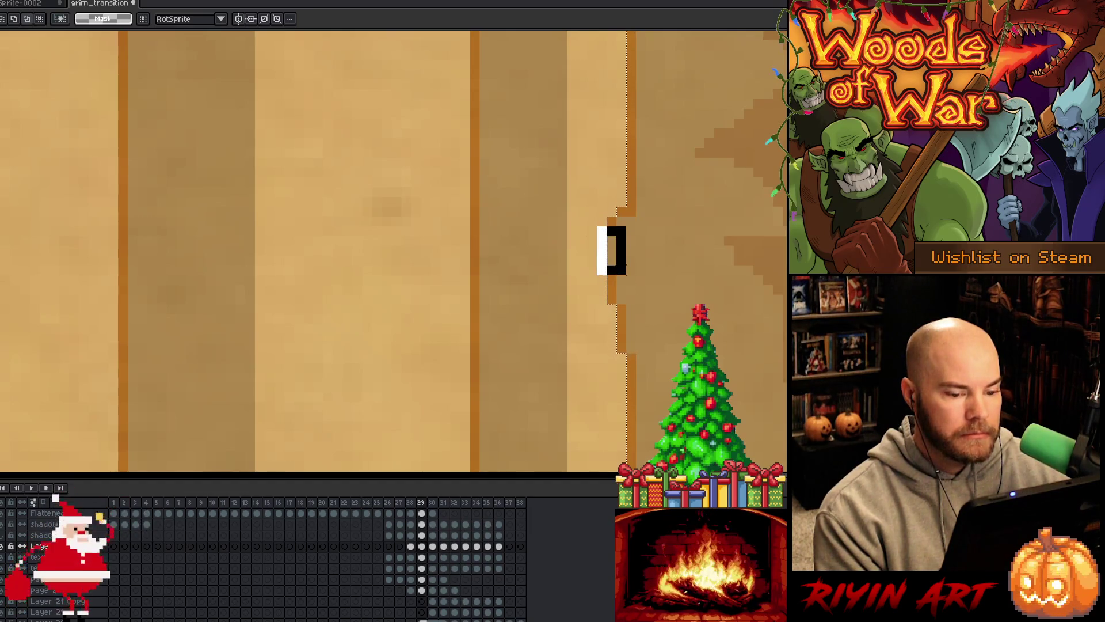
{"action": "scroll", "coordinate": [604, 248], "scroll_direction": "down", "scroll_amount": 3}
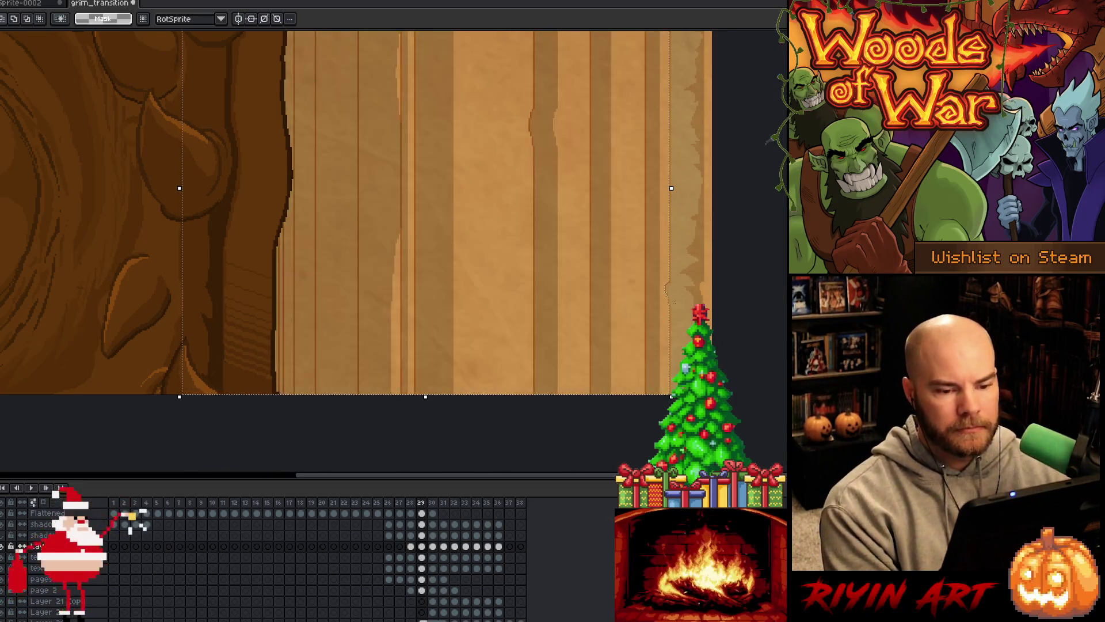
{"action": "scroll", "coordinate": [599, 215], "scroll_direction": "up", "scroll_amount": 4}
{"action": "scroll", "coordinate": [579, 263], "scroll_direction": "down", "scroll_amount": 2}
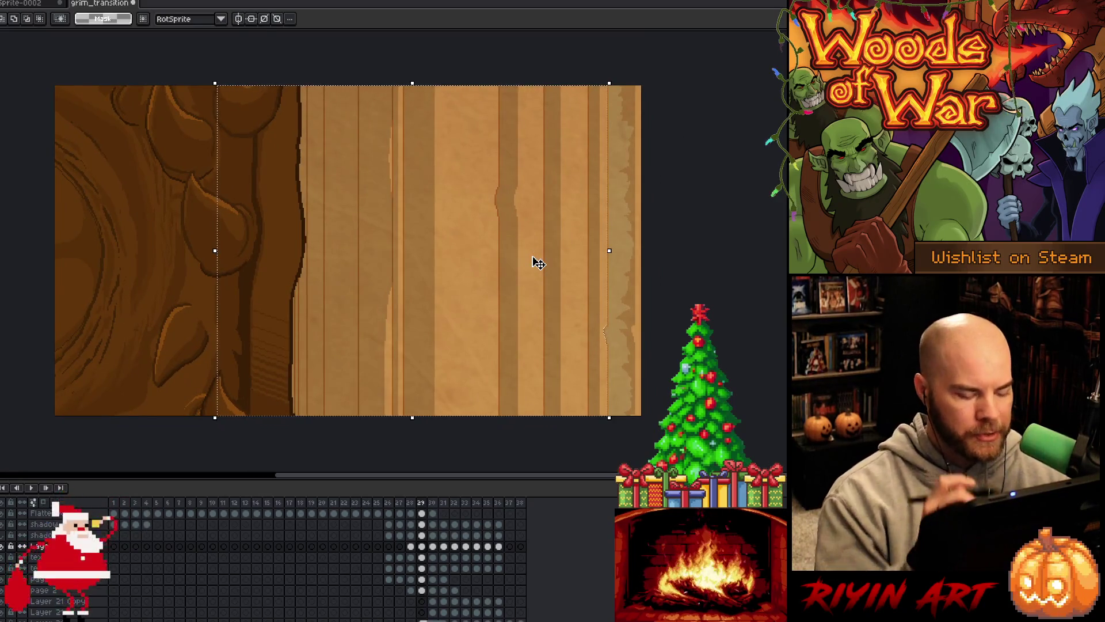
- With the pencil, draw a dark jagged line from the top to the bottom of the parchment
{"action": "key", "text": "b"}
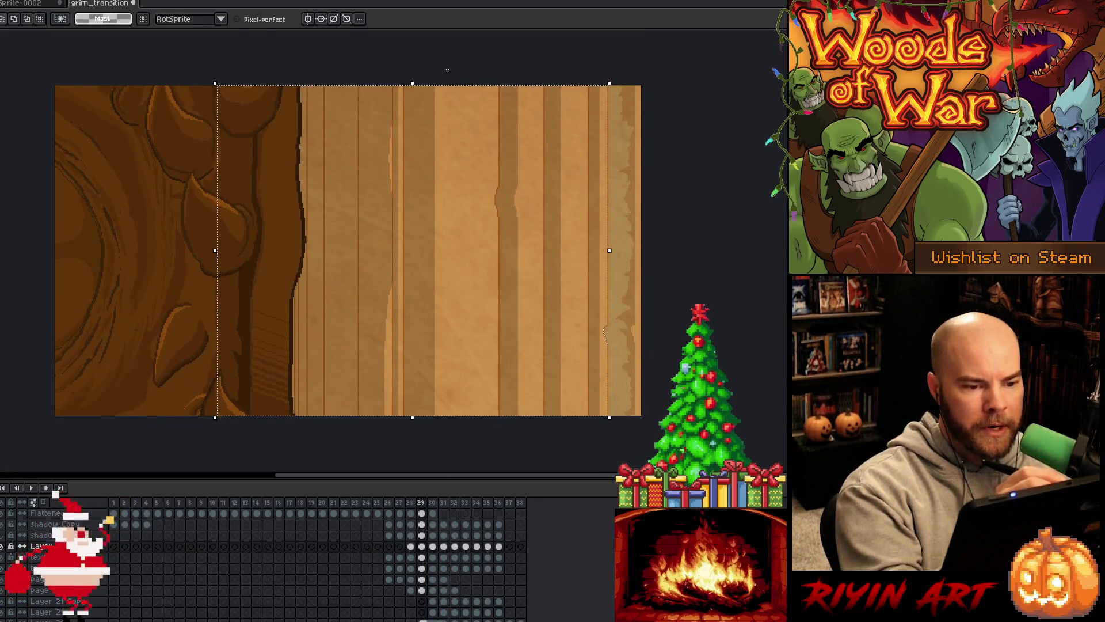
{"action": "key", "text": "ctrl+d"}
{"action": "mouse_move", "coordinate": [462, 82]}
{"action": "left_mouse_down"}
{"action": "mouse_move", "coordinate": [465, 162]}
{"action": "mouse_move", "coordinate": [452, 192]}
{"action": "mouse_move", "coordinate": [469, 204]}
{"action": "mouse_move", "coordinate": [475, 413]}
{"action": "left_mouse_up"}
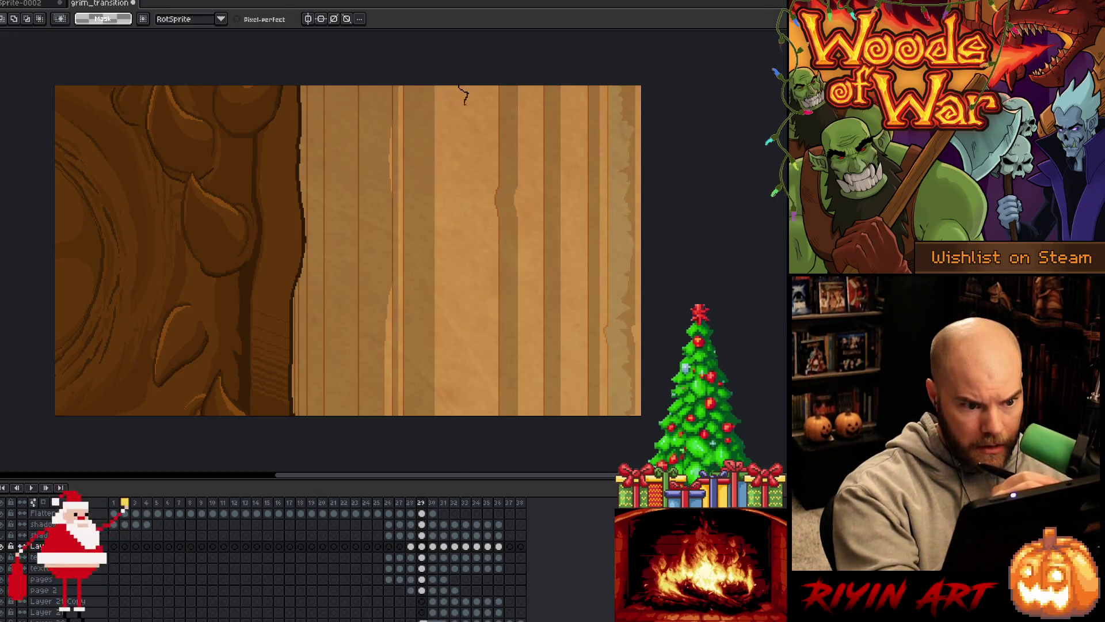
{"action": "left_click_drag", "start_coordinate": [469, 133], "coordinate": [468, 148]}
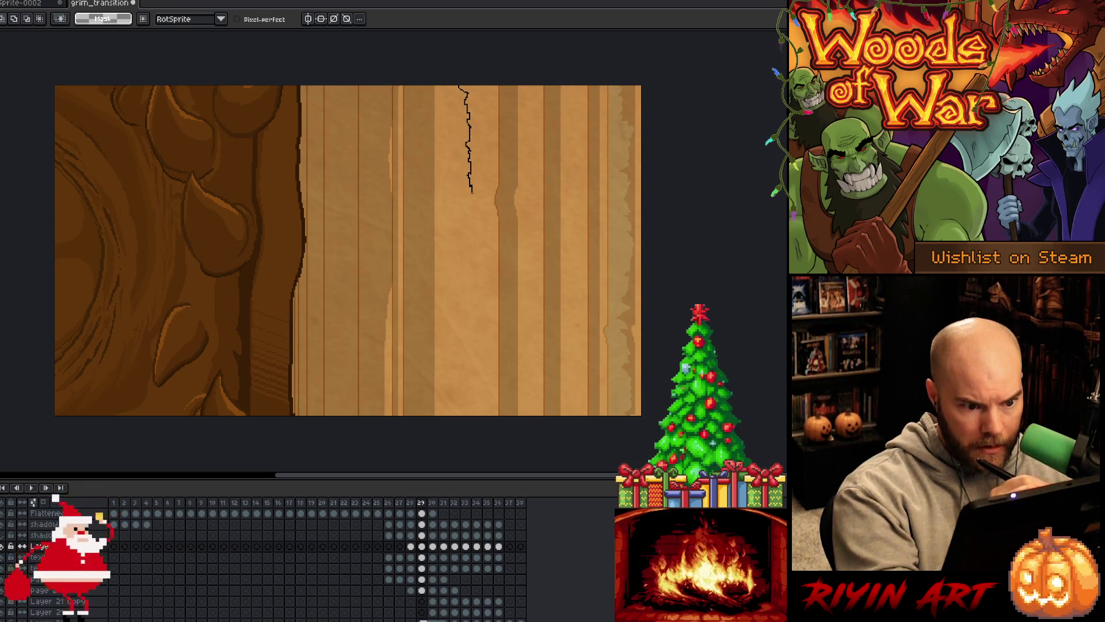
{"action": "left_click_drag", "start_coordinate": [473, 204], "coordinate": [475, 412]}
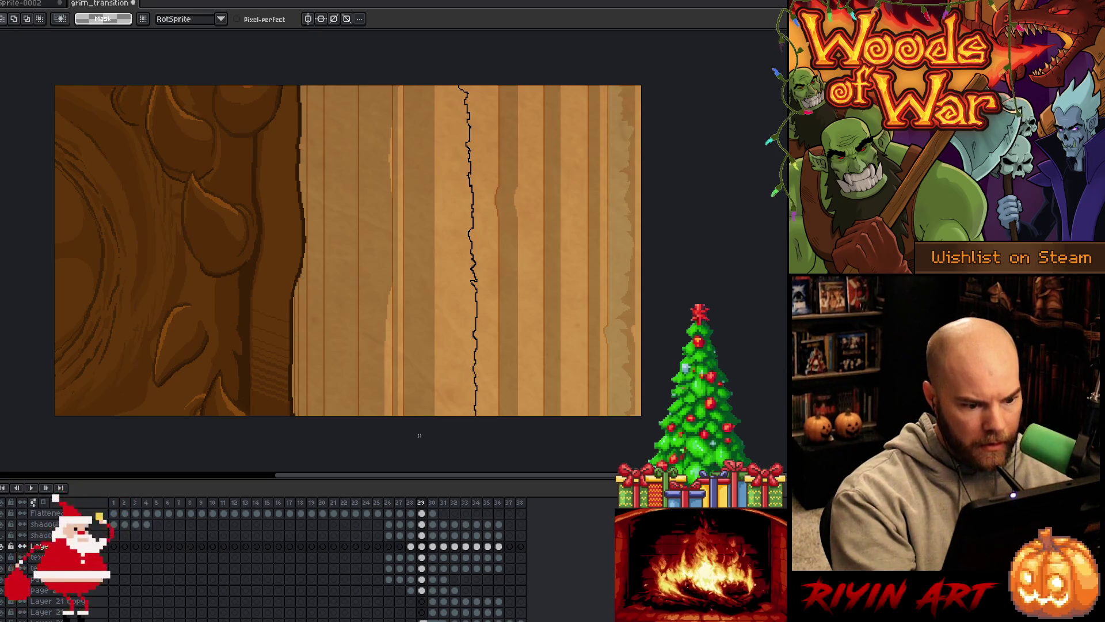
{"action": "mouse_move", "coordinate": [411, 431]}
{"action": "left_mouse_down"}
{"action": "mouse_move", "coordinate": [407, 110]}
{"action": "mouse_move", "coordinate": [424, 77]}
{"action": "mouse_move", "coordinate": [424, 416]}
{"action": "left_mouse_up"}
- Lighten the lassoed parchment strip beside the jagged line, then clear the selection
{"action": "key", "text": "l"}
{"action": "key", "text": "ctrl+z"}
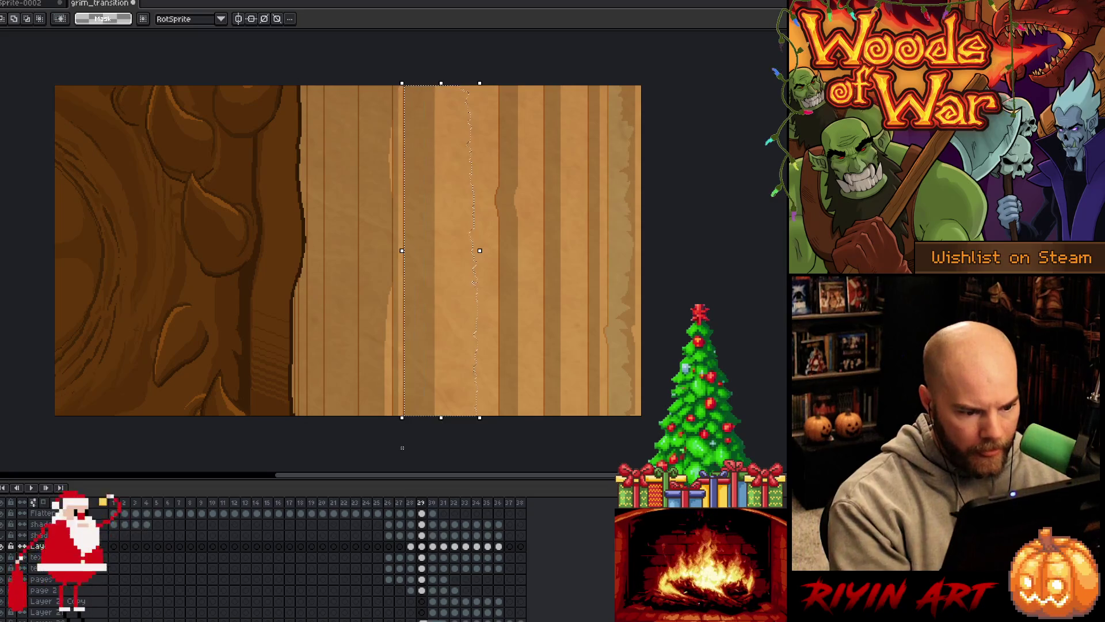
{"action": "key", "text": "ctrl+z"}
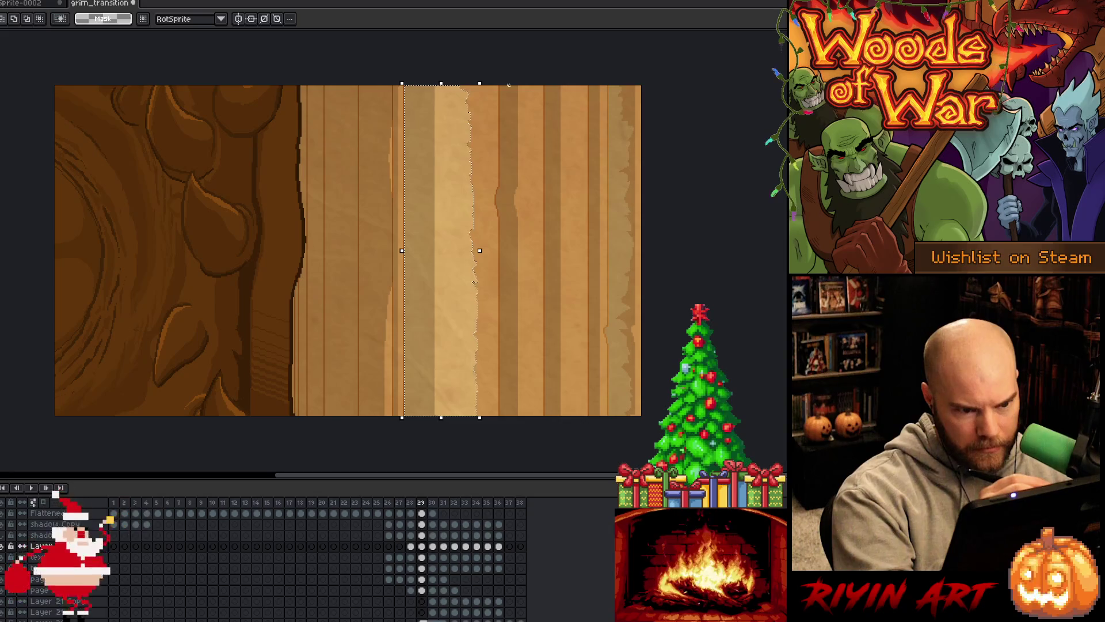
{"action": "left_click_drag", "start_coordinate": [507, 84], "coordinate": [516, 119]}
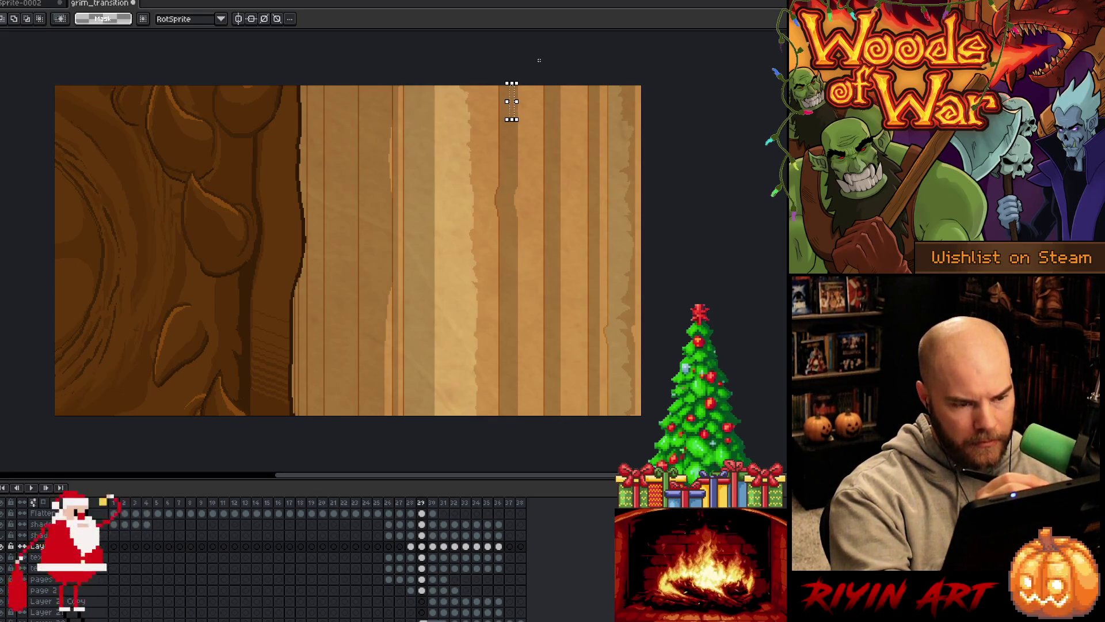
{"action": "key", "text": "ctrl+d"}
{"action": "key", "text": "b"}
- Trace a jagged selection edge down from the page top and widen it to the left
{"action": "mouse_move", "coordinate": [510, 78]}
{"action": "left_mouse_down"}
{"action": "mouse_move", "coordinate": [520, 417]}
{"action": "mouse_move", "coordinate": [508, 318]}
{"action": "mouse_move", "coordinate": [507, 78]}
{"action": "left_mouse_up"}
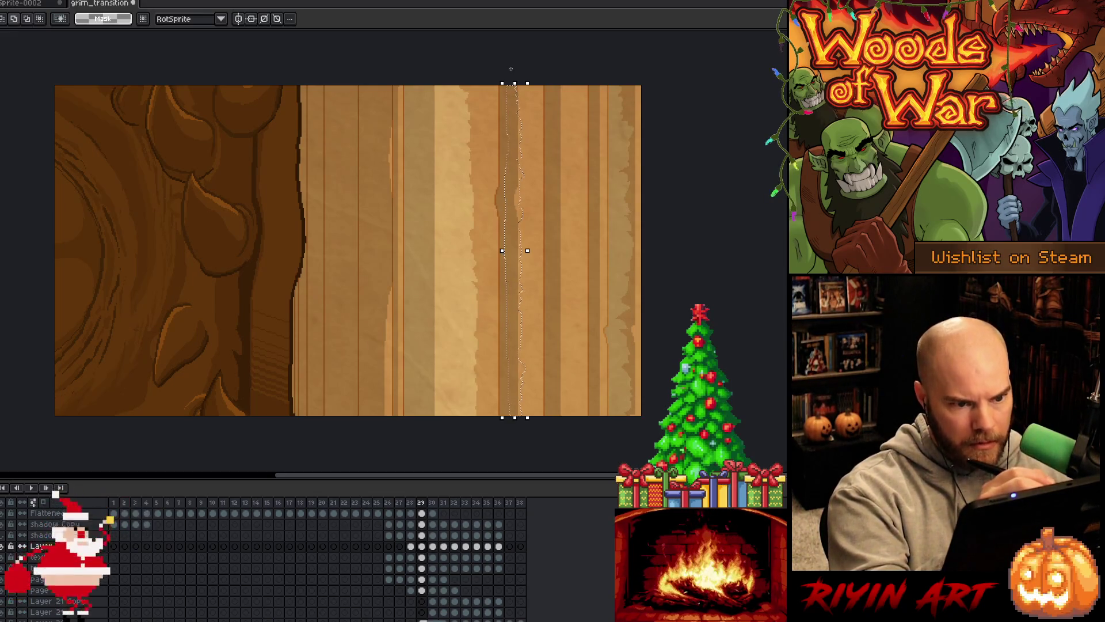
{"action": "left_click_drag", "start_coordinate": [502, 250], "coordinate": [492, 411]}
{"action": "scroll", "coordinate": [506, 185], "scroll_direction": "up", "scroll_amount": 4}
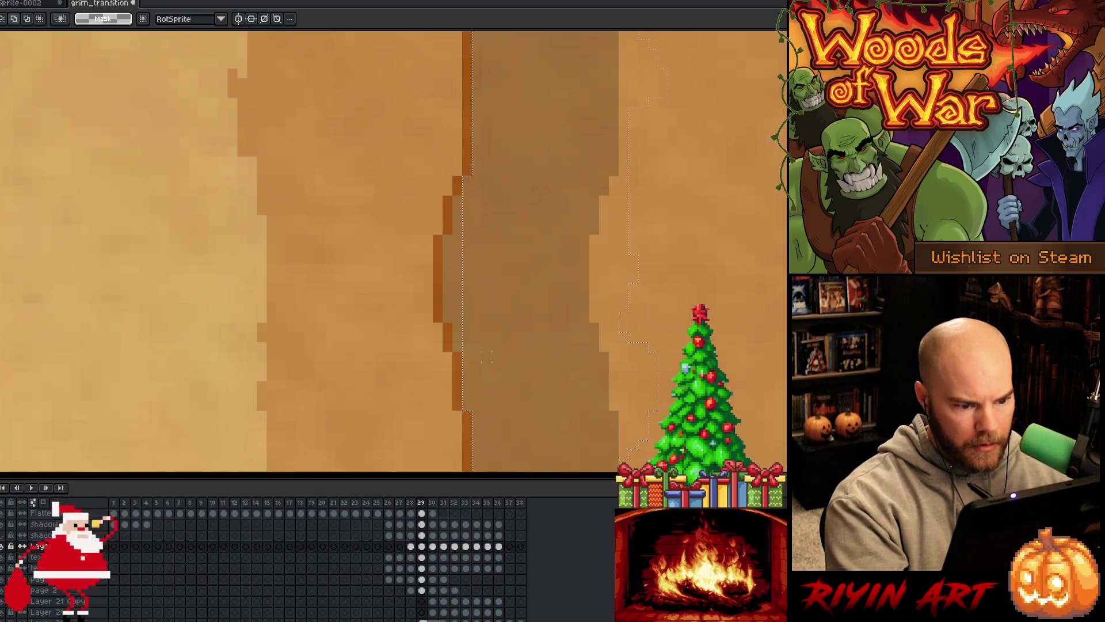
{"action": "mouse_move", "coordinate": [452, 196]}
{"action": "left_mouse_down"}
{"action": "mouse_move", "coordinate": [481, 301]}
{"action": "mouse_move", "coordinate": [482, 352]}
{"action": "left_mouse_up"}
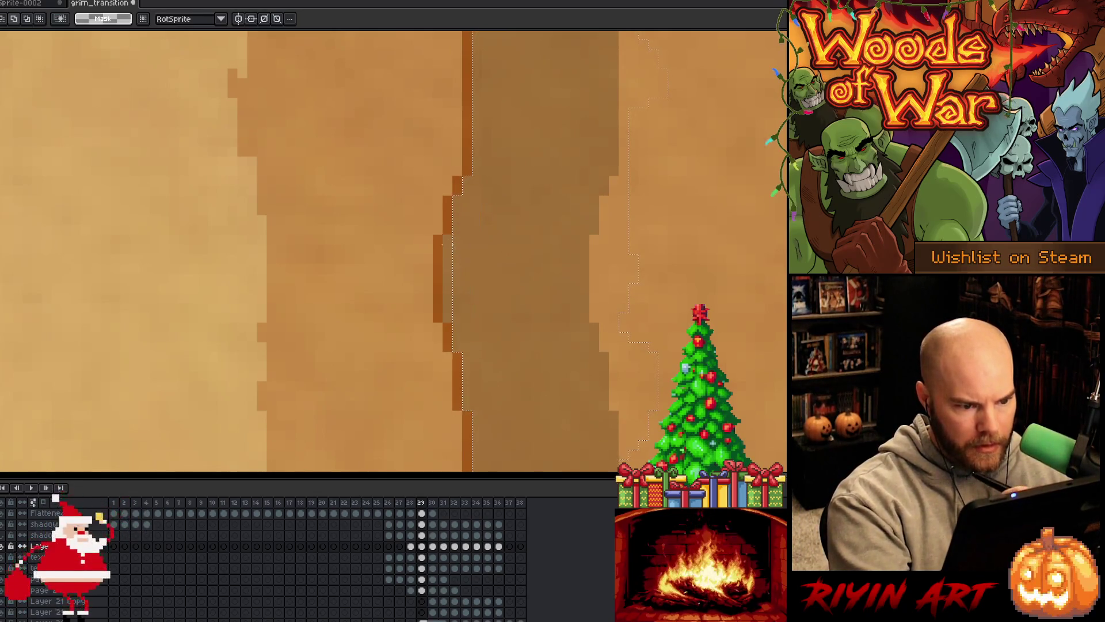
{"action": "left_click_drag", "start_coordinate": [442, 233], "coordinate": [484, 324]}
{"action": "mouse_move", "coordinate": [432, 371]}
{"action": "left_mouse_down"}
{"action": "mouse_move", "coordinate": [456, 317]}
{"action": "mouse_move", "coordinate": [449, 326]}
{"action": "left_mouse_up"}
- Select a small area near the page top and save the grim_transition file
{"action": "scroll", "coordinate": [436, 321], "scroll_direction": "down", "scroll_amount": 3}
{"action": "scroll", "coordinate": [436, 322], "scroll_direction": "down", "scroll_amount": 1}
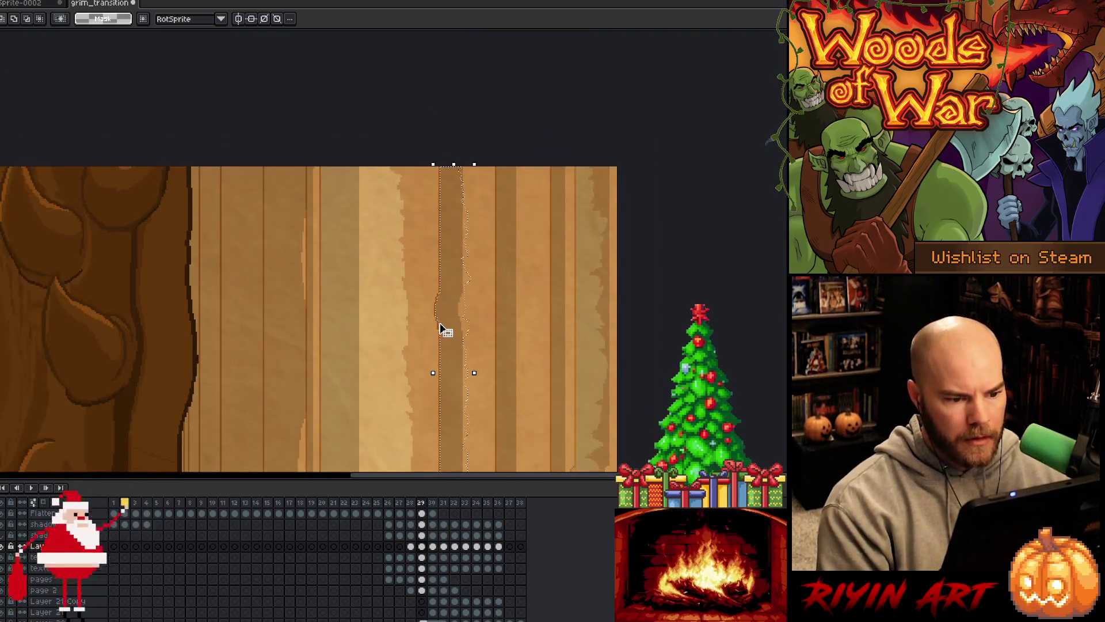
{"action": "scroll", "coordinate": [461, 349], "scroll_direction": "down", "scroll_amount": 2}
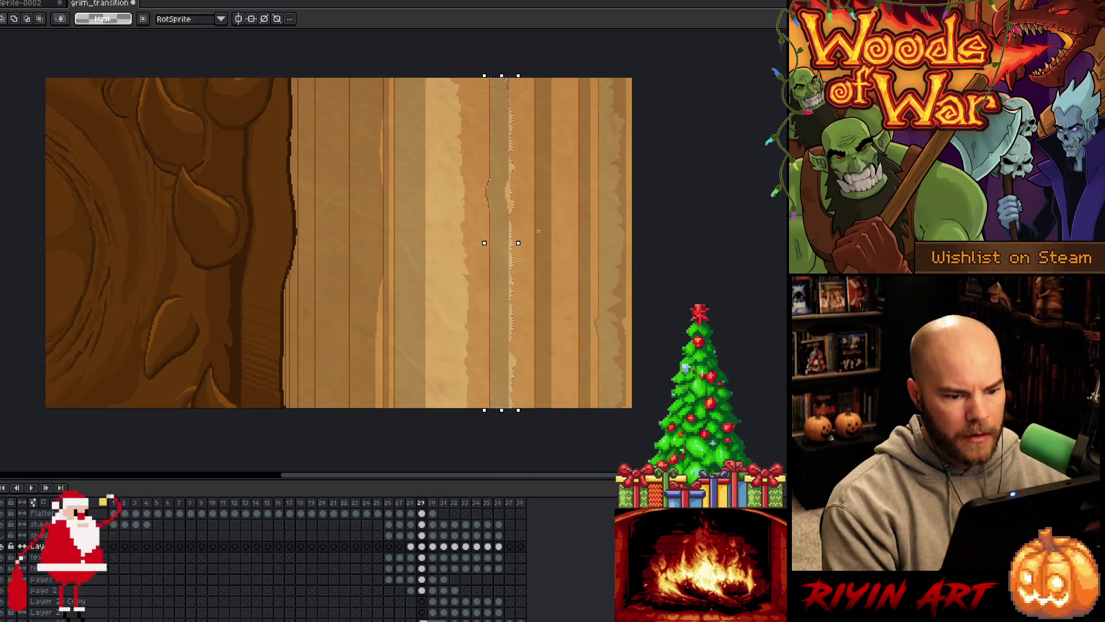
{"action": "left_click_drag", "start_coordinate": [547, 264], "coordinate": [472, 269]}
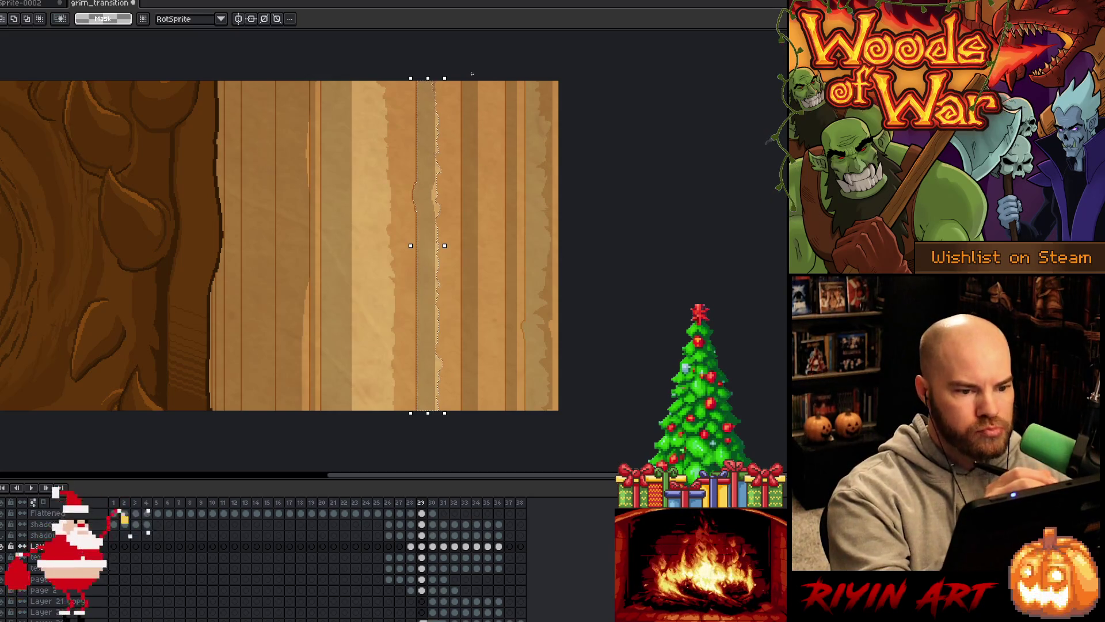
{"action": "left_click_drag", "start_coordinate": [469, 77], "coordinate": [484, 103]}
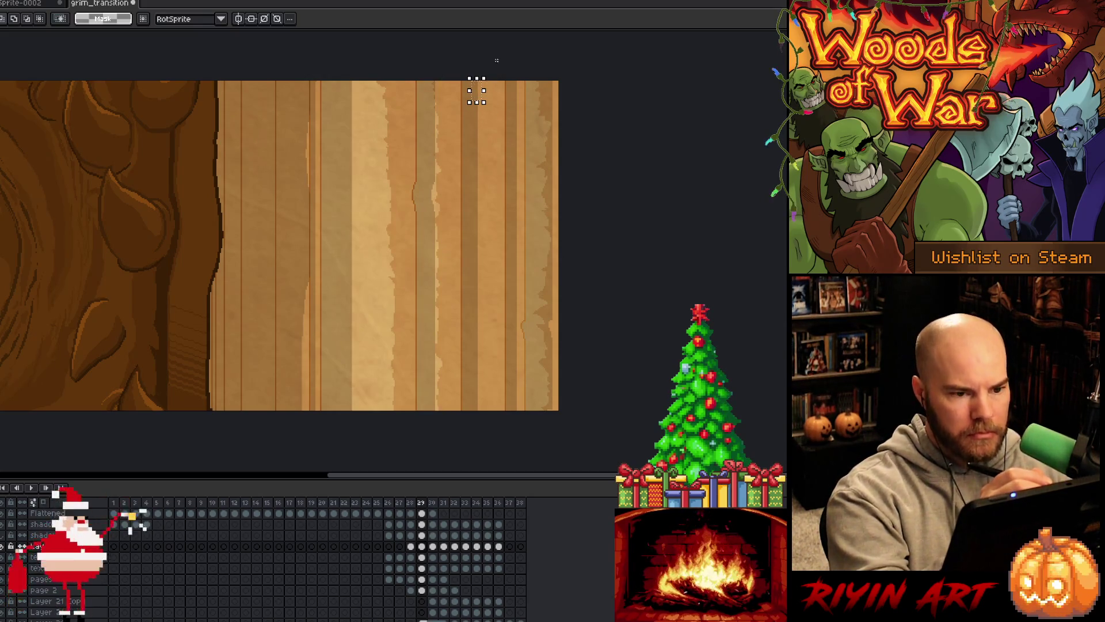
{"action": "key", "text": "b"}
{"action": "key", "text": "ctrl+s"}
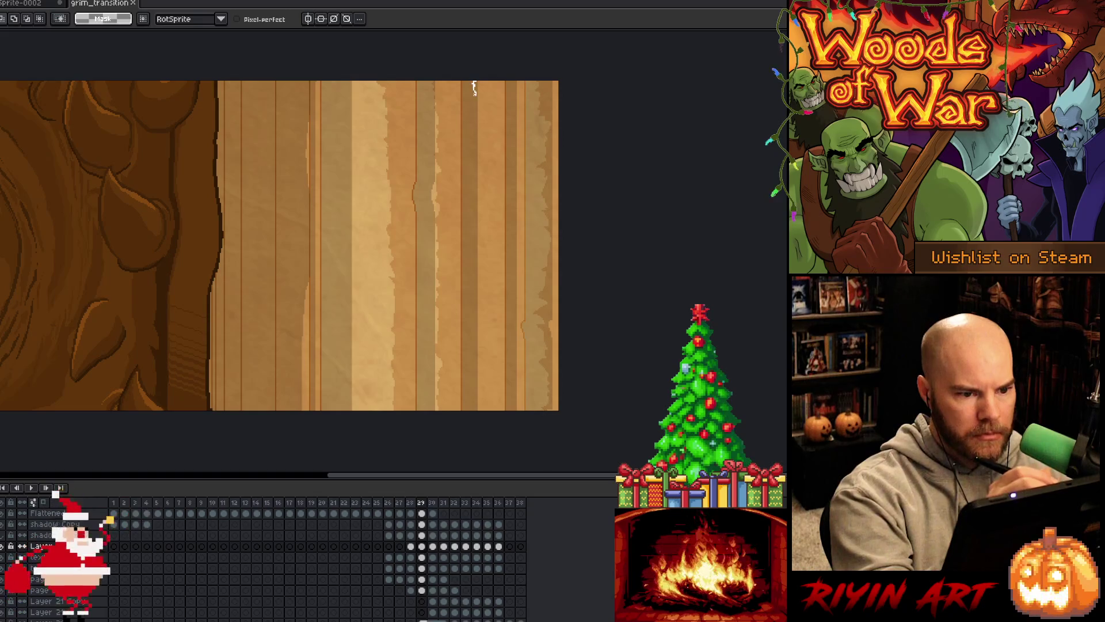
- Select a thin full-height parchment column nearer the page's left on frame 29
{"action": "mouse_move", "coordinate": [475, 115]}
{"action": "left_mouse_down"}
{"action": "mouse_move", "coordinate": [476, 420]}
{"action": "mouse_move", "coordinate": [467, 92]}
{"action": "left_mouse_up"}
{"action": "key", "text": "m"}
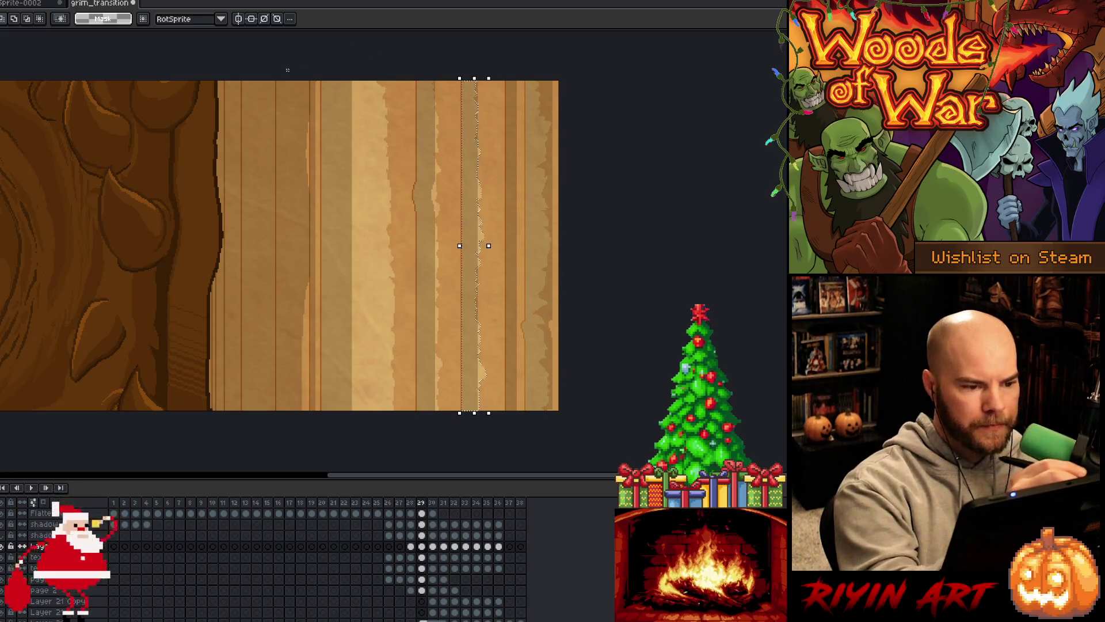
{"action": "mouse_move", "coordinate": [285, 82]}
{"action": "left_mouse_down"}
{"action": "mouse_move", "coordinate": [286, 419]}
{"action": "mouse_move", "coordinate": [277, 100]}
{"action": "left_mouse_up"}
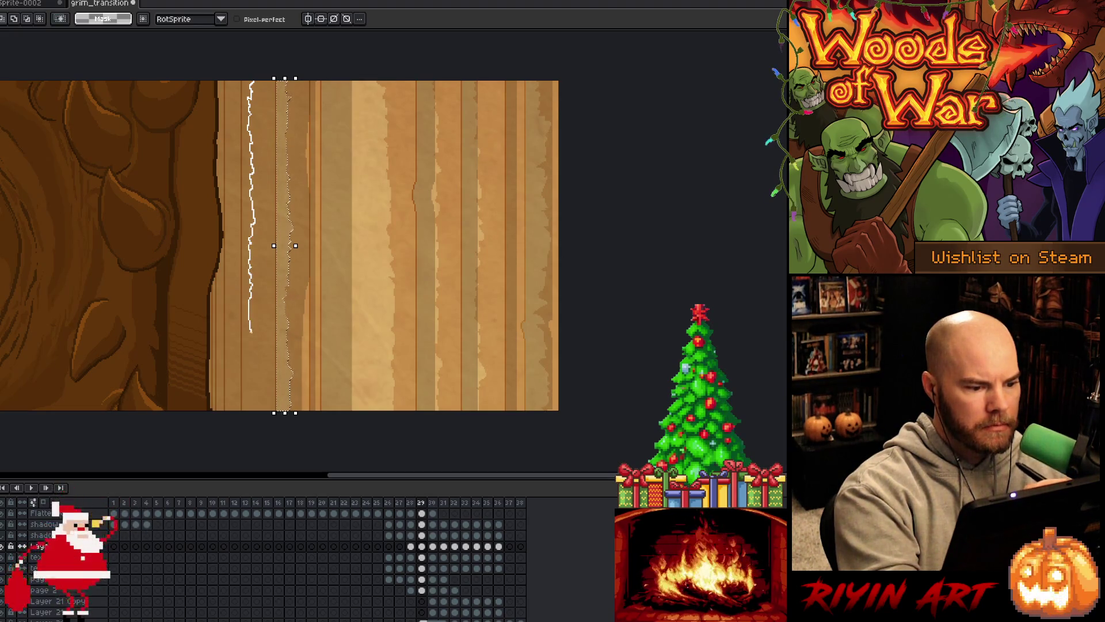
{"action": "left_click_drag", "start_coordinate": [245, 80], "coordinate": [245, 422]}
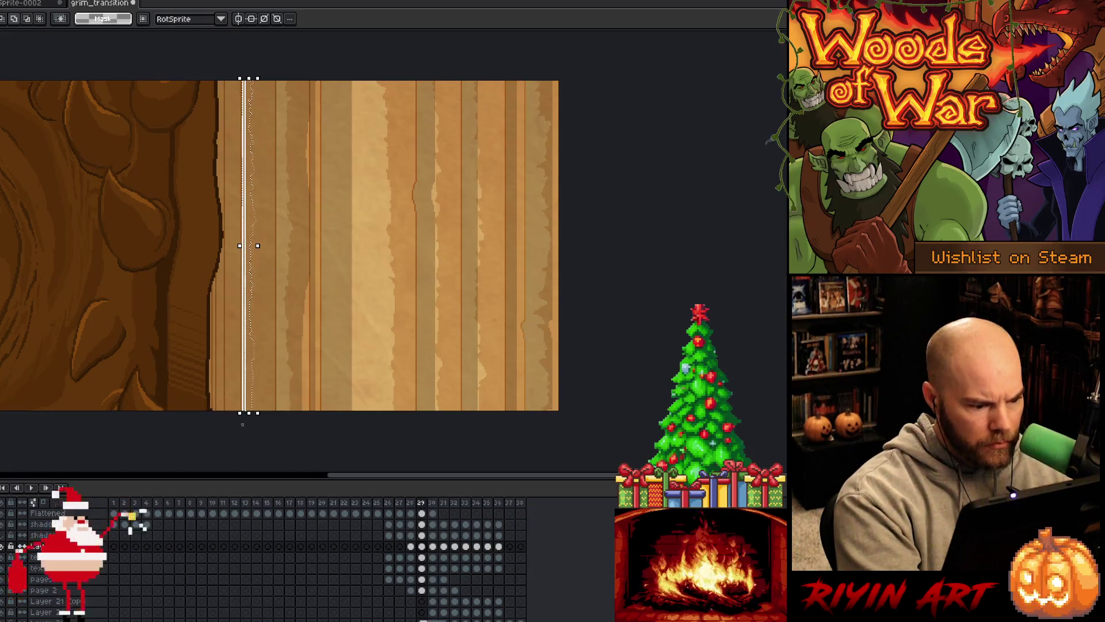
- Undo and redo the strip change, deselect, and step forward to frame 30
{"action": "key", "text": "ctrl+z"}
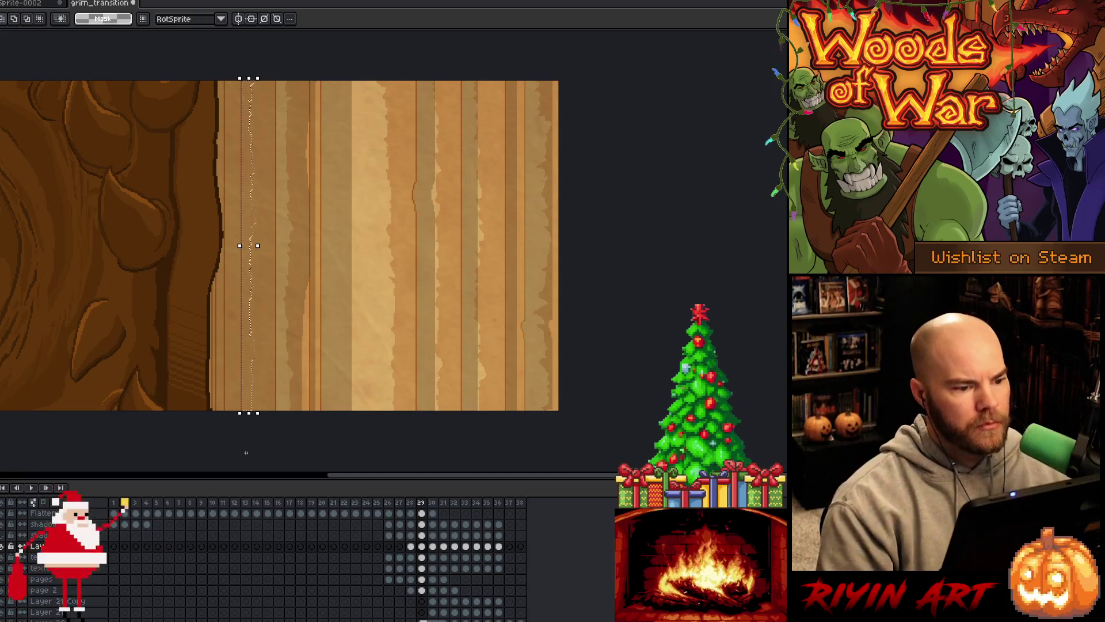
{"action": "key", "text": "ctrl+y"}
{"action": "key", "text": "ctrl+d"}
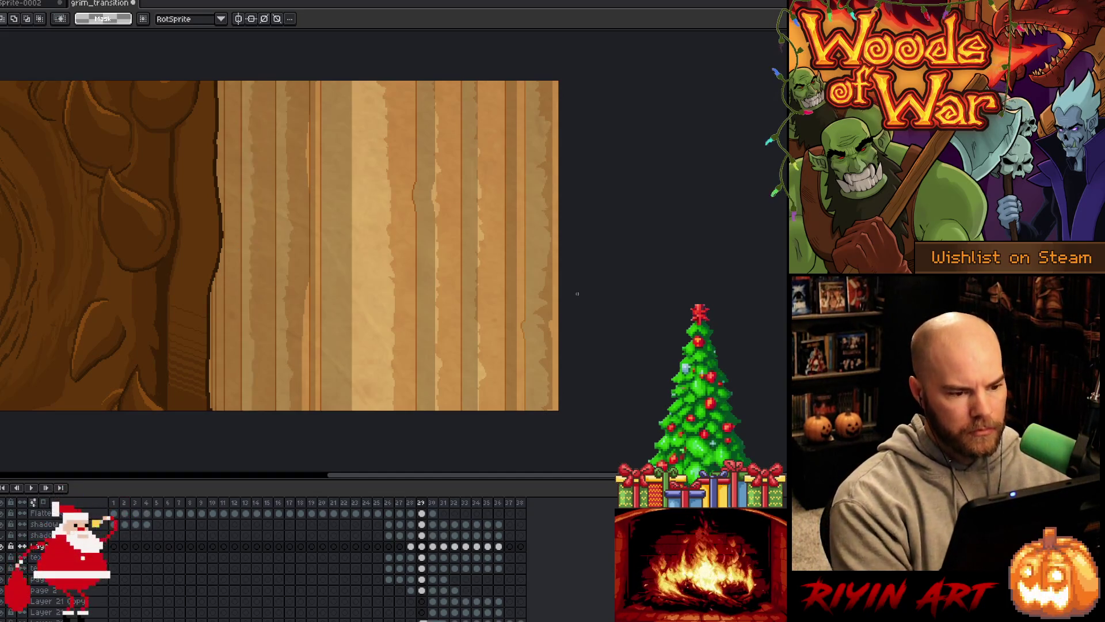
{"action": "key", "text": "Right"}
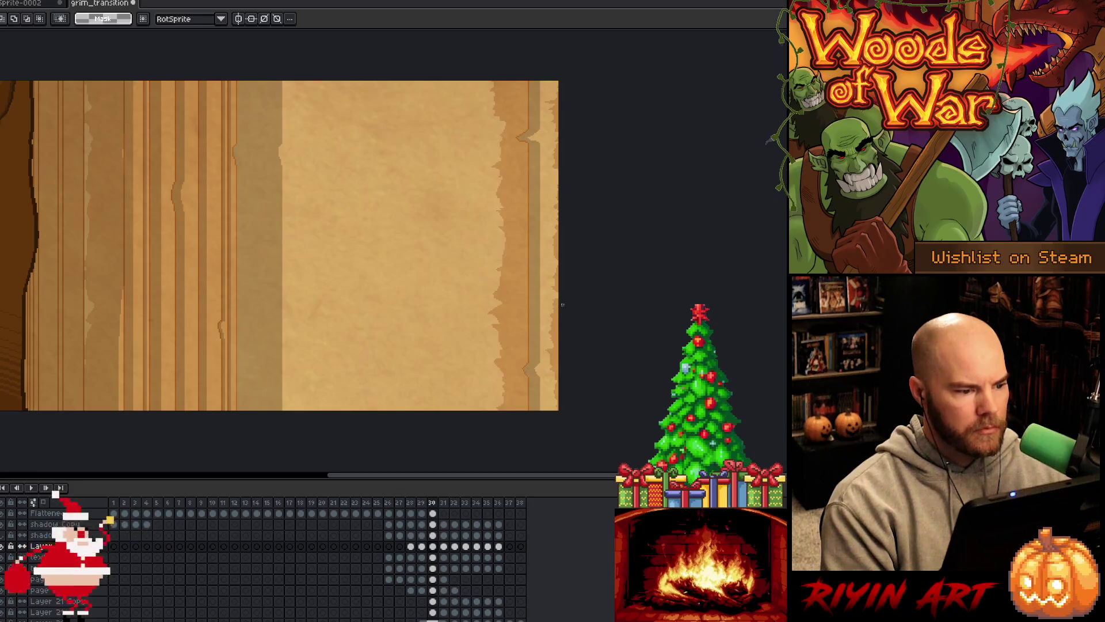
- Go to frame 28 and lasso-trace a narrow strip down the parchment
{"action": "key", "text": "Left"}
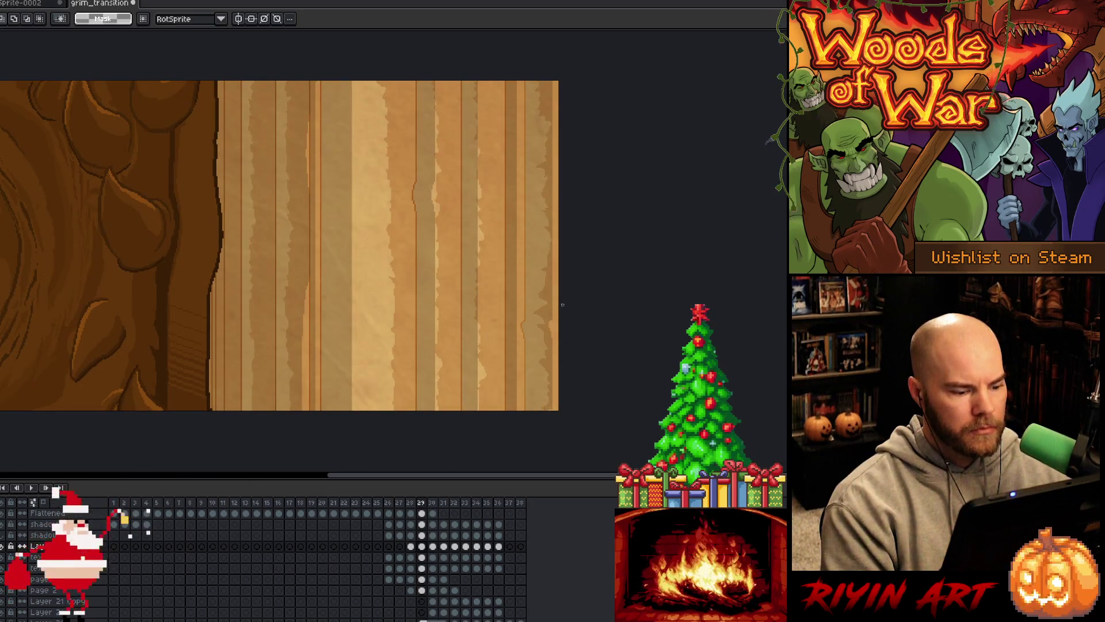
{"action": "key", "text": "Left"}
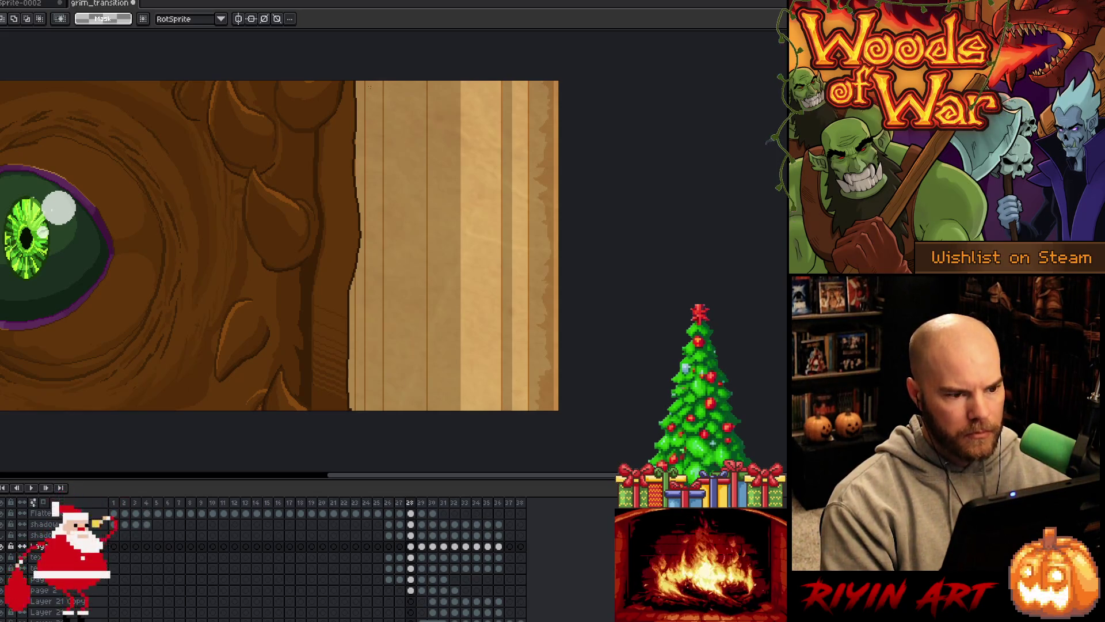
{"action": "mouse_move", "coordinate": [290, 52]}
{"action": "left_mouse_down"}
{"action": "mouse_move", "coordinate": [460, 454]}
{"action": "mouse_move", "coordinate": [525, 461]}
{"action": "left_mouse_up"}
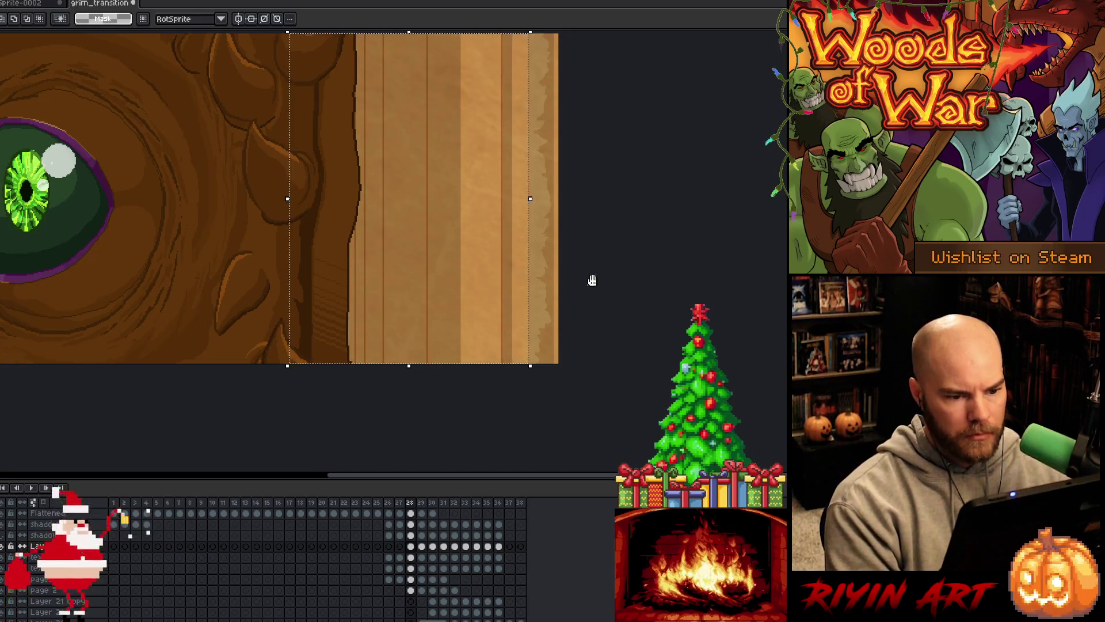
{"action": "left_click_drag", "start_coordinate": [592, 279], "coordinate": [583, 307]}
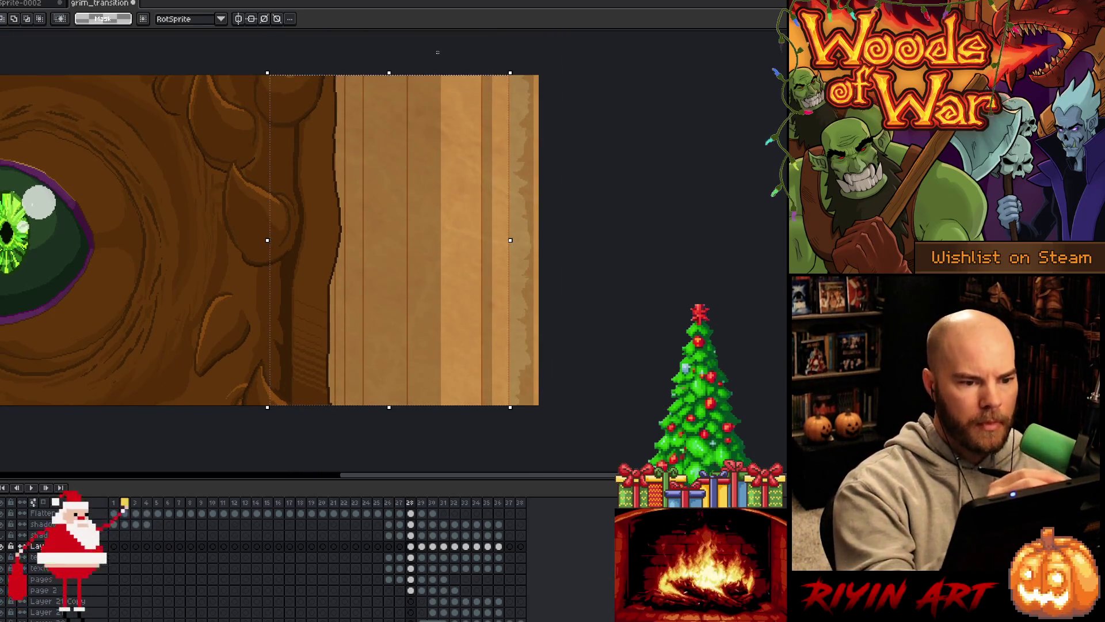
{"action": "key", "text": "q"}
{"action": "left_click_drag", "start_coordinate": [440, 77], "coordinate": [443, 211]}
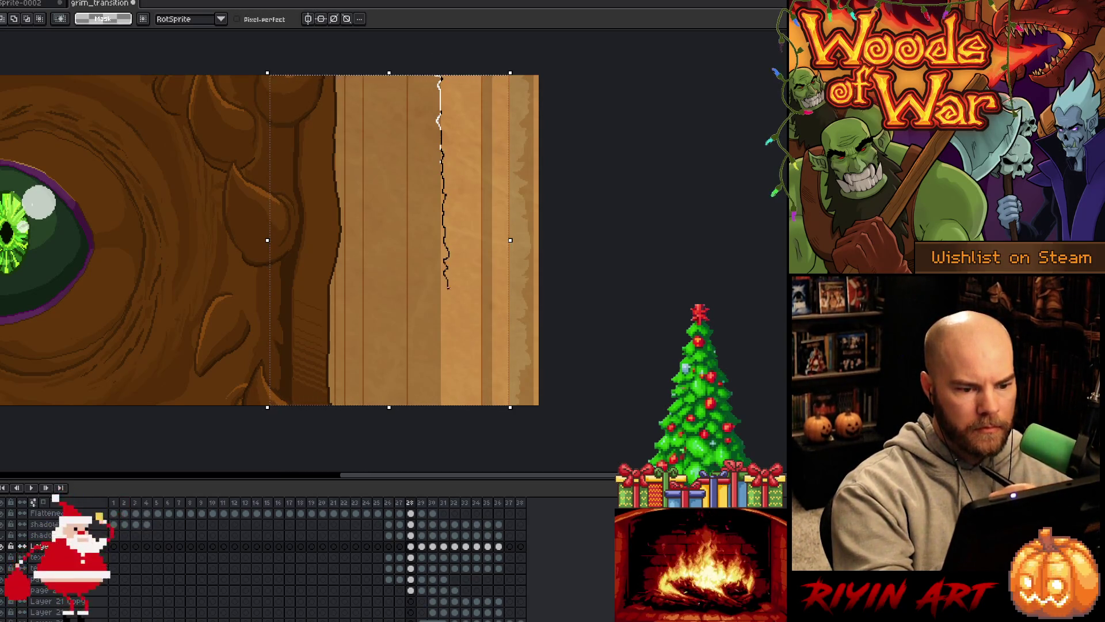
{"action": "left_click_drag", "start_coordinate": [449, 322], "coordinate": [449, 371]}
- Compare frames 28 and 29 to match the fold, then extend the strip to the page bottom
{"action": "left_click", "coordinate": [421, 545]}
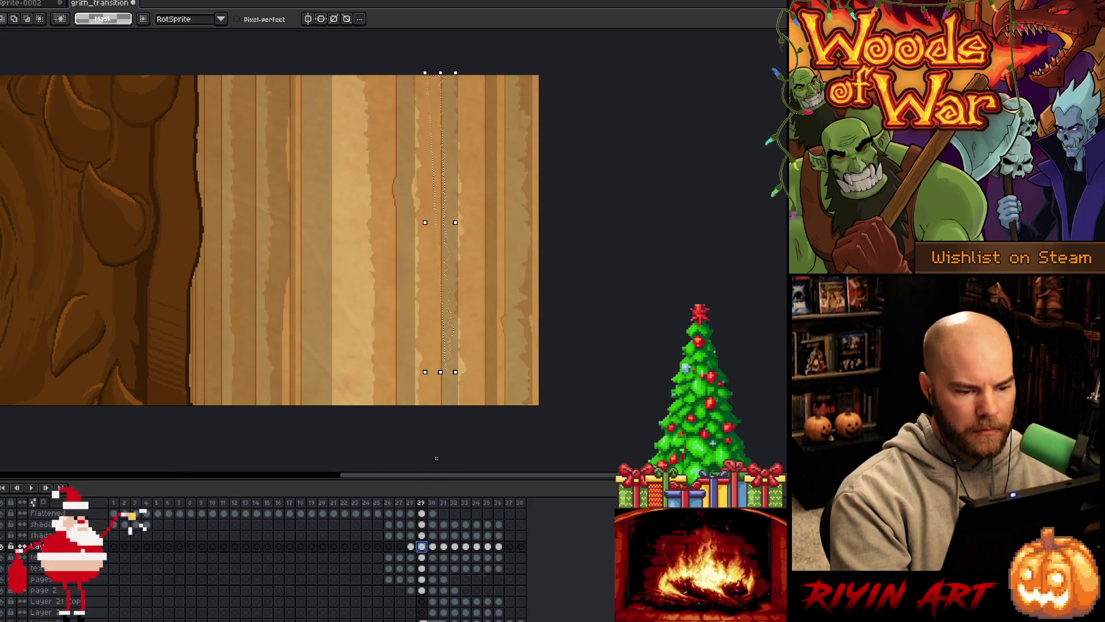
{"action": "left_click", "coordinate": [410, 546]}
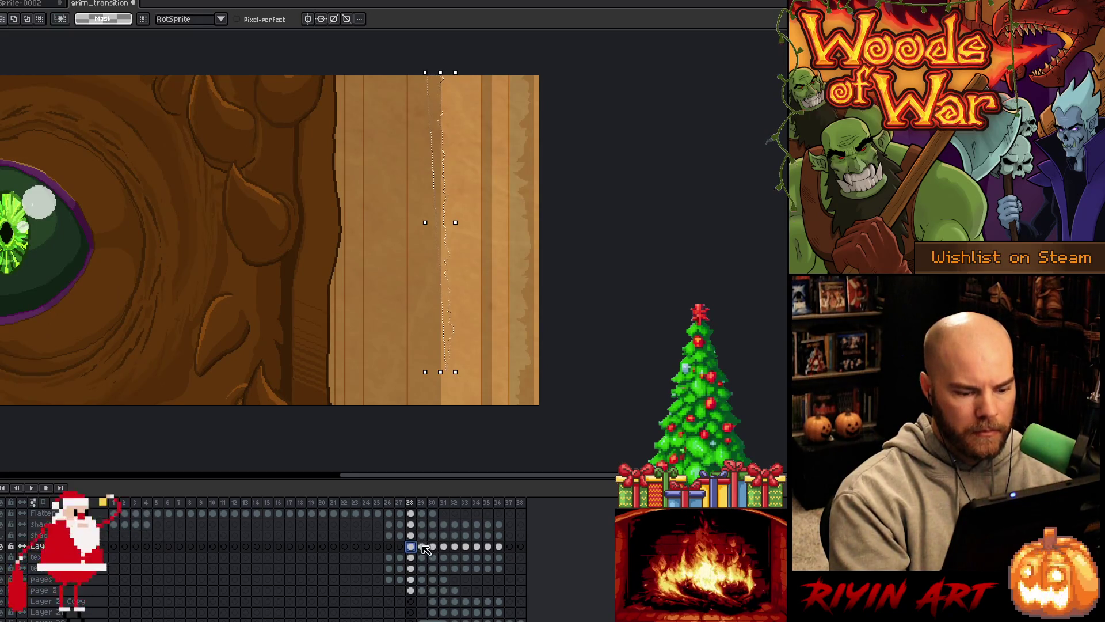
{"action": "left_click", "coordinate": [422, 545]}
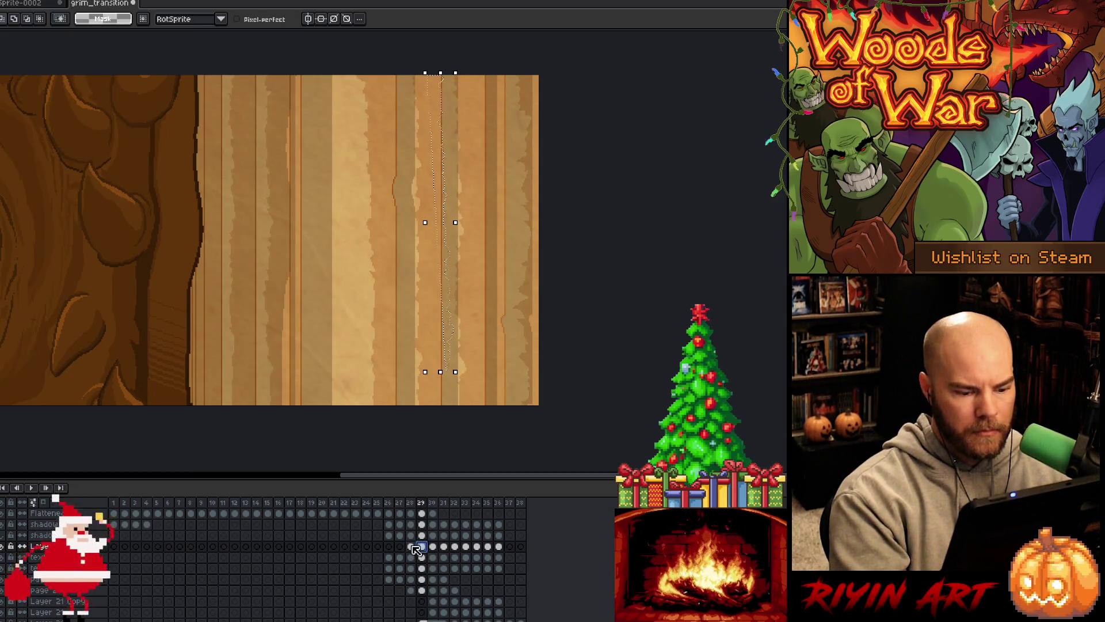
{"action": "left_click", "coordinate": [410, 545]}
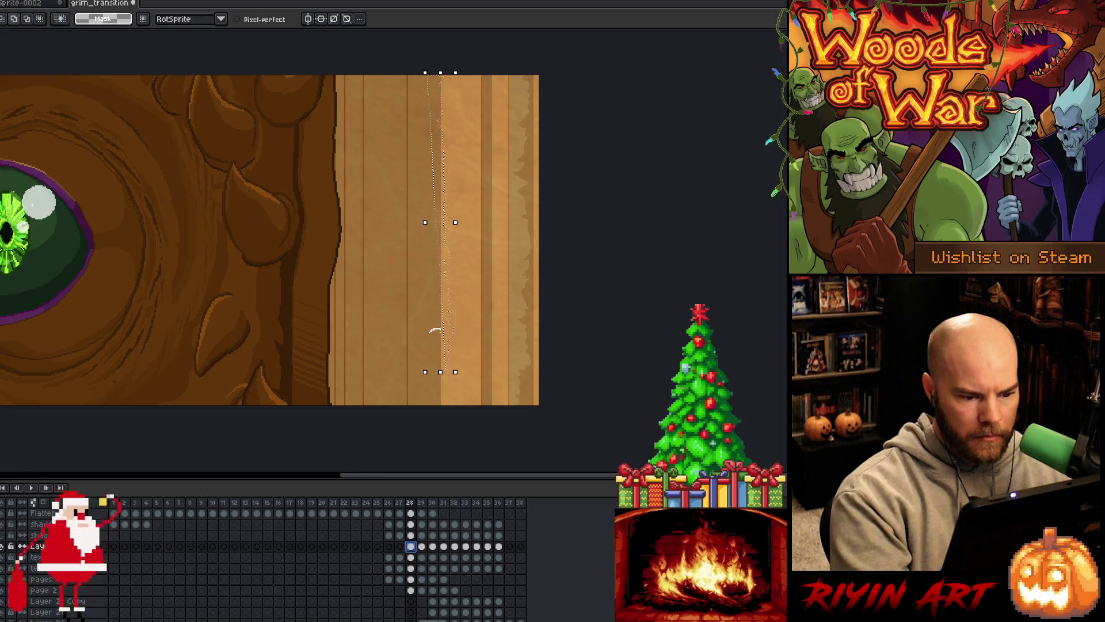
{"action": "left_click_drag", "start_coordinate": [447, 394], "coordinate": [451, 432]}
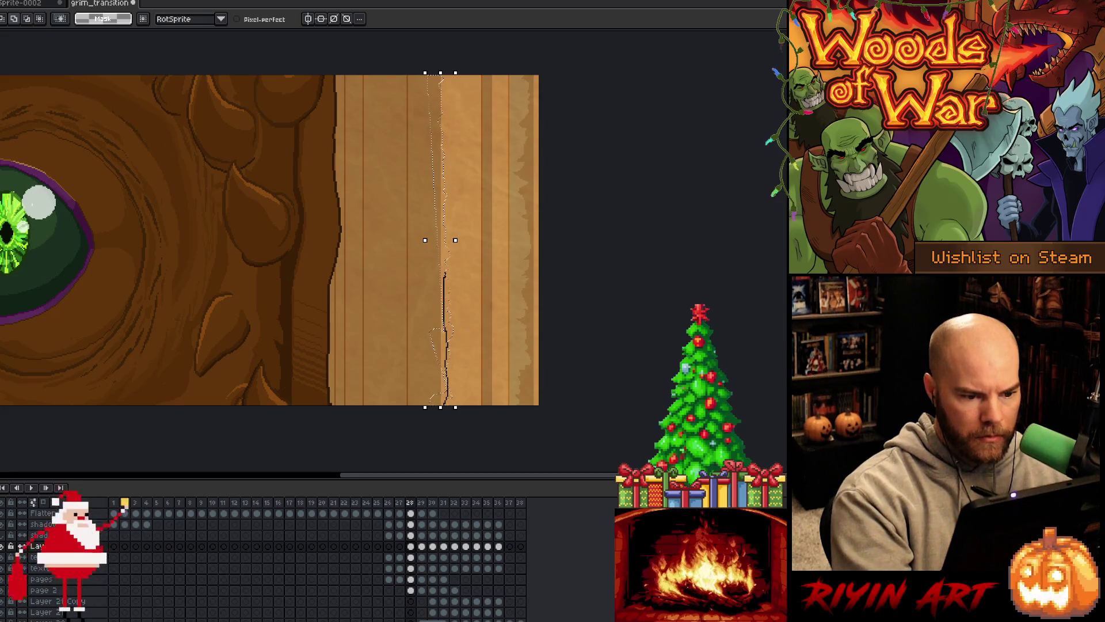
{"action": "left_click_drag", "start_coordinate": [412, 76], "coordinate": [414, 264]}
{"action": "left_click_drag", "start_coordinate": [425, 430], "coordinate": [417, 436]}
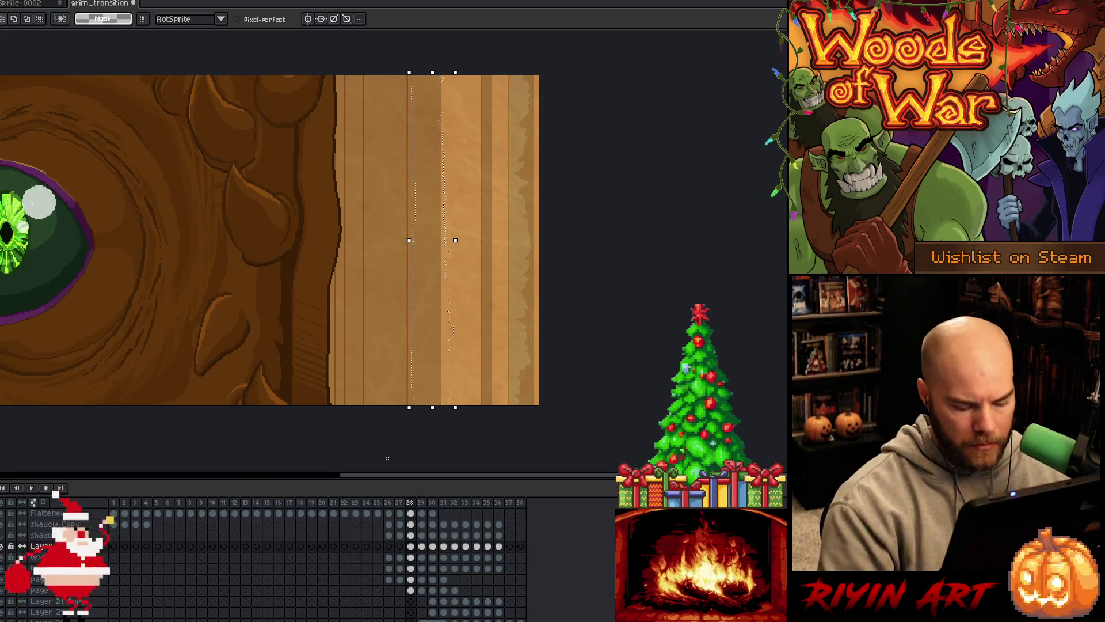
{"action": "left_click_drag", "start_coordinate": [419, 81], "coordinate": [414, 469]}
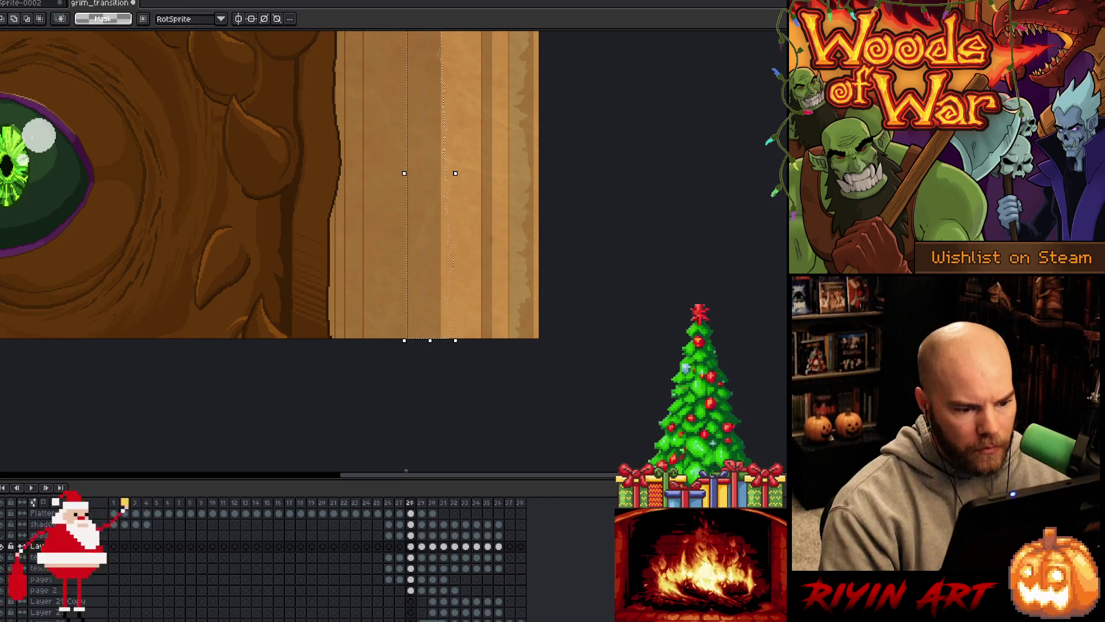
- Adjust the strip selection's edges and nudge the selected strip about 6 px right
{"action": "scroll", "coordinate": [359, 255], "scroll_direction": "down", "scroll_amount": 1}
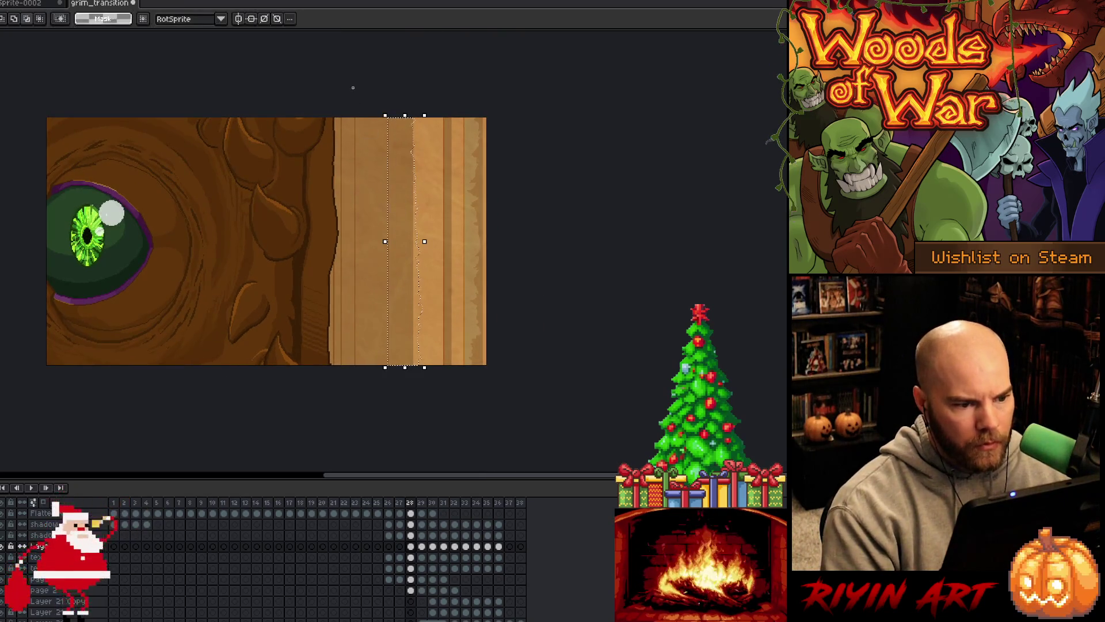
{"action": "left_click_drag", "start_coordinate": [351, 88], "coordinate": [390, 382]}
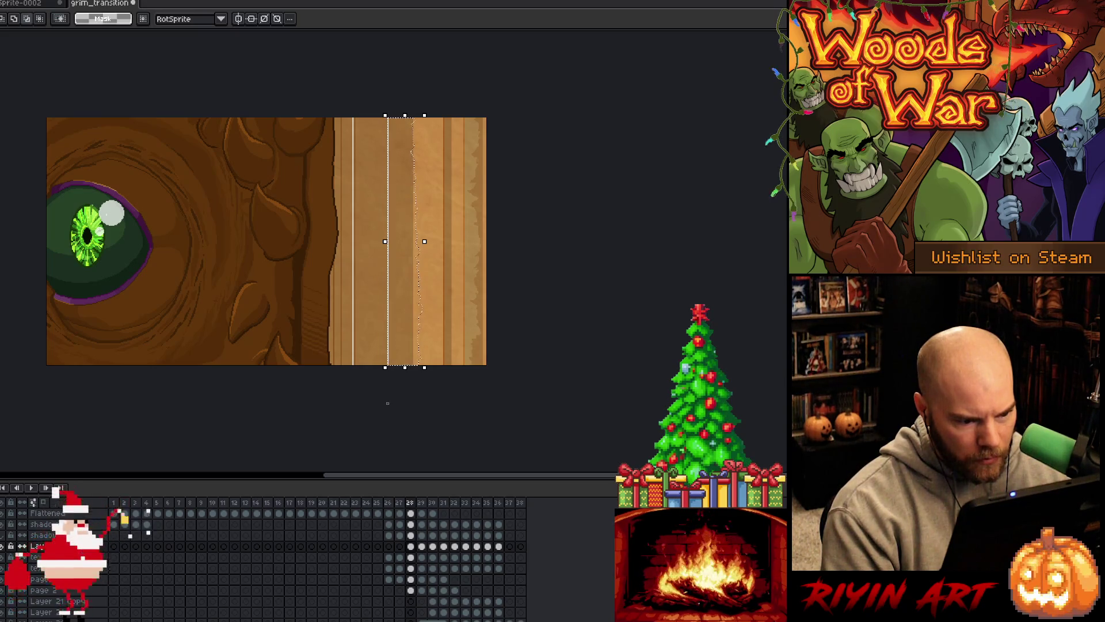
{"action": "scroll", "coordinate": [388, 395], "scroll_direction": "up", "scroll_amount": 1}
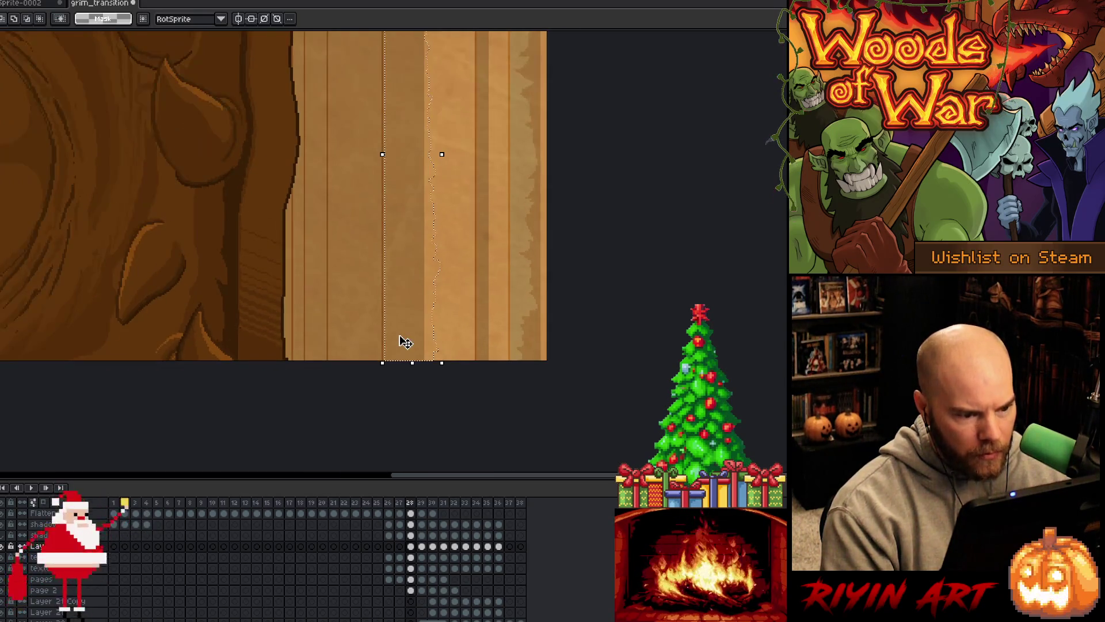
{"action": "scroll", "coordinate": [406, 323], "scroll_direction": "down", "scroll_amount": 2}
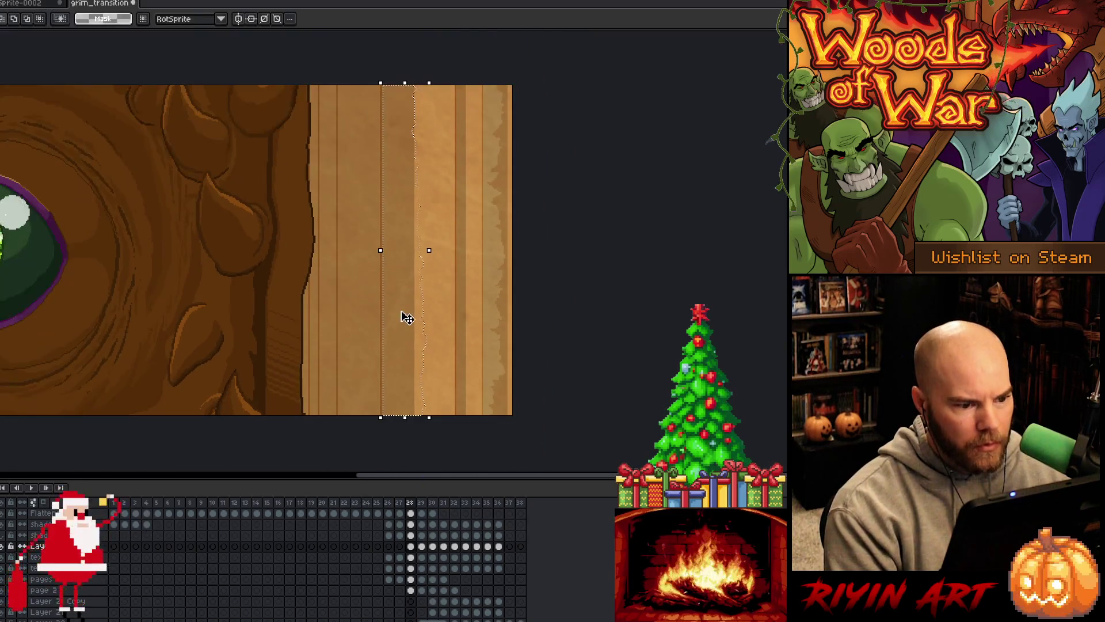
{"action": "left_click", "coordinate": [385, 86]}
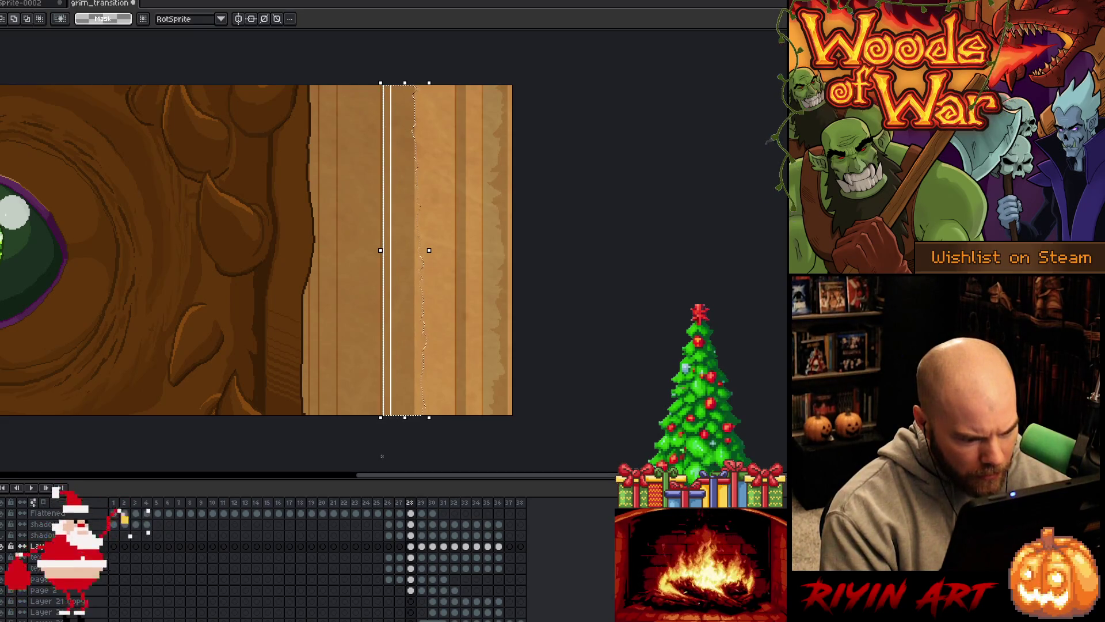
{"action": "left_click", "coordinate": [381, 456]}
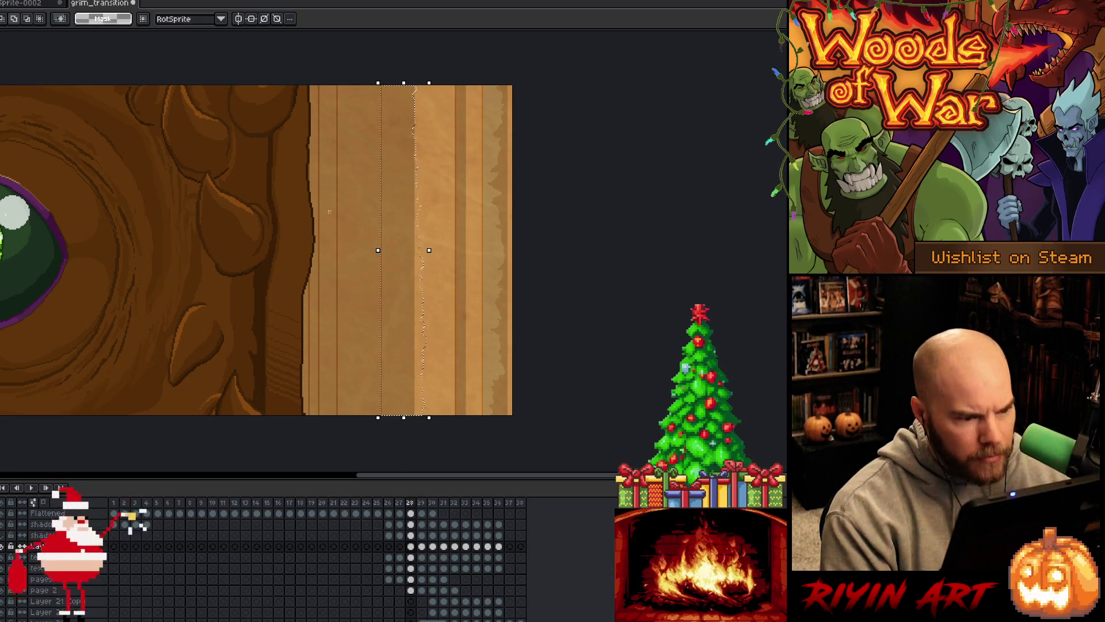
{"action": "scroll", "coordinate": [420, 171], "scroll_direction": "up", "scroll_amount": 2}
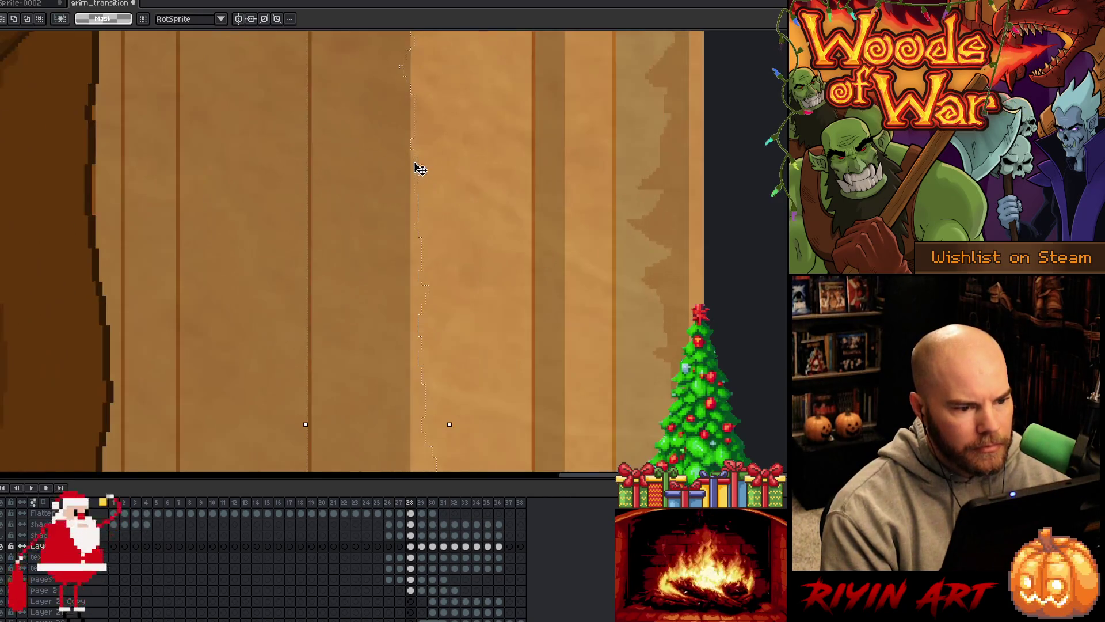
{"action": "left_click_drag", "start_coordinate": [420, 171], "coordinate": [468, 399]}
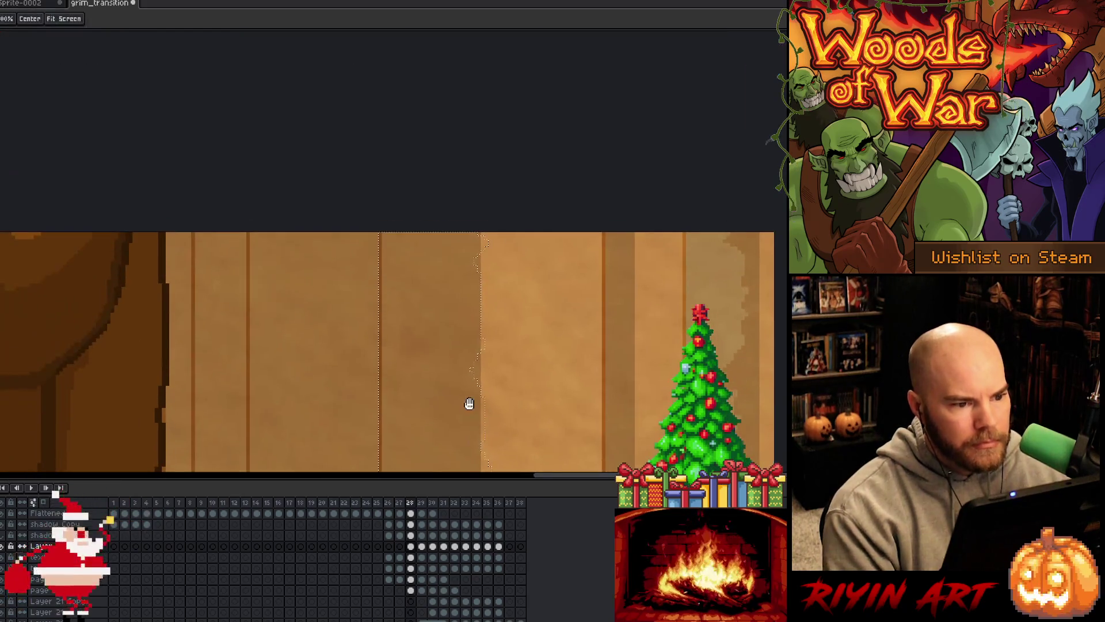
- Recentre the page, deselect, and draw a white reference line down the page edge
{"action": "scroll", "coordinate": [470, 398], "scroll_direction": "down", "scroll_amount": 2}
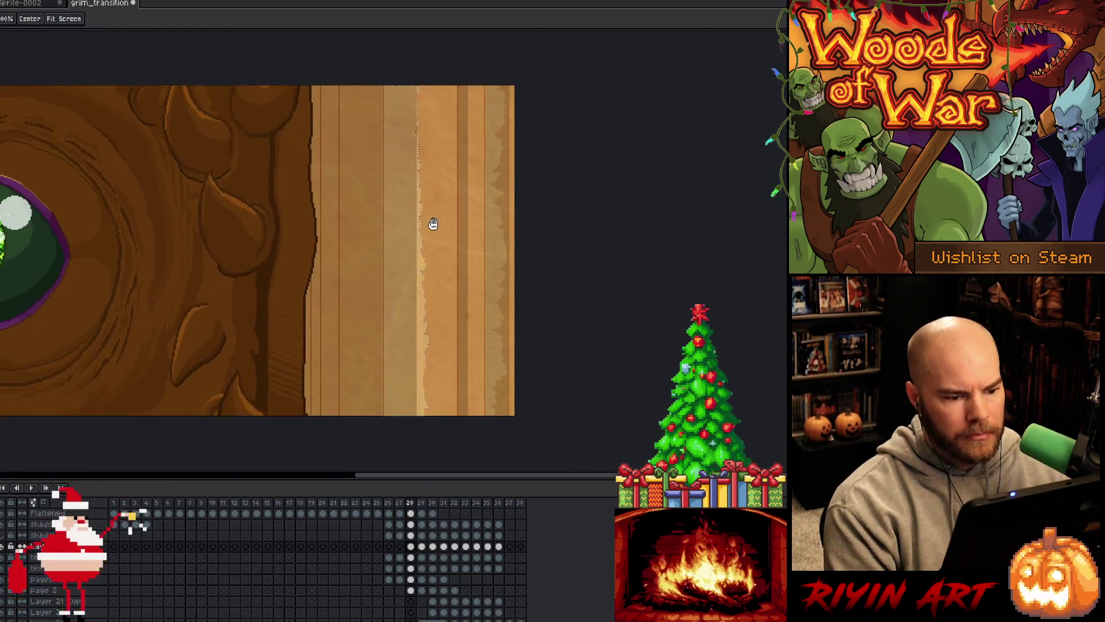
{"action": "scroll", "coordinate": [423, 282], "scroll_direction": "up", "scroll_amount": 3}
{"action": "scroll", "coordinate": [423, 282], "scroll_direction": "down", "scroll_amount": 2}
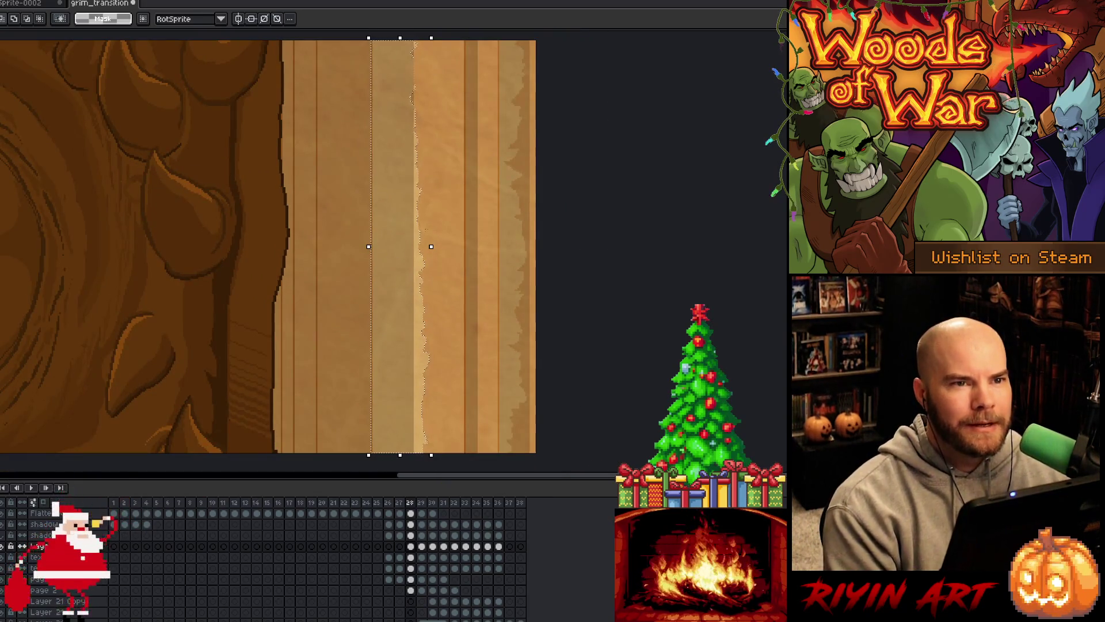
{"action": "scroll", "coordinate": [427, 229], "scroll_direction": "down", "scroll_amount": 1}
{"action": "left_click_drag", "start_coordinate": [521, 220], "coordinate": [570, 234]}
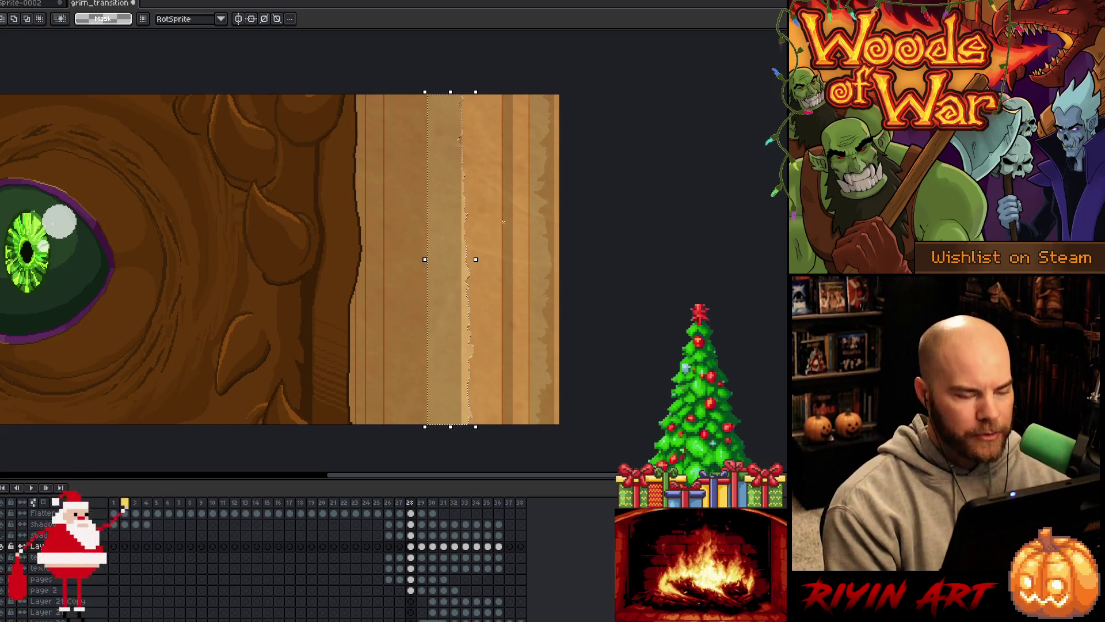
{"action": "key", "text": "ctrl+d"}
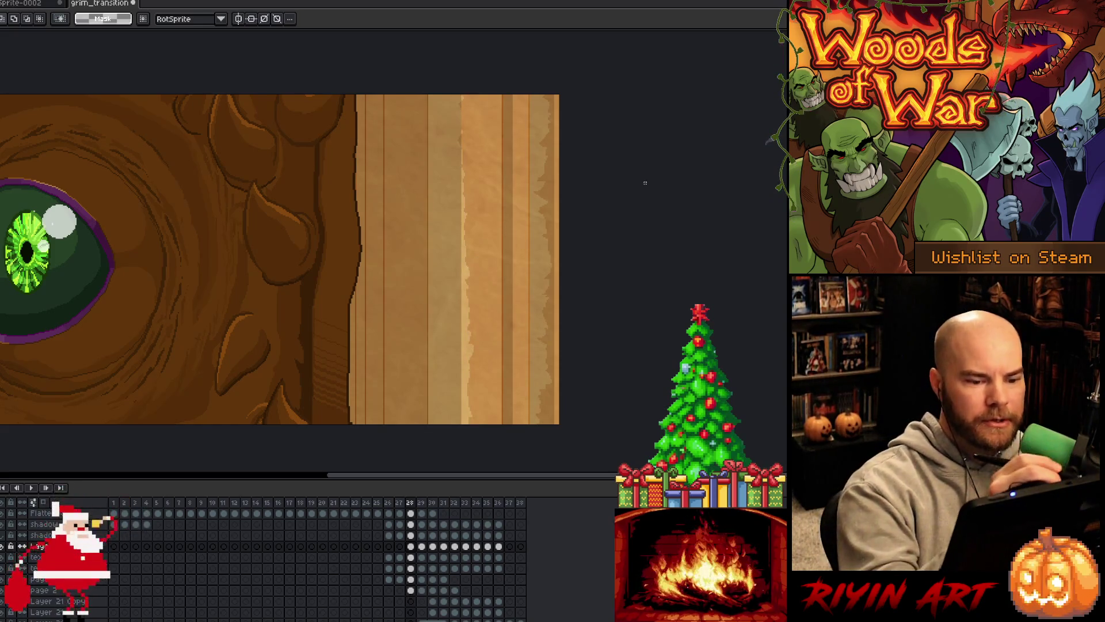
{"action": "key", "text": "b"}
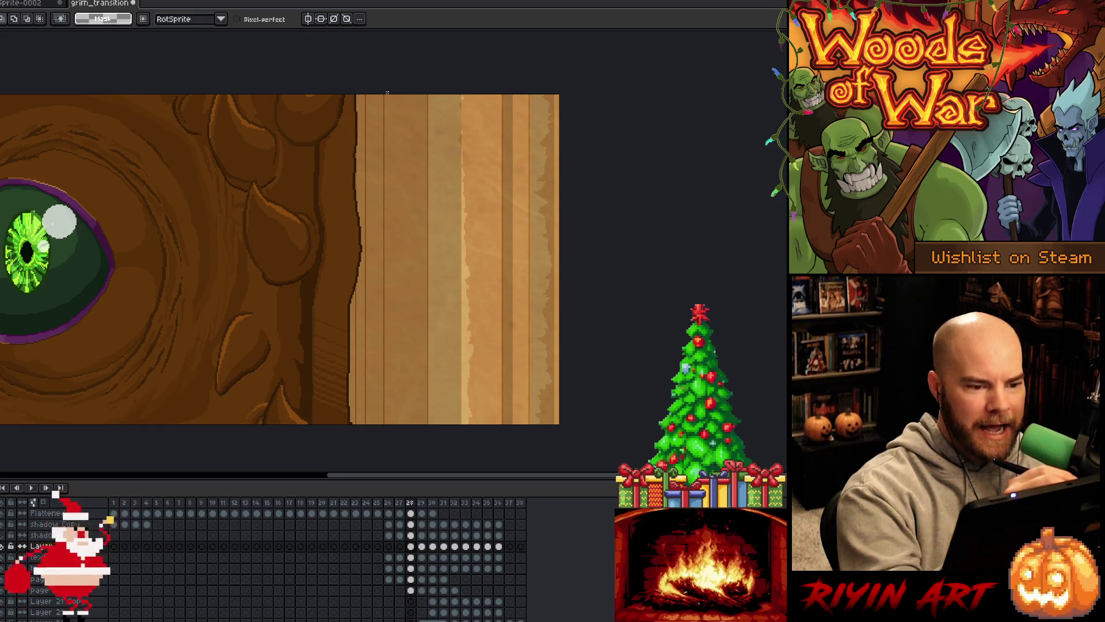
{"action": "left_click_drag", "start_coordinate": [387, 92], "coordinate": [393, 380]}
{"action": "key", "text": "ctrl+z"}
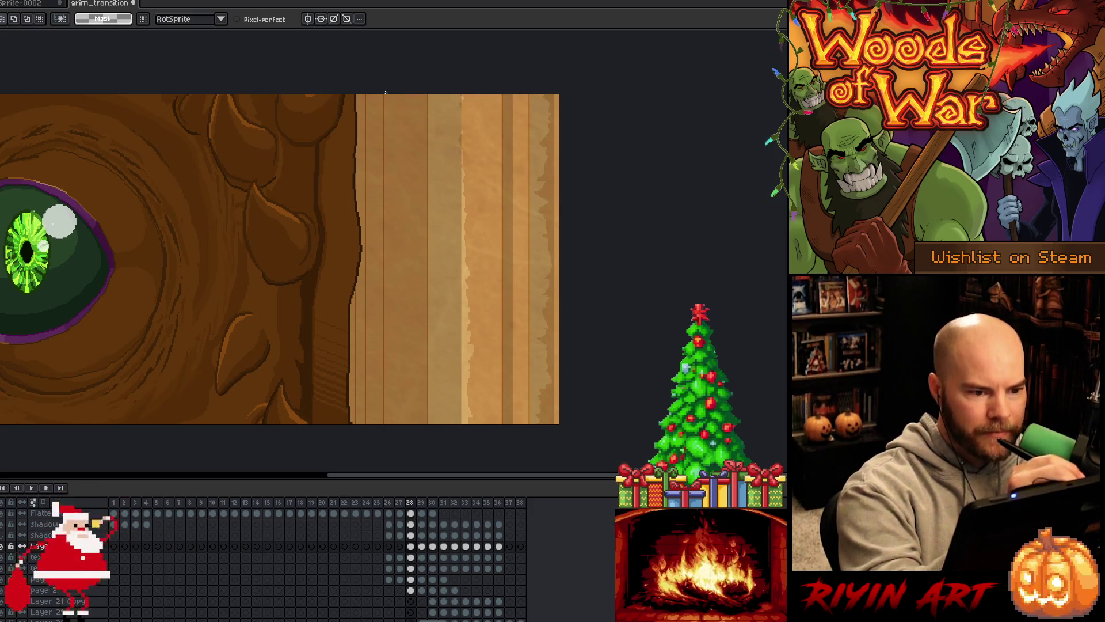
{"action": "left_click_drag", "start_coordinate": [389, 97], "coordinate": [387, 424]}
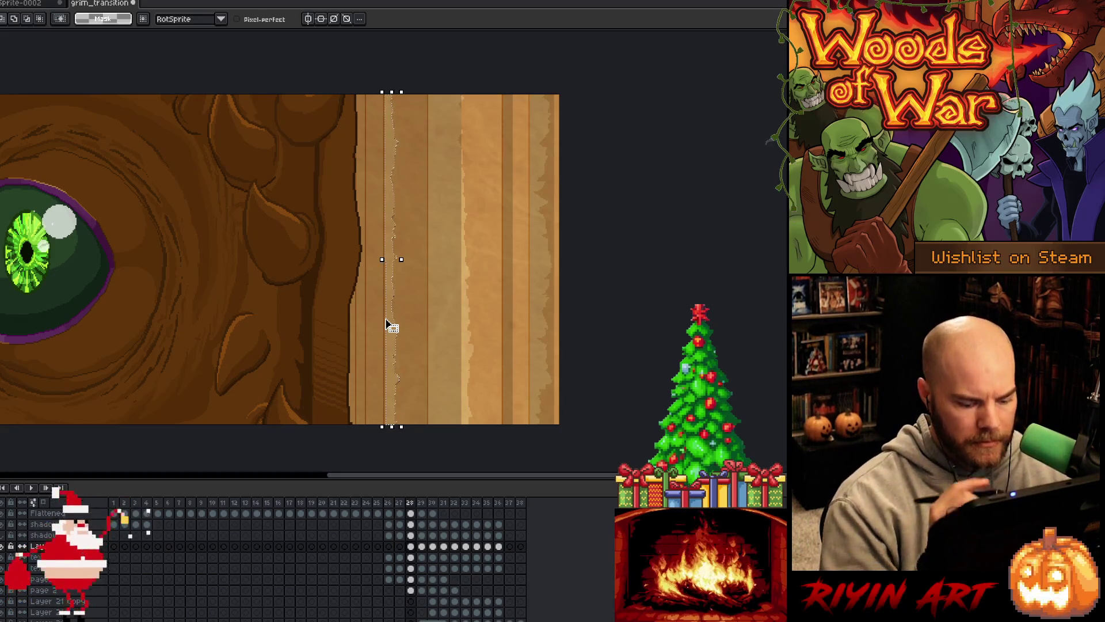
- Test a thin rectangular selection along the page edge, clear it, and return to frame 27
{"action": "key", "text": "m"}
{"action": "left_click_drag", "start_coordinate": [385, 252], "coordinate": [386, 454]}
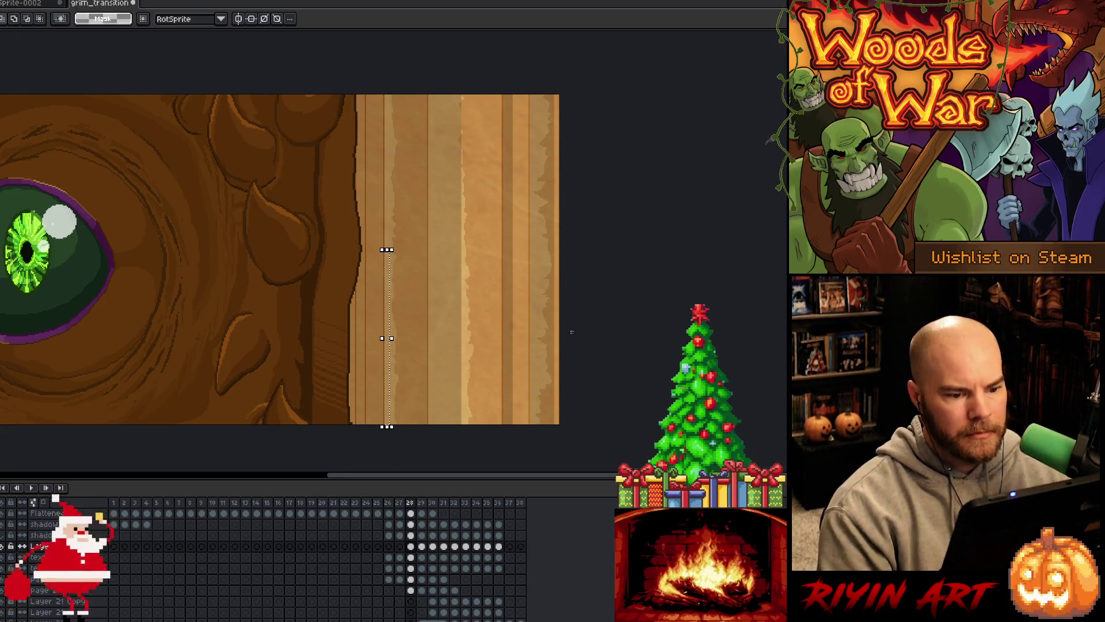
{"action": "left_click", "coordinate": [660, 299]}
{"action": "key", "text": "Left"}
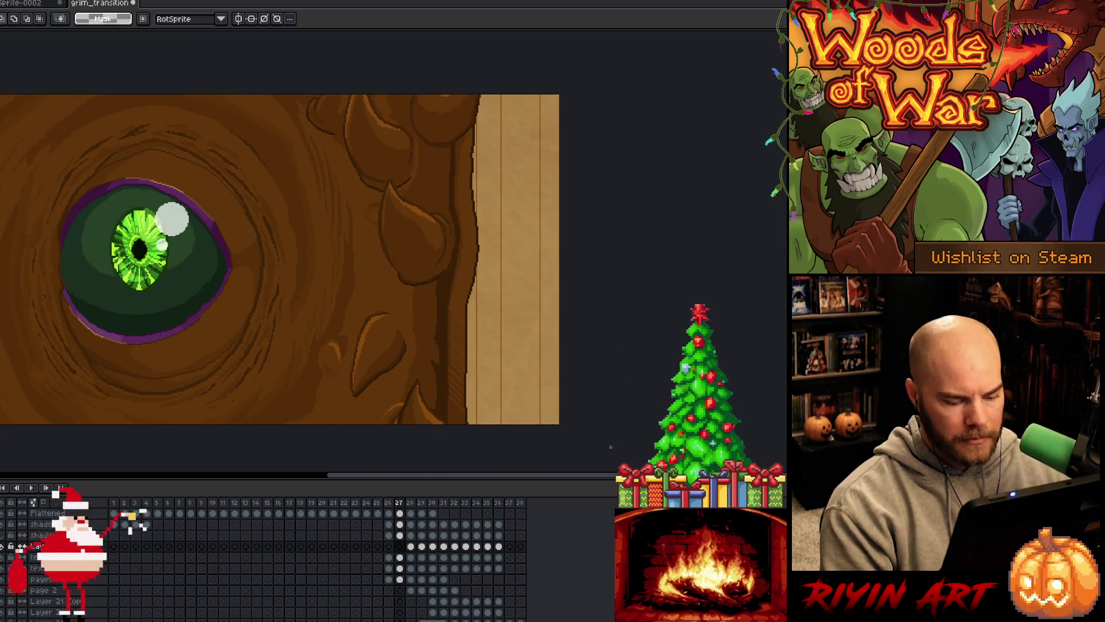
- Select the wood panel, step back to frame 26, then clear the selection
{"action": "left_click_drag", "start_coordinate": [606, 455], "coordinate": [316, 91]}
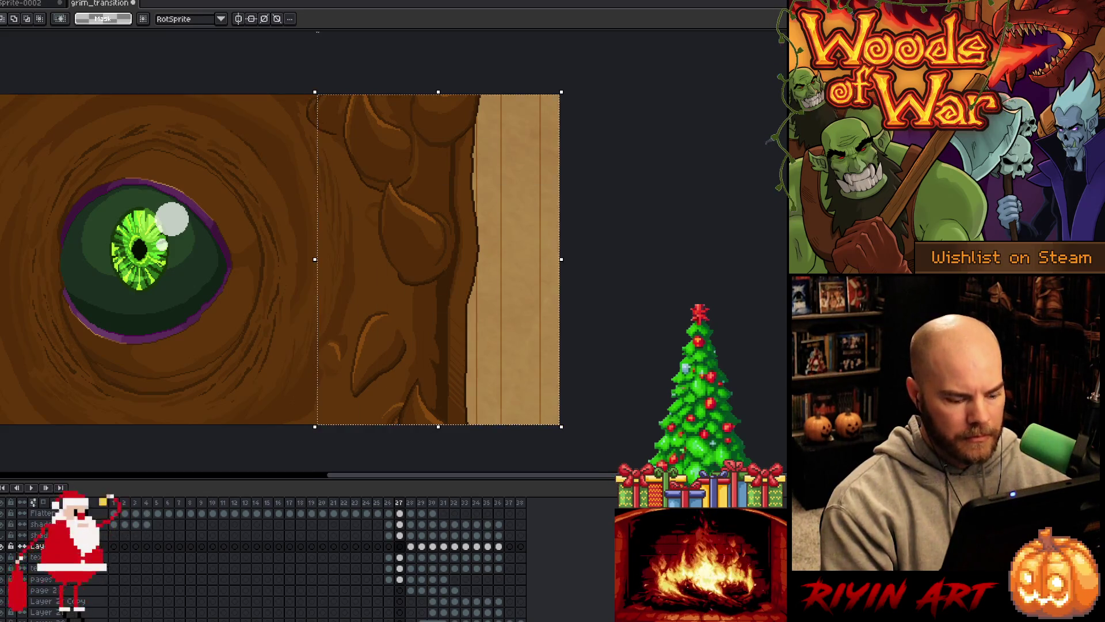
{"action": "key", "text": "Left"}
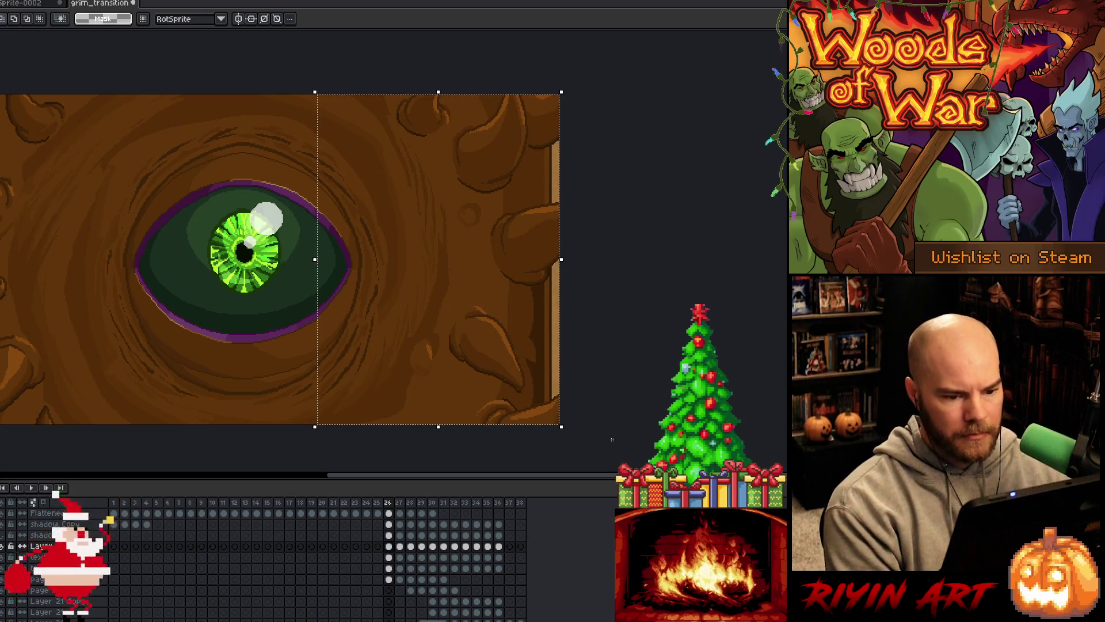
{"action": "key", "text": "Return"}
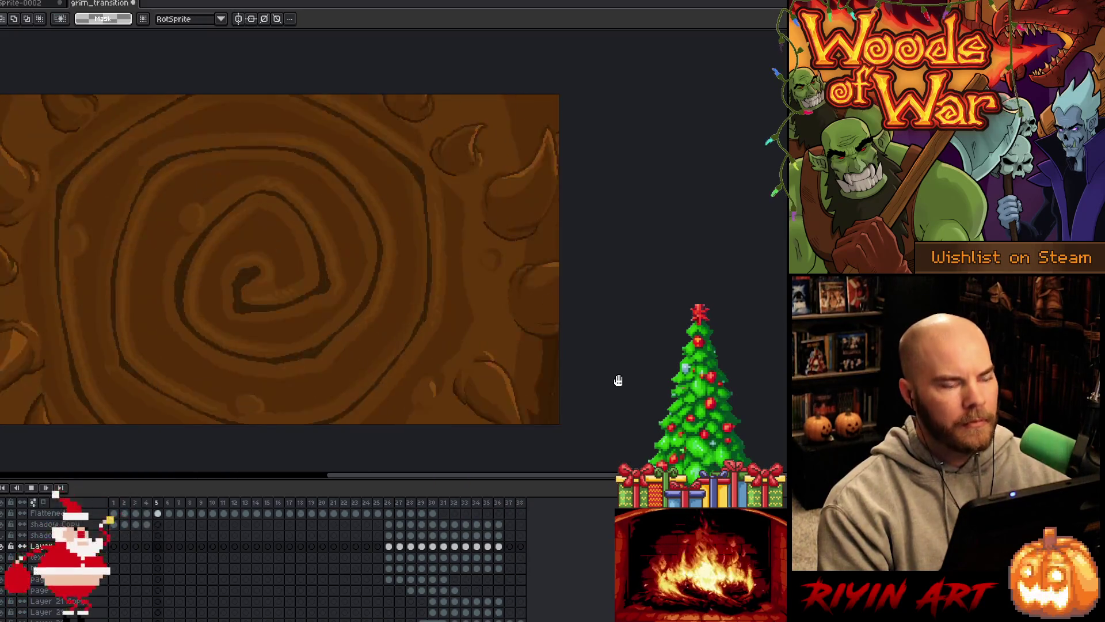
- Stop playback at frame 27 and step through the parchment frames to frame 29
{"action": "scroll", "coordinate": [523, 524], "scroll_direction": "up", "scroll_amount": 5}
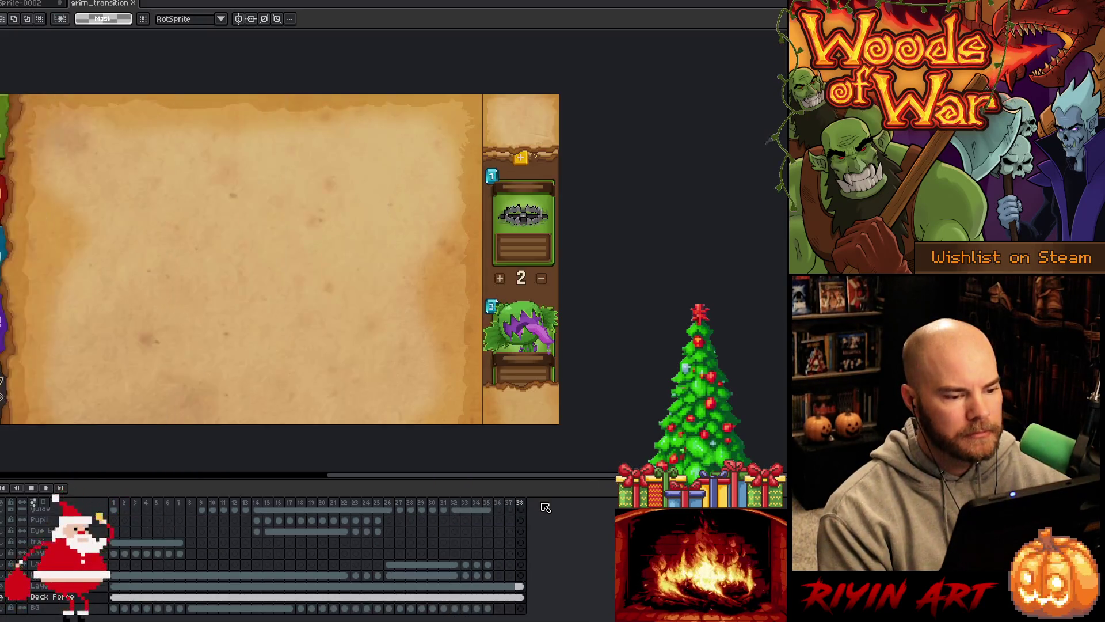
{"action": "key", "text": "Return"}
{"action": "left_click", "coordinate": [399, 505]}
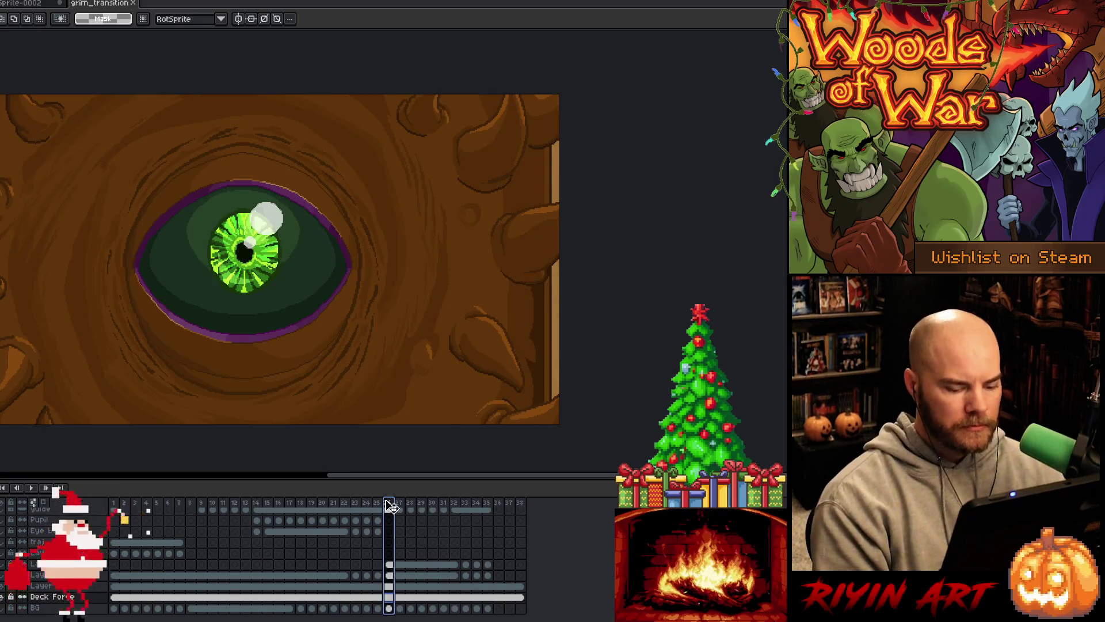
{"action": "key", "text": "Right"}
{"action": "key", "text": "Right"}
{"action": "key", "text": "Right"}
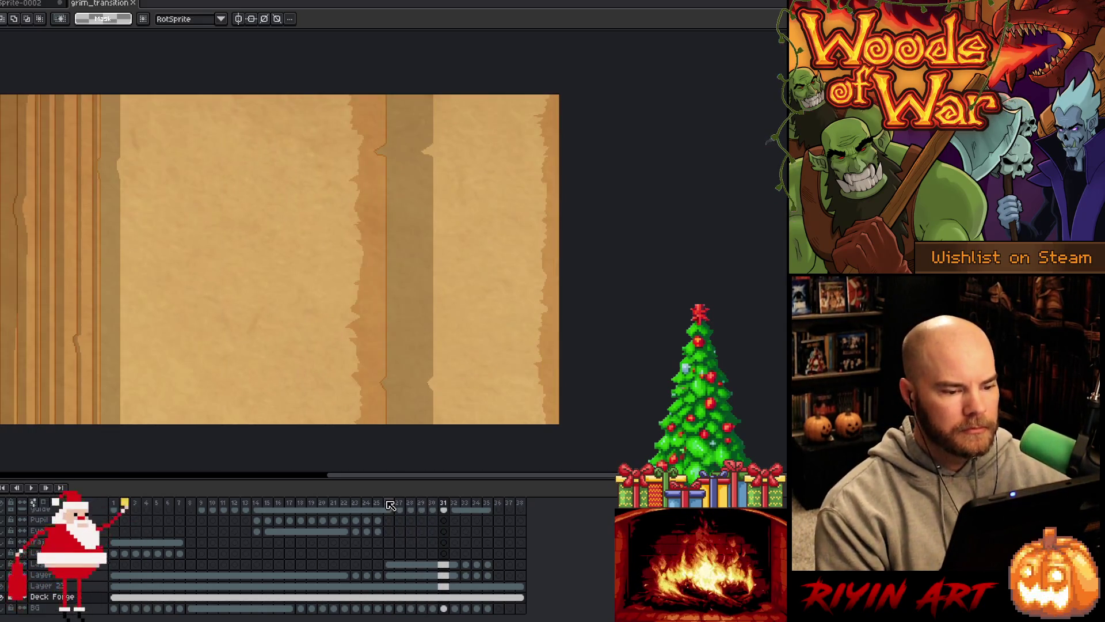
{"action": "key", "text": "Left"}
{"action": "key", "text": "Left"}
{"action": "key", "text": "Left"}
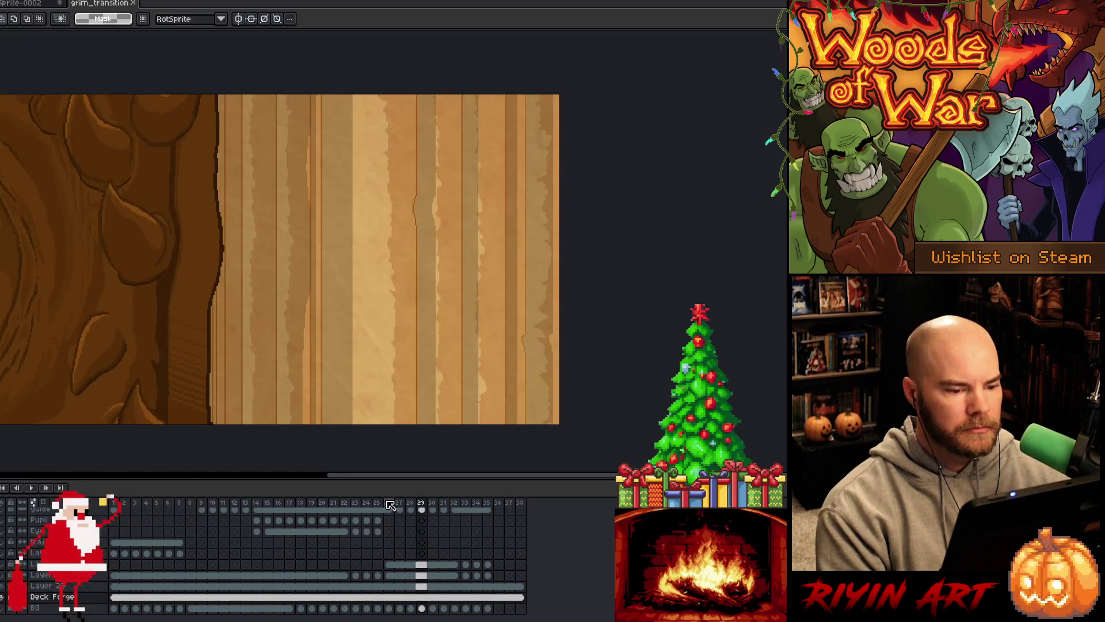
- Select the existing 'Layer' row and add a new empty layer directly above it
{"action": "key", "text": "Right"}
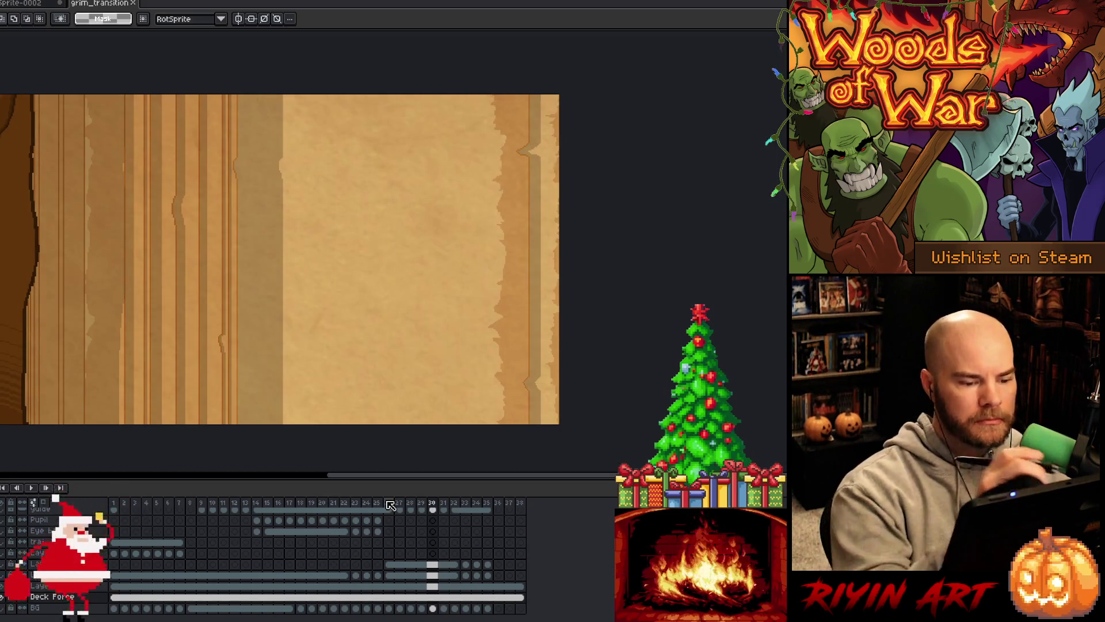
{"action": "scroll", "coordinate": [437, 553], "scroll_direction": "up", "scroll_amount": 2}
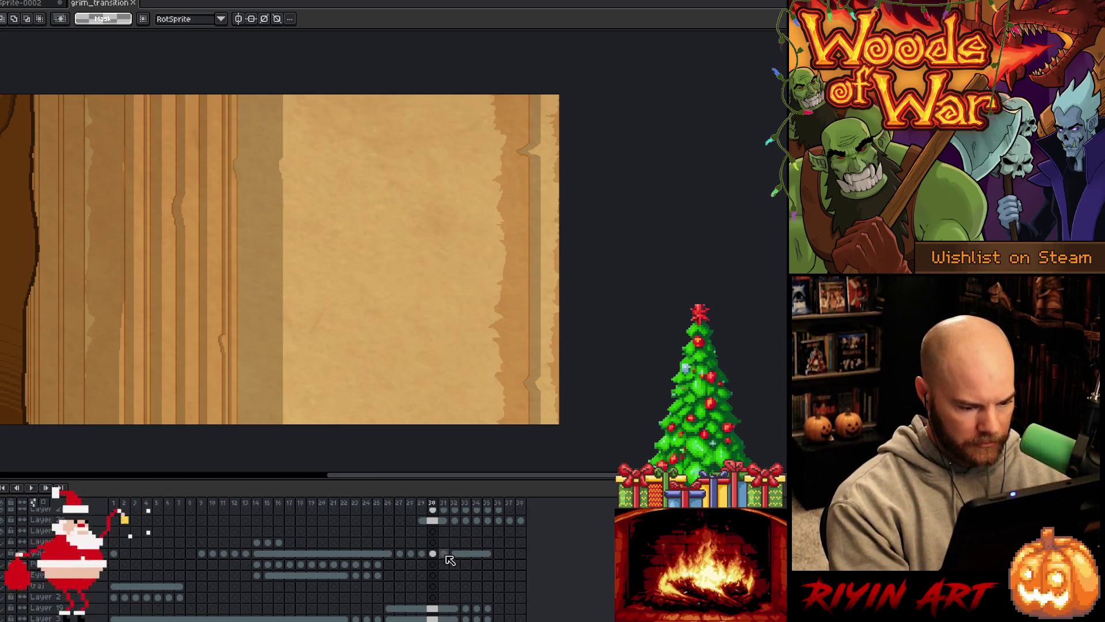
{"action": "scroll", "coordinate": [437, 573], "scroll_direction": "up", "scroll_amount": 5}
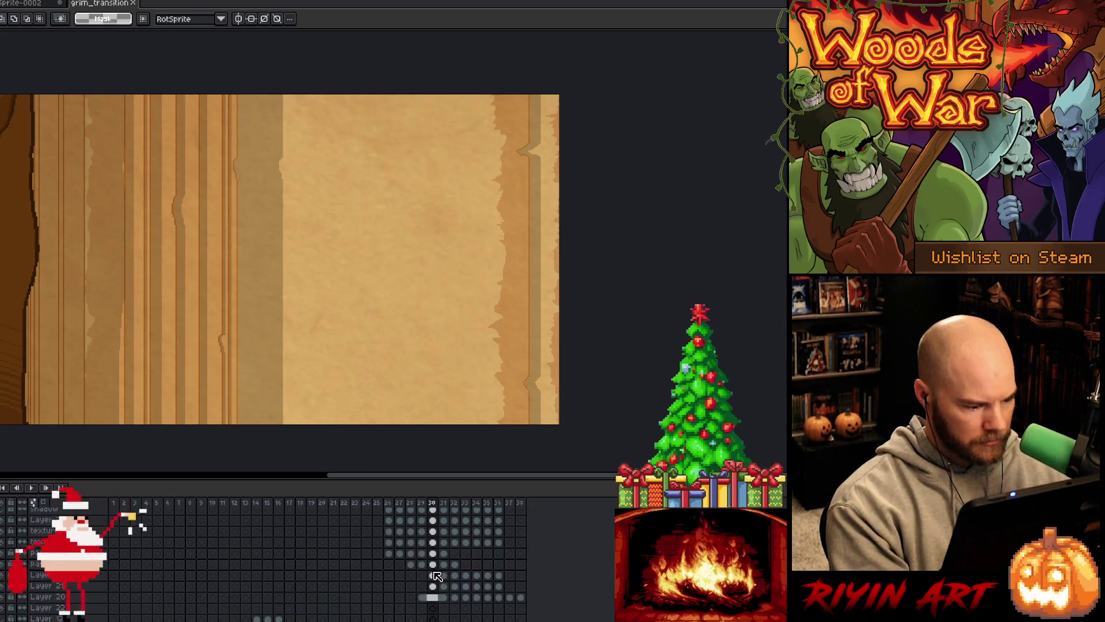
{"action": "left_click", "coordinate": [433, 553]}
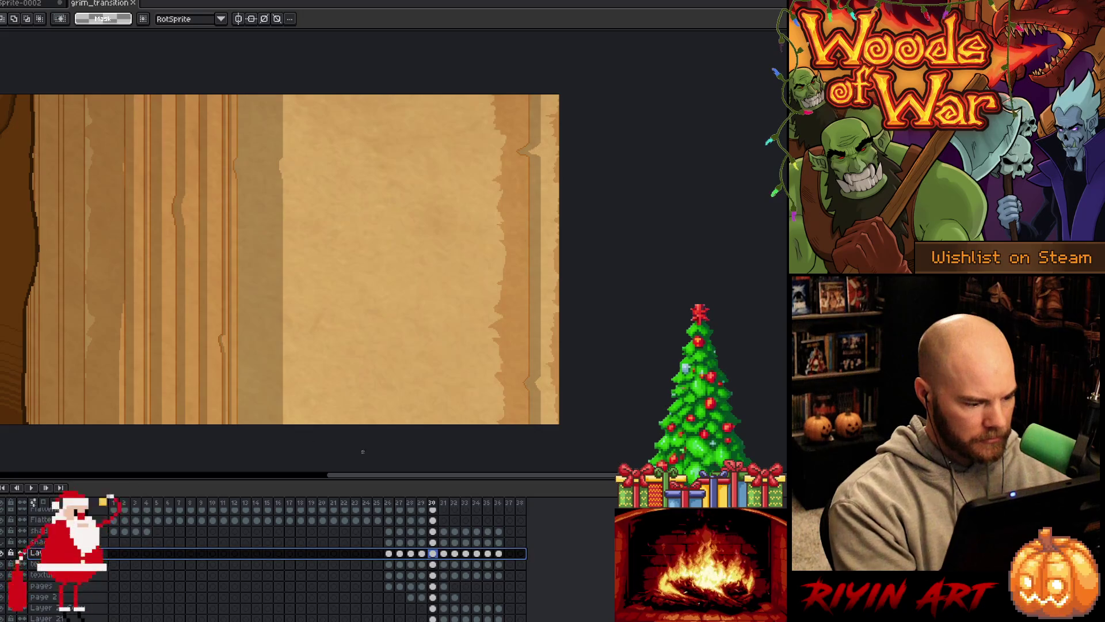
{"action": "scroll", "coordinate": [322, 553], "scroll_direction": "up", "scroll_amount": 2}
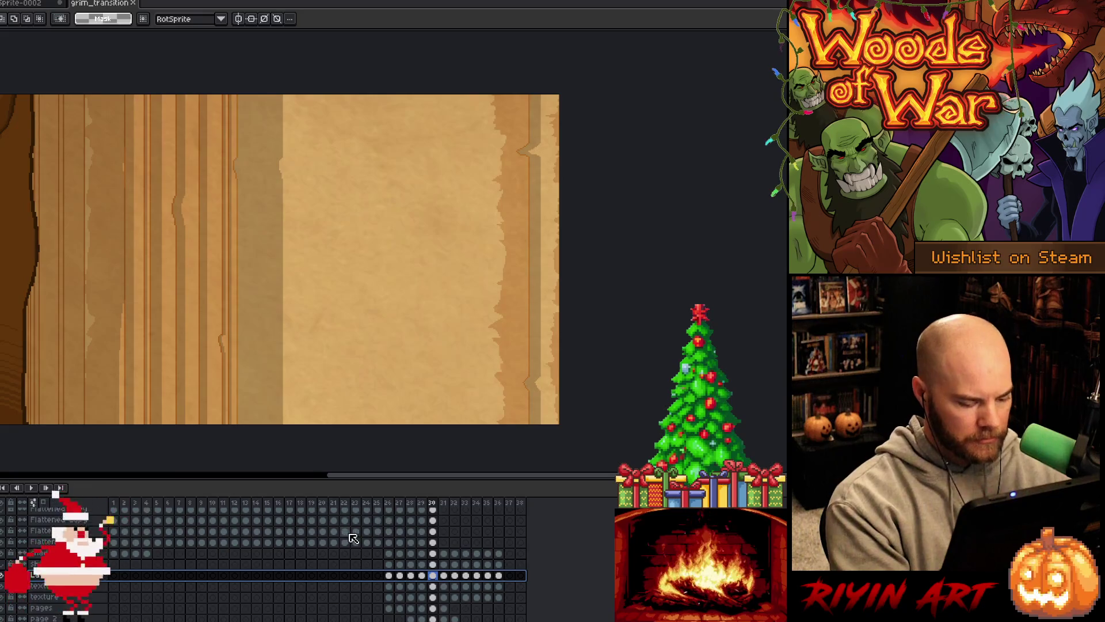
{"action": "key", "text": "shift+n"}
- Rename the new layer to 'content' and save the file
{"action": "key", "text": "shift+p"}
{"action": "type", "text": "c"}
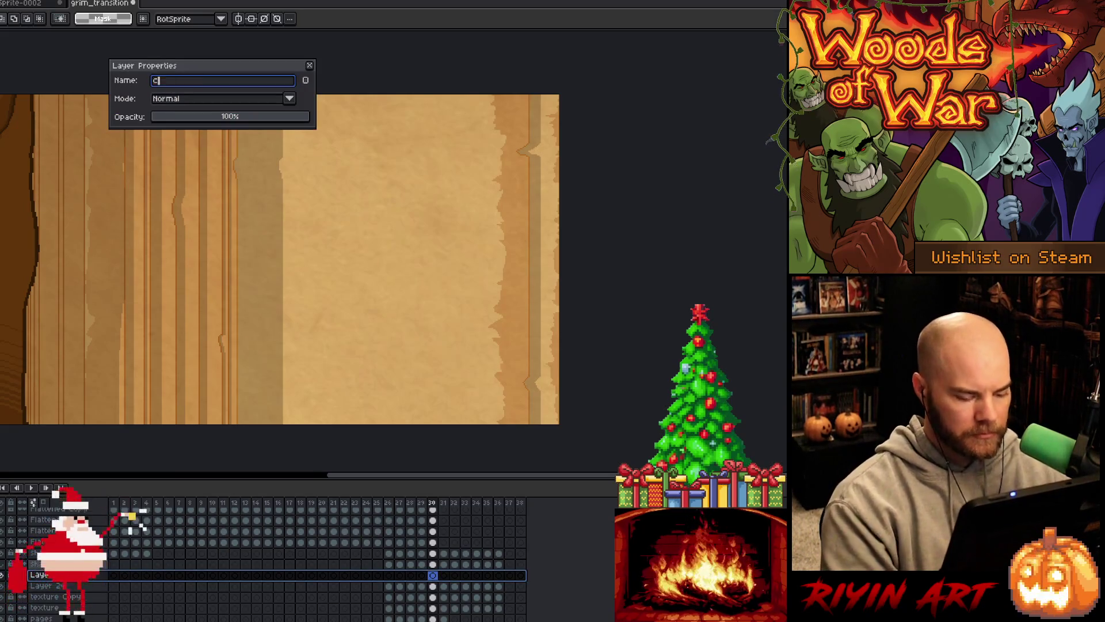
{"action": "type", "text": "ontent"}
{"action": "key", "text": "Return"}
{"action": "key", "text": "ctrl+s"}
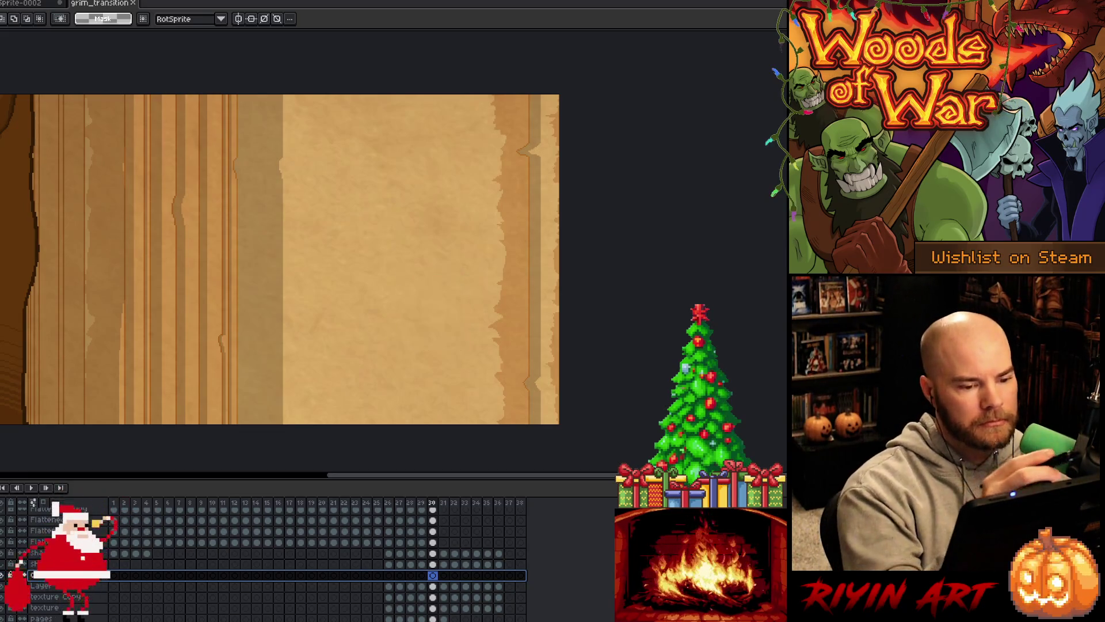
- Set the pencil to a 4px slanted line brush from the presets, discarding a test stroke
{"action": "key", "text": "b"}
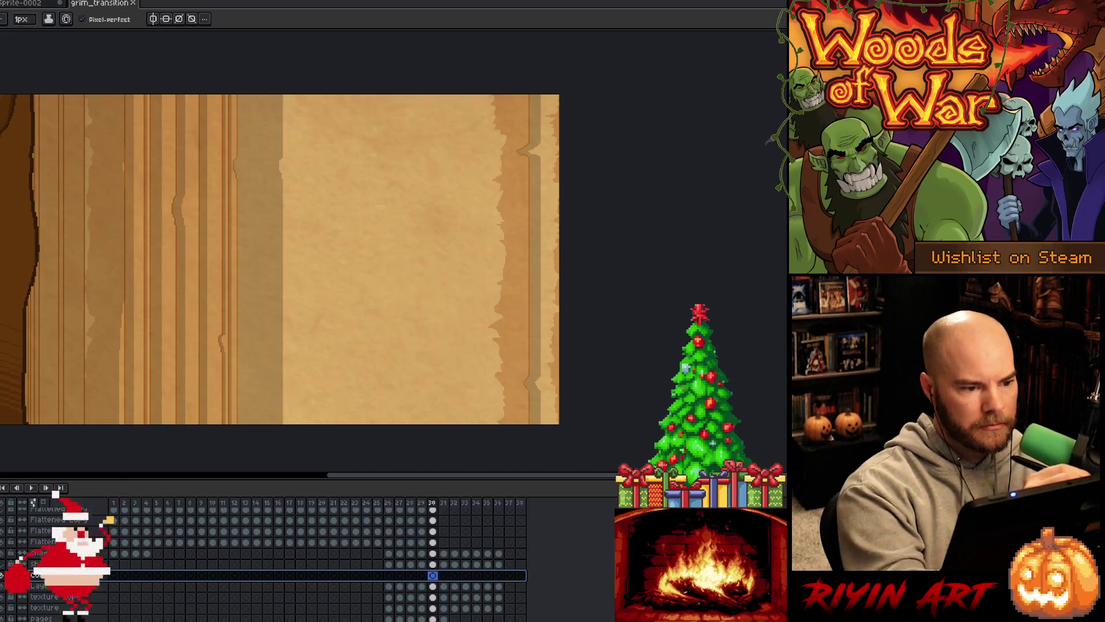
{"action": "left_click_drag", "start_coordinate": [263, 128], "coordinate": [264, 153]}
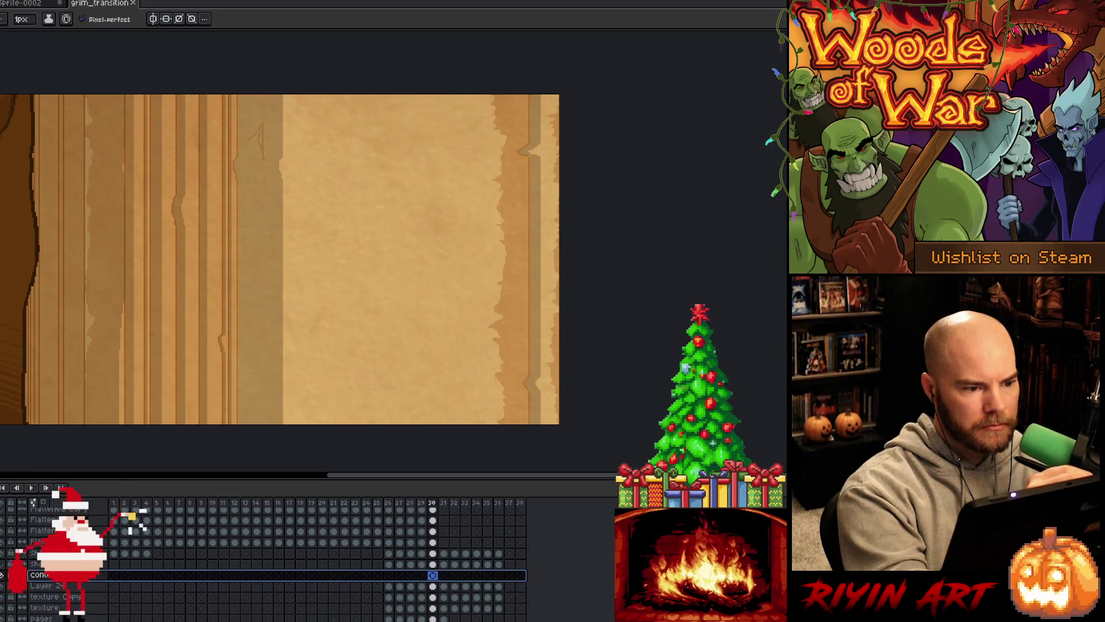
{"action": "key", "text": "ctrl+z"}
{"action": "left_click", "coordinate": [23, 19]}
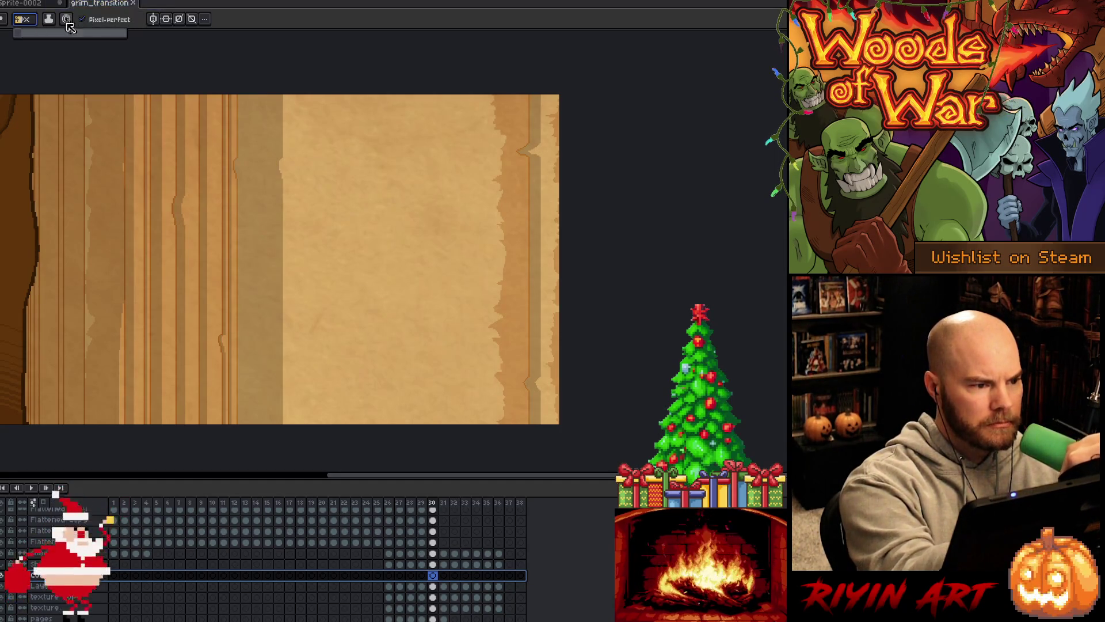
{"action": "left_click", "coordinate": [2, 20]}
{"action": "left_click", "coordinate": [33, 34]}
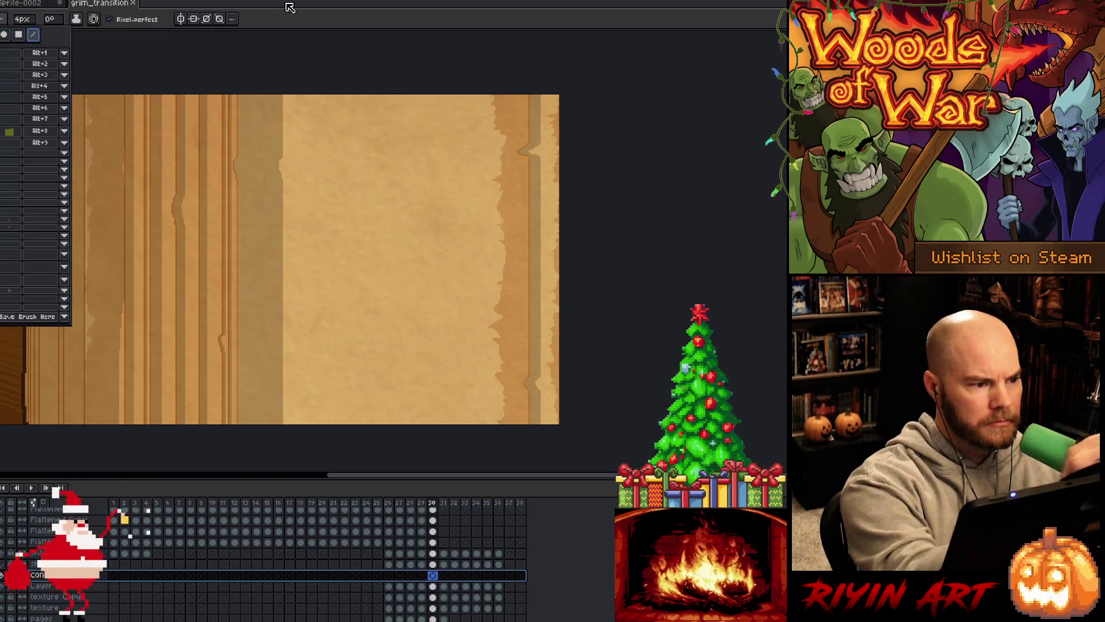
- Write the first line of runes across the top of the parchment
{"action": "mouse_move", "coordinate": [283, 116]}
{"action": "left_mouse_down"}
{"action": "mouse_move", "coordinate": [269, 151]}
{"action": "mouse_move", "coordinate": [304, 127]}
{"action": "mouse_move", "coordinate": [297, 142]}
{"action": "left_mouse_up"}
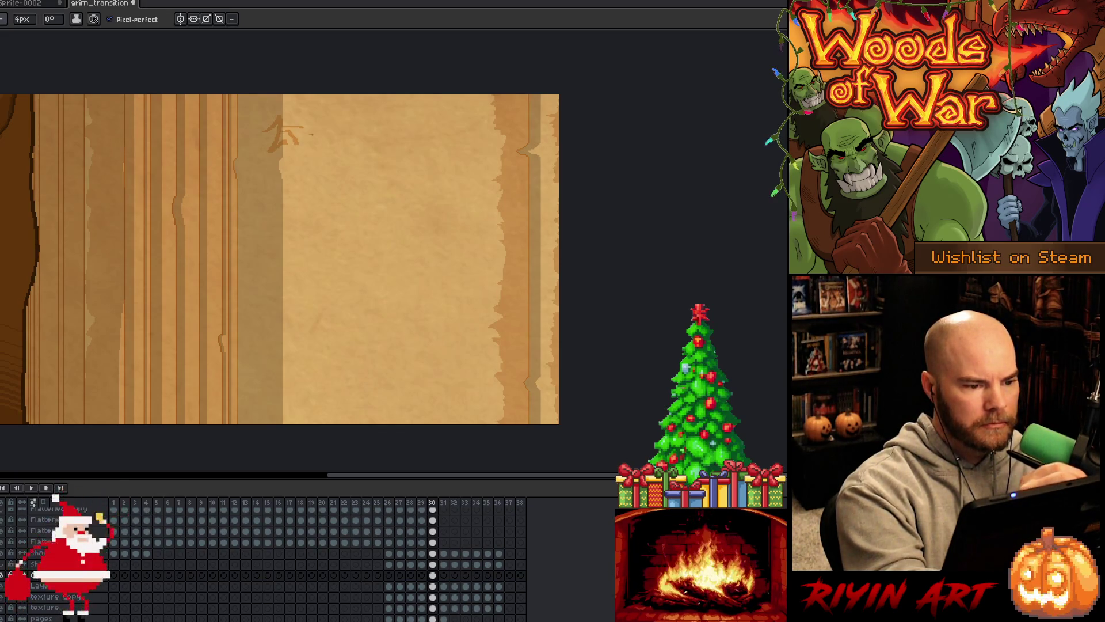
{"action": "left_click", "coordinate": [310, 136]}
{"action": "mouse_move", "coordinate": [308, 113]}
{"action": "left_mouse_down"}
{"action": "mouse_move", "coordinate": [321, 116]}
{"action": "mouse_move", "coordinate": [320, 145]}
{"action": "mouse_move", "coordinate": [342, 137]}
{"action": "mouse_move", "coordinate": [347, 146]}
{"action": "left_mouse_up"}
{"action": "mouse_move", "coordinate": [348, 121]}
{"action": "left_mouse_down"}
{"action": "mouse_move", "coordinate": [352, 143]}
{"action": "mouse_move", "coordinate": [379, 138]}
{"action": "left_mouse_up"}
{"action": "left_click_drag", "start_coordinate": [382, 129], "coordinate": [398, 139]}
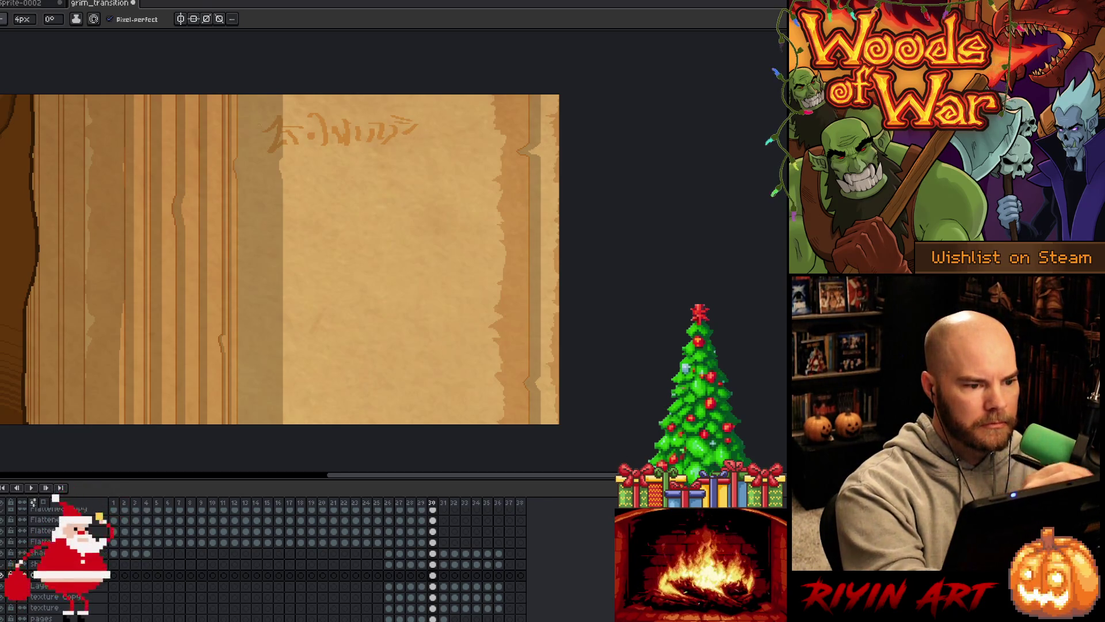
{"action": "left_click_drag", "start_coordinate": [264, 135], "coordinate": [248, 148]}
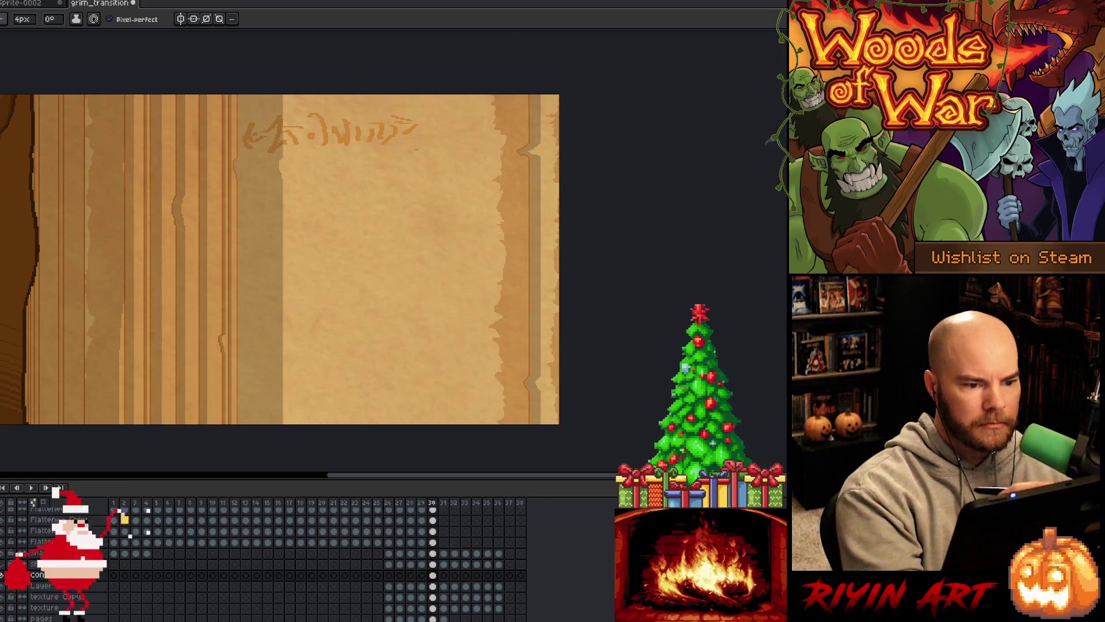
{"action": "mouse_move", "coordinate": [406, 140]}
{"action": "left_mouse_down"}
{"action": "mouse_move", "coordinate": [464, 151]}
{"action": "mouse_move", "coordinate": [472, 133]}
{"action": "mouse_move", "coordinate": [475, 151]}
{"action": "mouse_move", "coordinate": [481, 135]}
{"action": "left_mouse_up"}
- Write a second line of runes below the first with the 4px line brush
{"action": "mouse_move", "coordinate": [247, 181]}
{"action": "left_mouse_down"}
{"action": "mouse_move", "coordinate": [253, 194]}
{"action": "mouse_move", "coordinate": [246, 176]}
{"action": "mouse_move", "coordinate": [291, 185]}
{"action": "mouse_move", "coordinate": [238, 190]}
{"action": "left_mouse_up"}
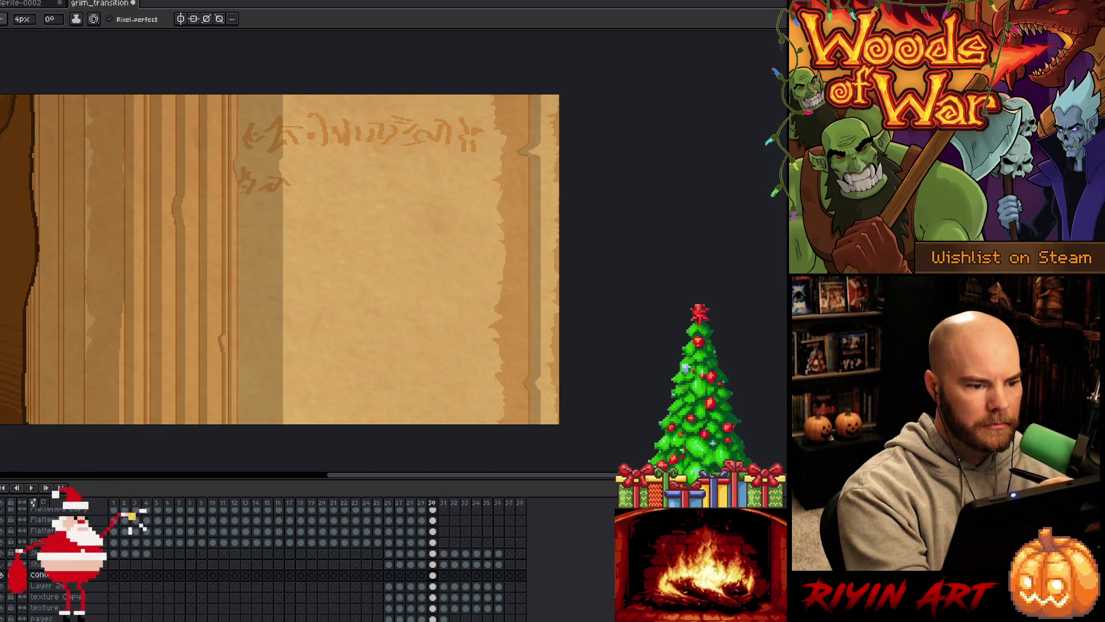
{"action": "key", "text": "b"}
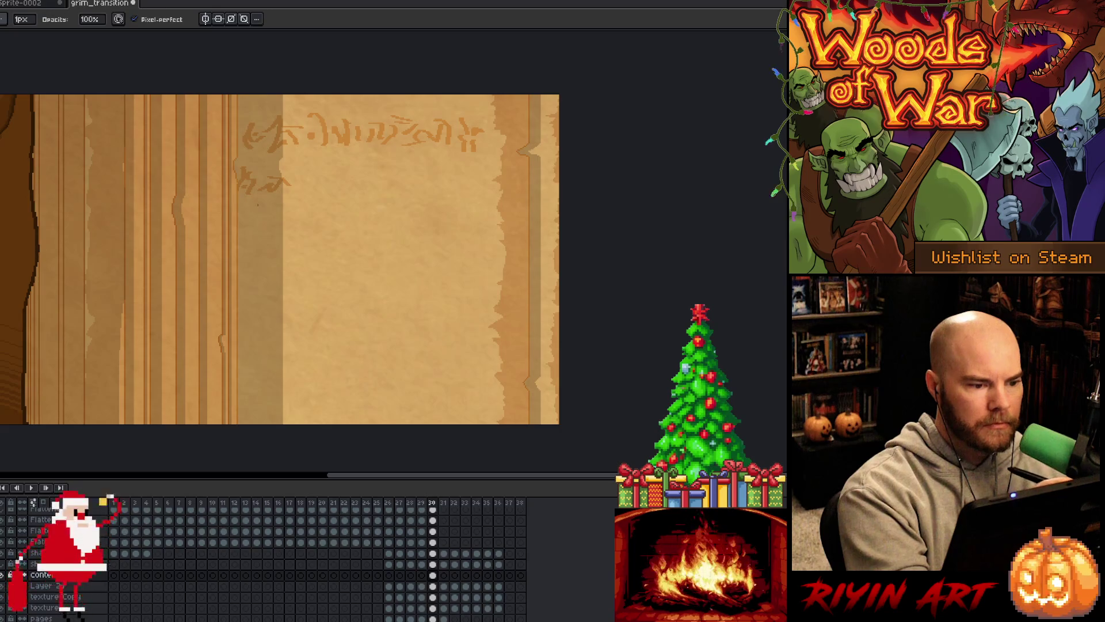
{"action": "key", "text": "e"}
{"action": "left_click_drag", "start_coordinate": [294, 169], "coordinate": [316, 192]}
{"action": "left_click_drag", "start_coordinate": [311, 167], "coordinate": [318, 179]}
{"action": "mouse_move", "coordinate": [324, 172]}
{"action": "left_mouse_down"}
{"action": "mouse_move", "coordinate": [325, 182]}
{"action": "mouse_move", "coordinate": [329, 168]}
{"action": "left_mouse_up"}
{"action": "mouse_move", "coordinate": [332, 170]}
{"action": "left_mouse_down"}
{"action": "mouse_move", "coordinate": [336, 191]}
{"action": "mouse_move", "coordinate": [464, 166]}
{"action": "mouse_move", "coordinate": [485, 188]}
{"action": "mouse_move", "coordinate": [469, 186]}
{"action": "left_mouse_up"}
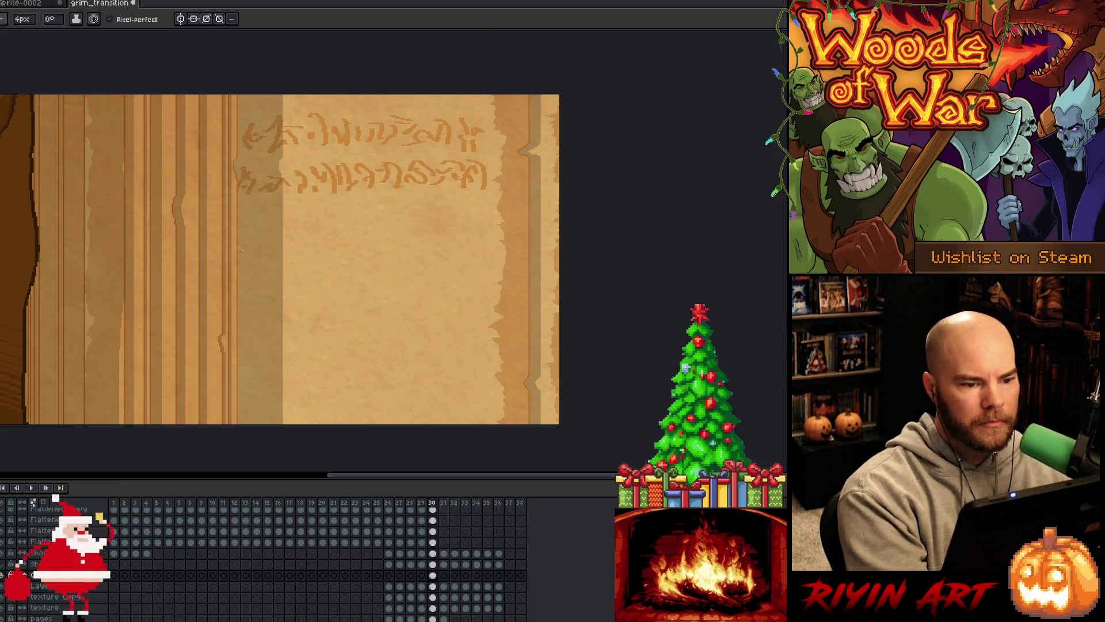
- Write the third rune line across the parchment and begin a small curved glyph beneath
{"action": "mouse_move", "coordinate": [246, 212]}
{"action": "left_mouse_down"}
{"action": "mouse_move", "coordinate": [246, 231]}
{"action": "mouse_move", "coordinate": [278, 220]}
{"action": "mouse_move", "coordinate": [305, 227]}
{"action": "mouse_move", "coordinate": [341, 187]}
{"action": "mouse_move", "coordinate": [369, 189]}
{"action": "mouse_move", "coordinate": [388, 173]}
{"action": "left_mouse_up"}
{"action": "mouse_move", "coordinate": [386, 171]}
{"action": "left_mouse_down"}
{"action": "mouse_move", "coordinate": [392, 186]}
{"action": "mouse_move", "coordinate": [414, 182]}
{"action": "left_mouse_up"}
{"action": "left_click_drag", "start_coordinate": [414, 163], "coordinate": [424, 192]}
{"action": "mouse_move", "coordinate": [424, 175]}
{"action": "left_mouse_down"}
{"action": "mouse_move", "coordinate": [442, 191]}
{"action": "mouse_move", "coordinate": [450, 164]}
{"action": "left_mouse_up"}
{"action": "left_click_drag", "start_coordinate": [442, 162], "coordinate": [473, 185]}
{"action": "left_click_drag", "start_coordinate": [464, 174], "coordinate": [497, 172]}
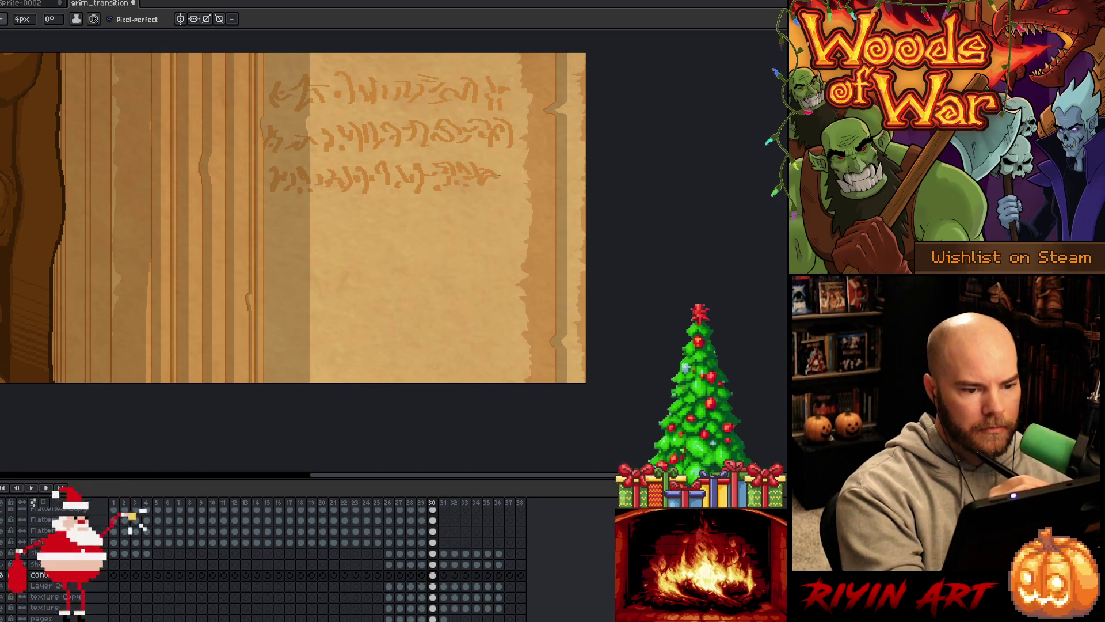
{"action": "mouse_move", "coordinate": [487, 181]}
{"action": "left_mouse_down"}
{"action": "mouse_move", "coordinate": [502, 187]}
{"action": "mouse_move", "coordinate": [514, 170]}
{"action": "left_mouse_up"}
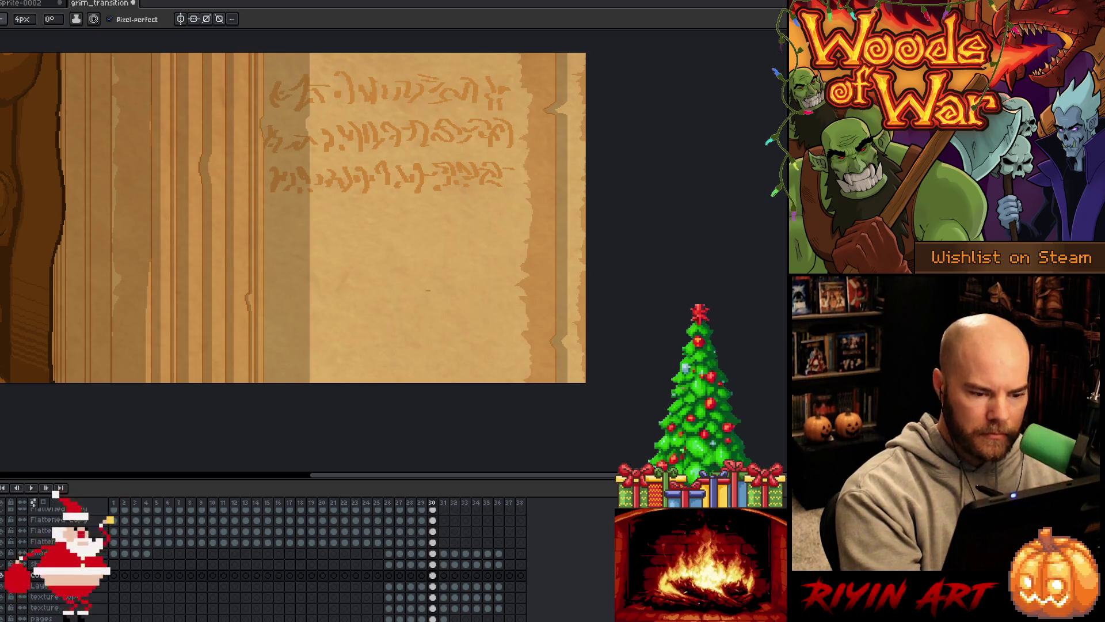
{"action": "mouse_move", "coordinate": [412, 289]}
{"action": "left_mouse_down"}
{"action": "mouse_move", "coordinate": [423, 278]}
{"action": "mouse_move", "coordinate": [437, 287]}
{"action": "mouse_move", "coordinate": [427, 310]}
{"action": "mouse_move", "coordinate": [451, 323]}
{"action": "left_mouse_up"}
- Redraw the glyph into the skull's eye and nose shapes and fill the eye socket solid
{"action": "key", "text": "ctrl+z"}
{"action": "key", "text": "ctrl+z"}
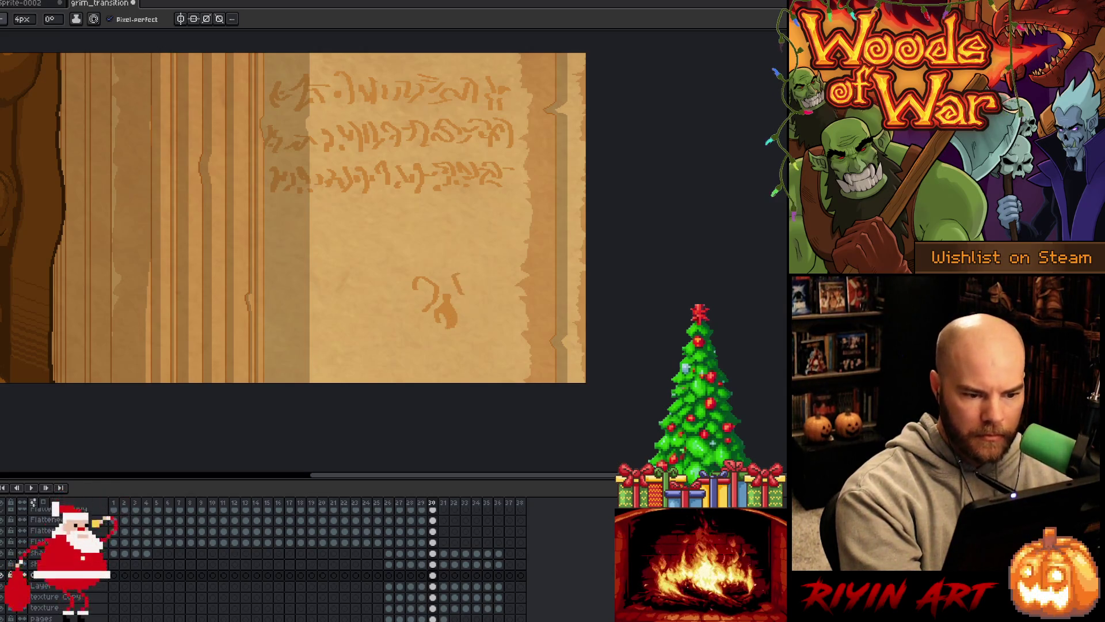
{"action": "mouse_move", "coordinate": [459, 280]}
{"action": "left_mouse_down"}
{"action": "mouse_move", "coordinate": [478, 272]}
{"action": "mouse_move", "coordinate": [467, 300]}
{"action": "mouse_move", "coordinate": [461, 280]}
{"action": "left_mouse_up"}
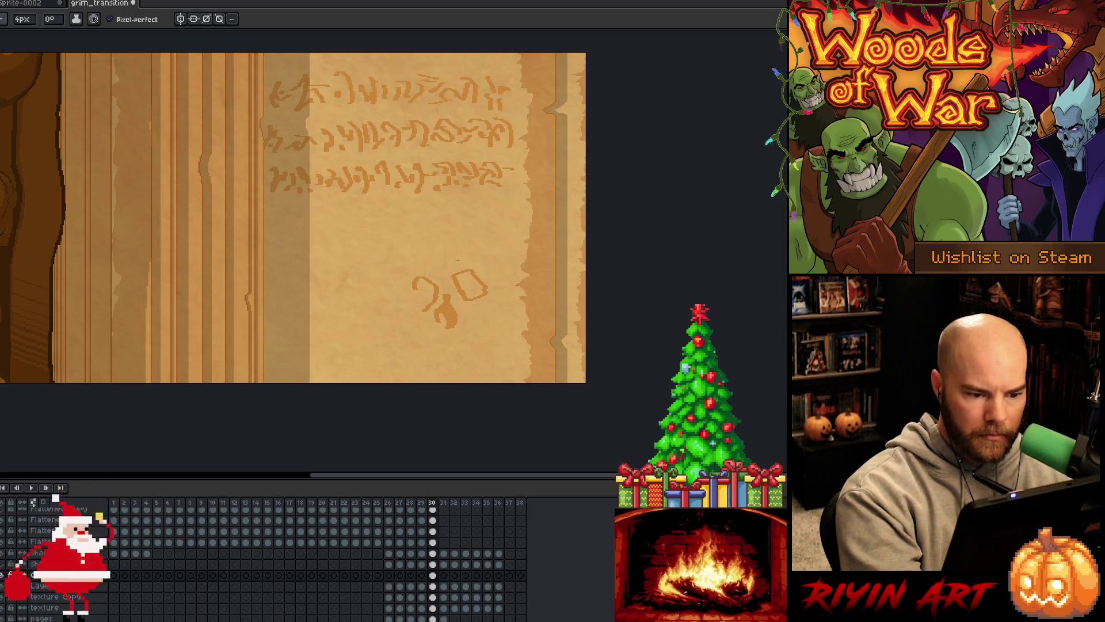
{"action": "key", "text": "ctrl+z"}
{"action": "key", "text": "ctrl+z"}
{"action": "key", "text": "ctrl+z"}
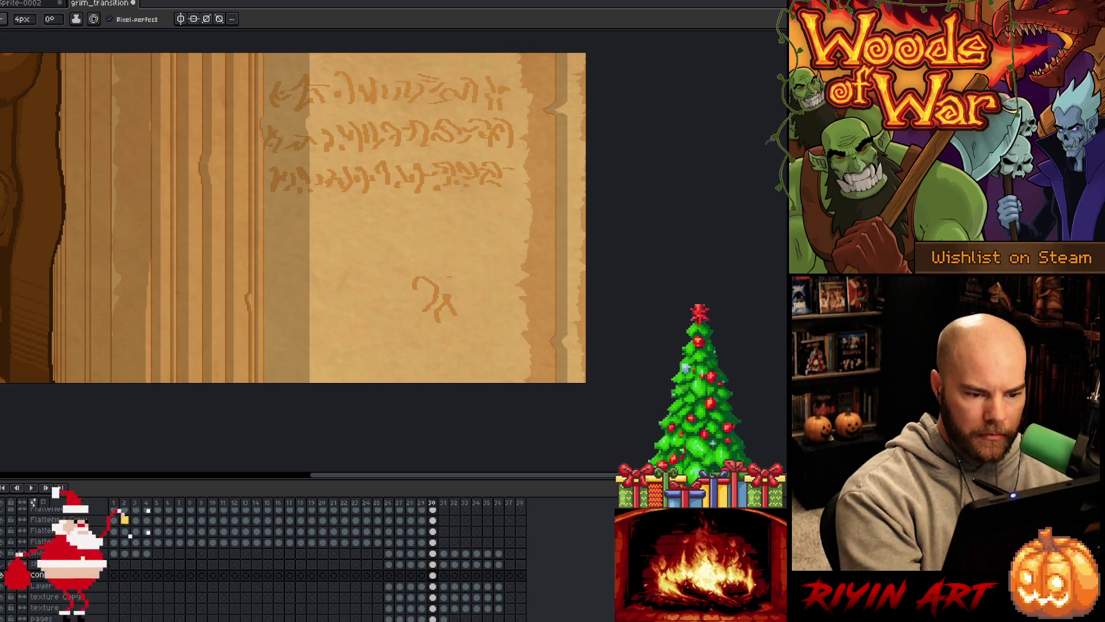
{"action": "key", "text": "ctrl+z"}
{"action": "mouse_move", "coordinate": [437, 300]}
{"action": "left_mouse_down"}
{"action": "mouse_move", "coordinate": [451, 322]}
{"action": "mouse_move", "coordinate": [440, 325]}
{"action": "left_mouse_up"}
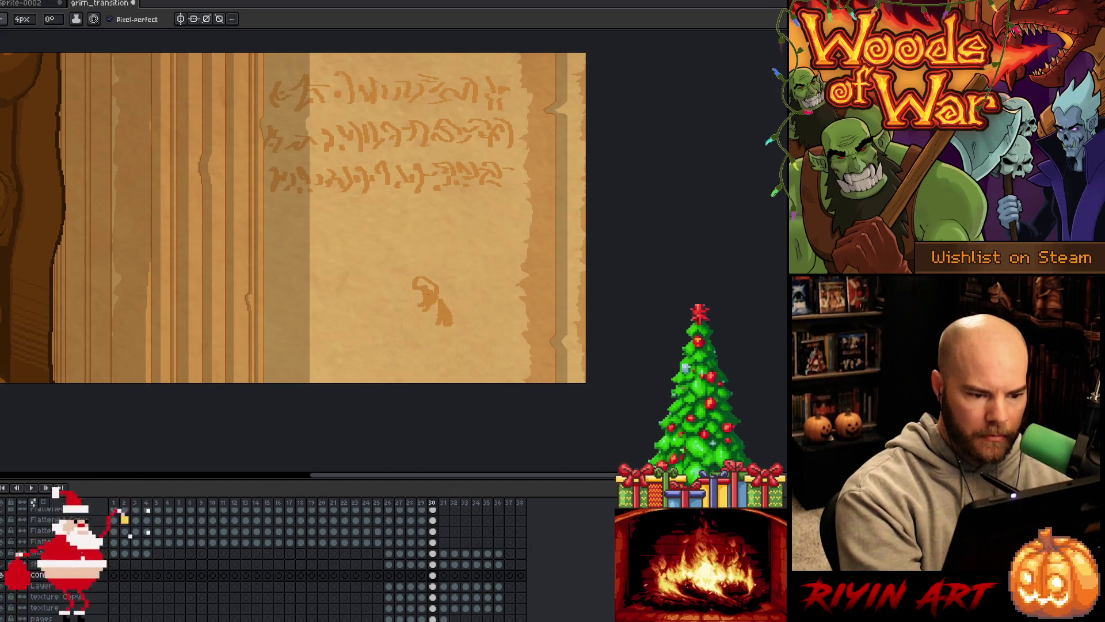
{"action": "left_click_drag", "start_coordinate": [427, 283], "coordinate": [434, 289]}
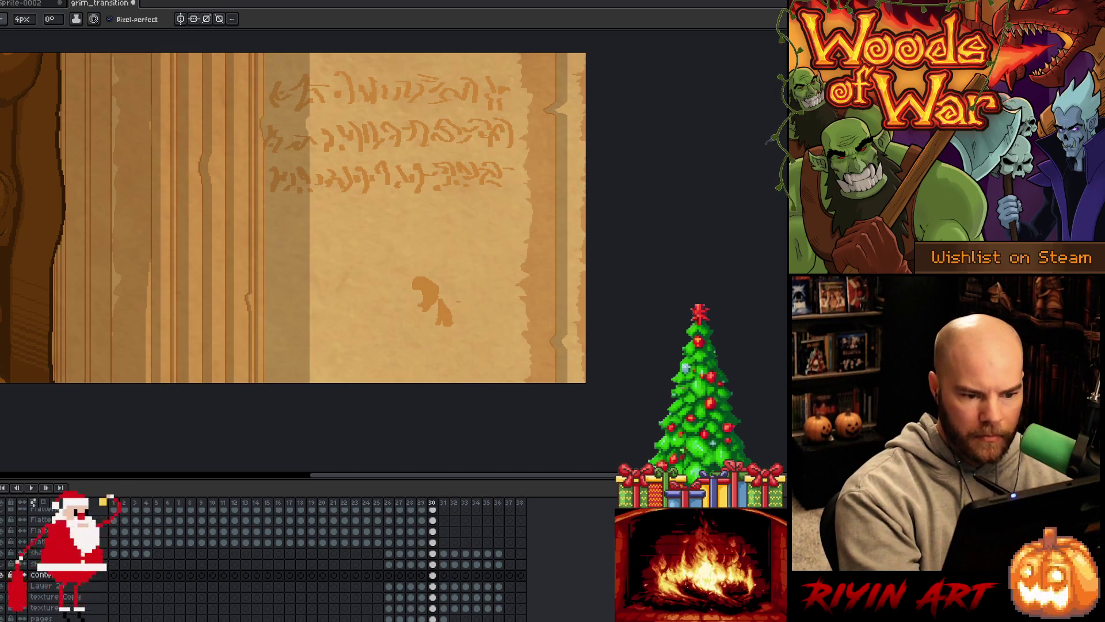
{"action": "mouse_move", "coordinate": [459, 275]}
{"action": "left_mouse_down"}
{"action": "mouse_move", "coordinate": [483, 274]}
{"action": "mouse_move", "coordinate": [499, 289]}
{"action": "mouse_move", "coordinate": [490, 305]}
{"action": "mouse_move", "coordinate": [458, 300]}
{"action": "left_mouse_up"}
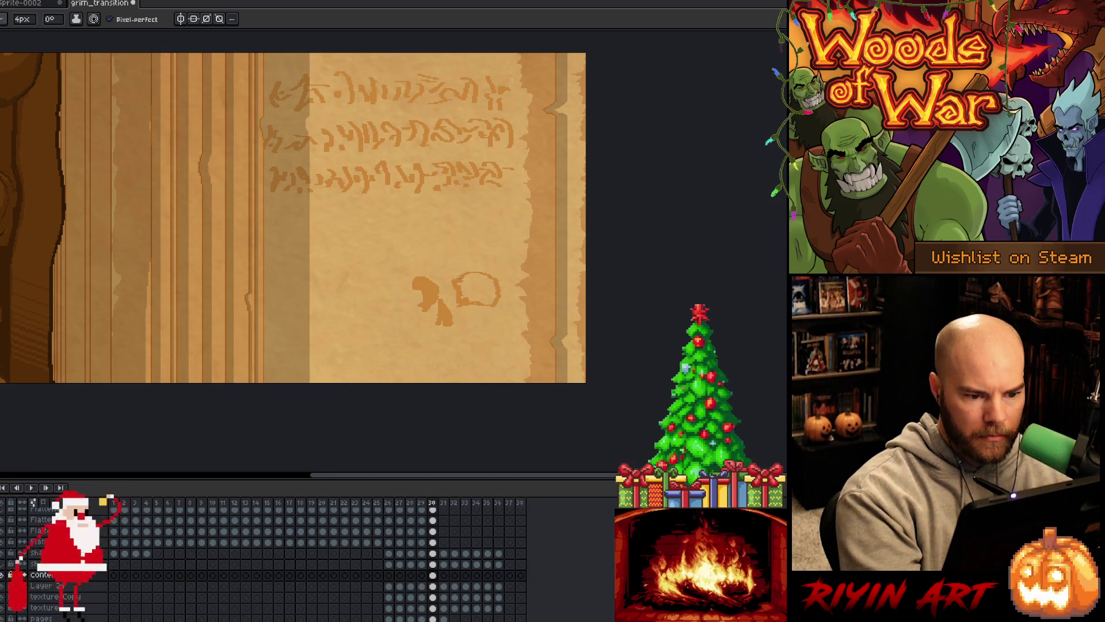
{"action": "left_click", "coordinate": [473, 300]}
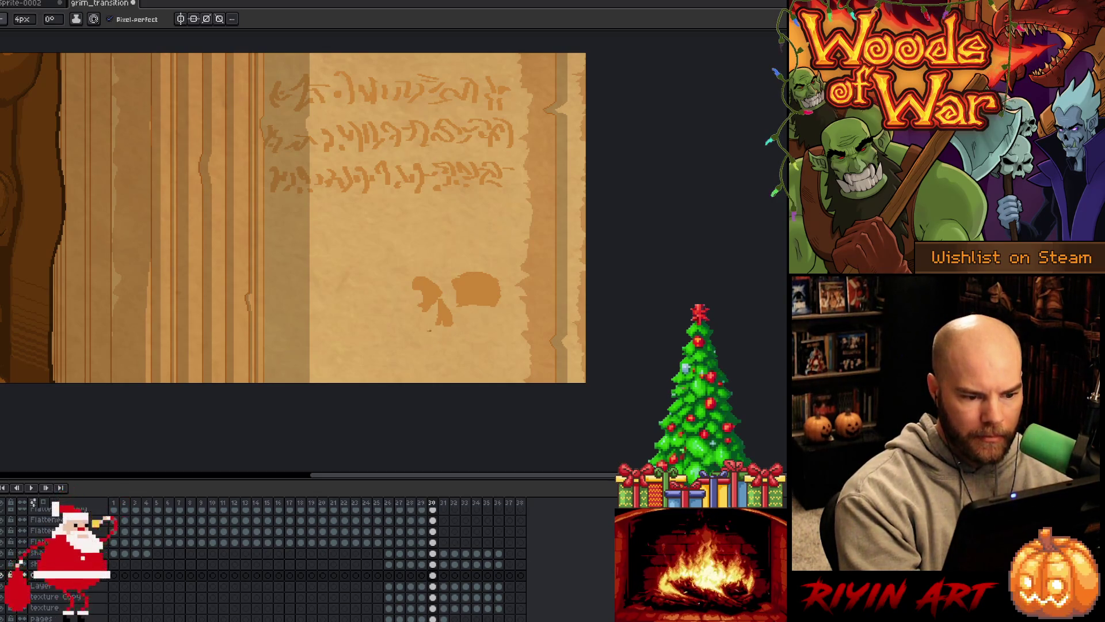
- Outline the skull's jaw, brow and lower-left edge, and redraw the cranium reaching higher
{"action": "left_click_drag", "start_coordinate": [427, 325], "coordinate": [430, 335]}
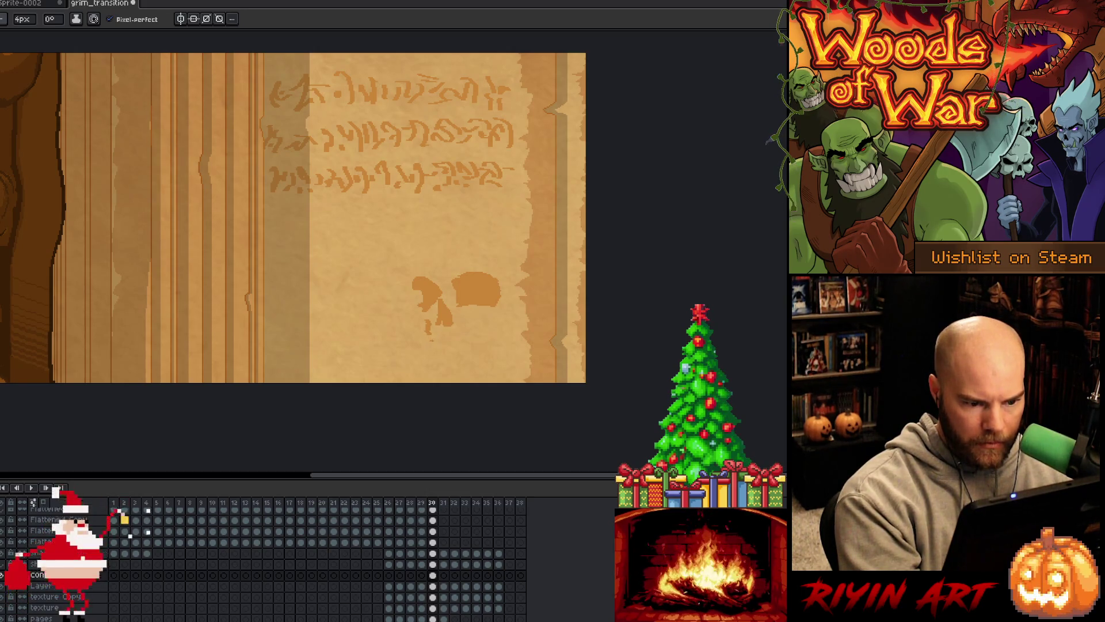
{"action": "left_click_drag", "start_coordinate": [431, 339], "coordinate": [435, 347]}
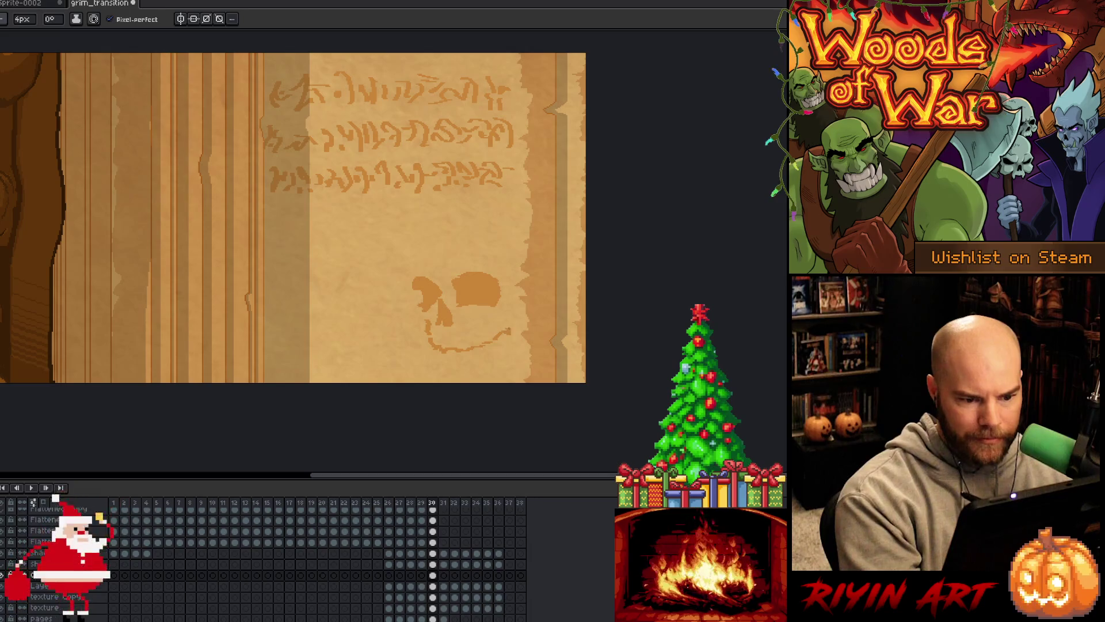
{"action": "left_click_drag", "start_coordinate": [525, 305], "coordinate": [485, 328]}
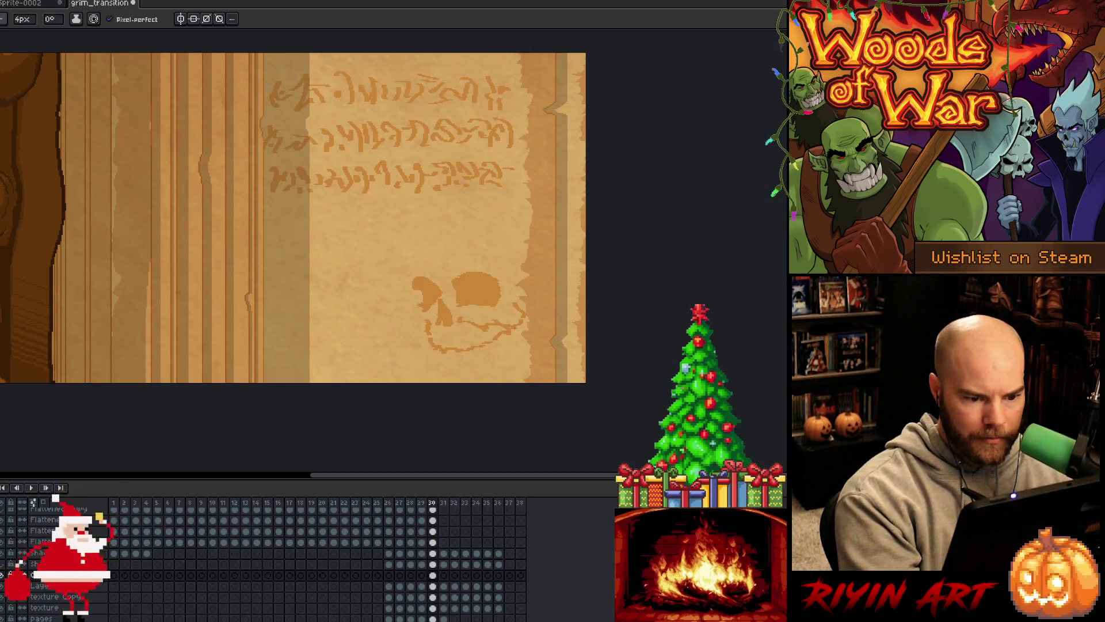
{"action": "mouse_move", "coordinate": [424, 331]}
{"action": "left_mouse_down"}
{"action": "mouse_move", "coordinate": [403, 308]}
{"action": "mouse_move", "coordinate": [410, 291]}
{"action": "left_mouse_up"}
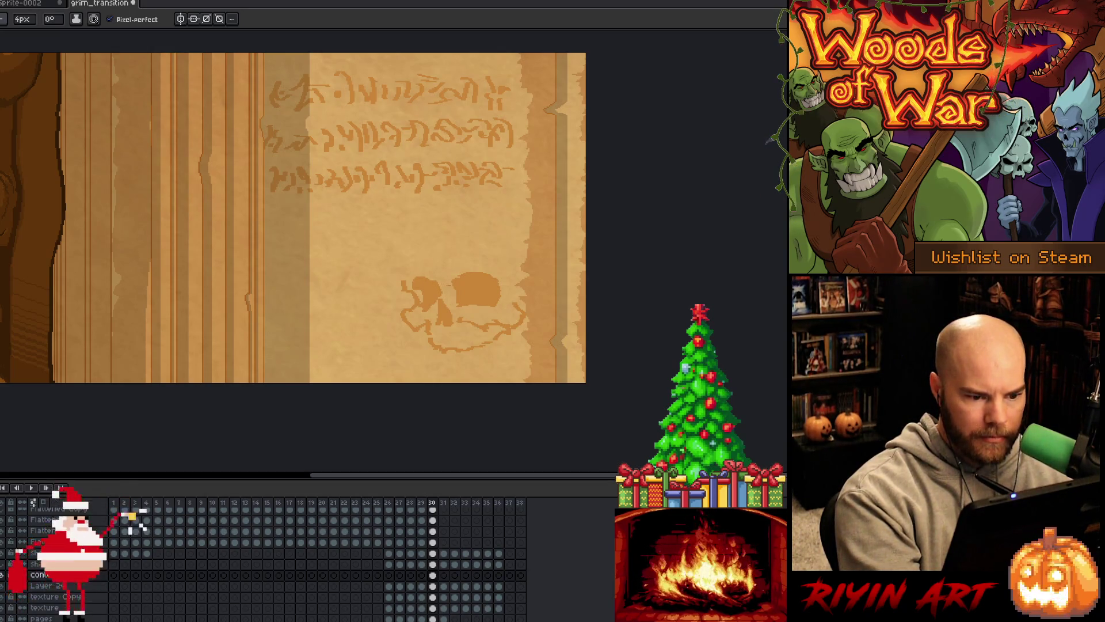
{"action": "mouse_move", "coordinate": [447, 280]}
{"action": "left_mouse_down"}
{"action": "mouse_move", "coordinate": [443, 267]}
{"action": "mouse_move", "coordinate": [502, 247]}
{"action": "mouse_move", "coordinate": [509, 269]}
{"action": "left_mouse_up"}
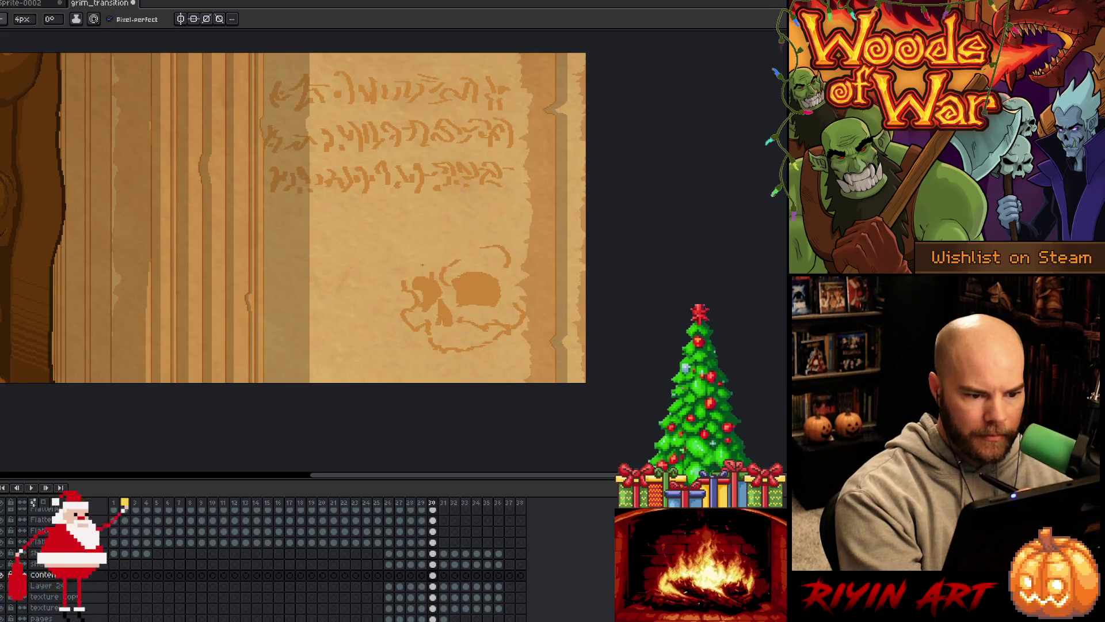
{"action": "left_click_drag", "start_coordinate": [400, 267], "coordinate": [402, 282]}
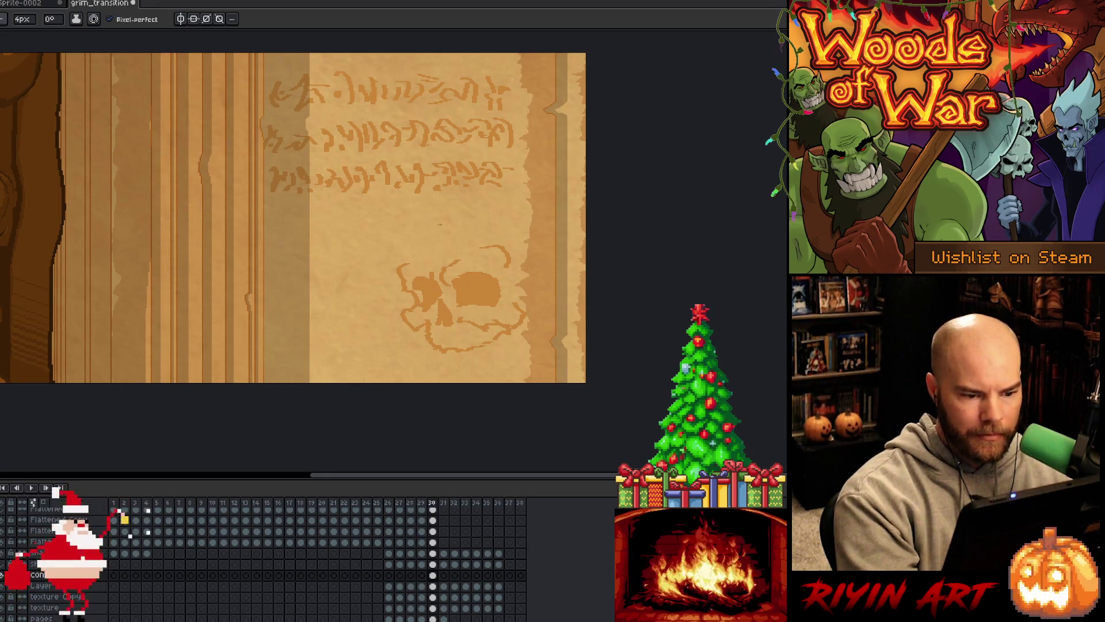
{"action": "mouse_move", "coordinate": [407, 229]}
{"action": "left_mouse_down"}
{"action": "mouse_move", "coordinate": [409, 263]}
{"action": "mouse_move", "coordinate": [403, 242]}
{"action": "mouse_move", "coordinate": [437, 210]}
{"action": "left_mouse_up"}
{"action": "key", "text": "ctrl+z"}
{"action": "key", "text": "ctrl+z"}
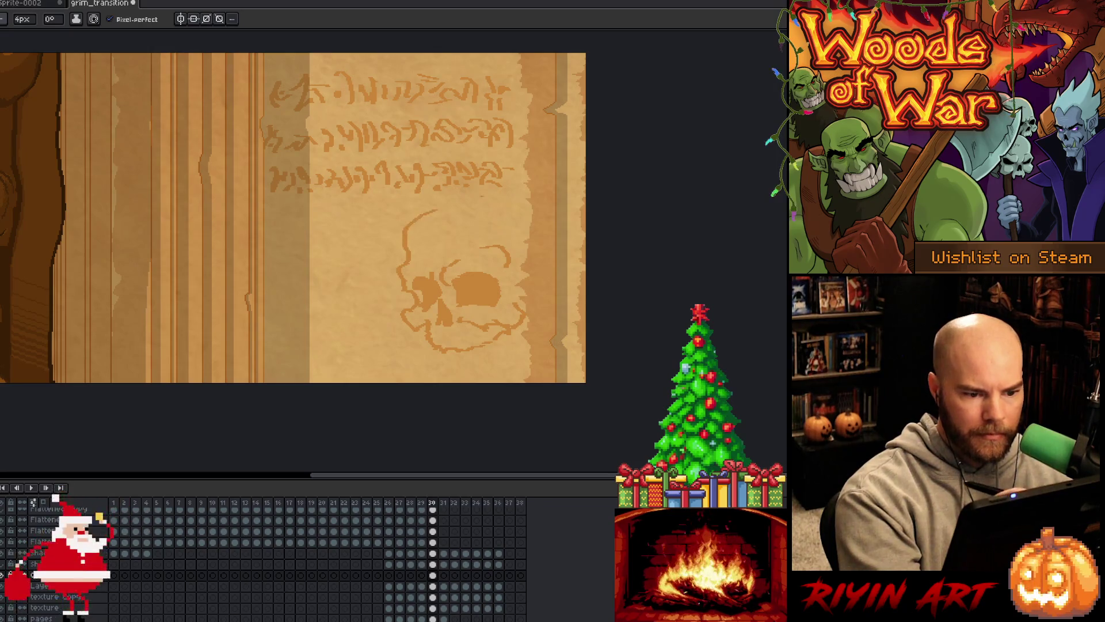
{"action": "key", "text": "ctrl+z"}
{"action": "mouse_move", "coordinate": [406, 254]}
{"action": "left_mouse_down"}
{"action": "mouse_move", "coordinate": [437, 205]}
{"action": "mouse_move", "coordinate": [518, 202]}
{"action": "mouse_move", "coordinate": [483, 209]}
{"action": "left_mouse_up"}
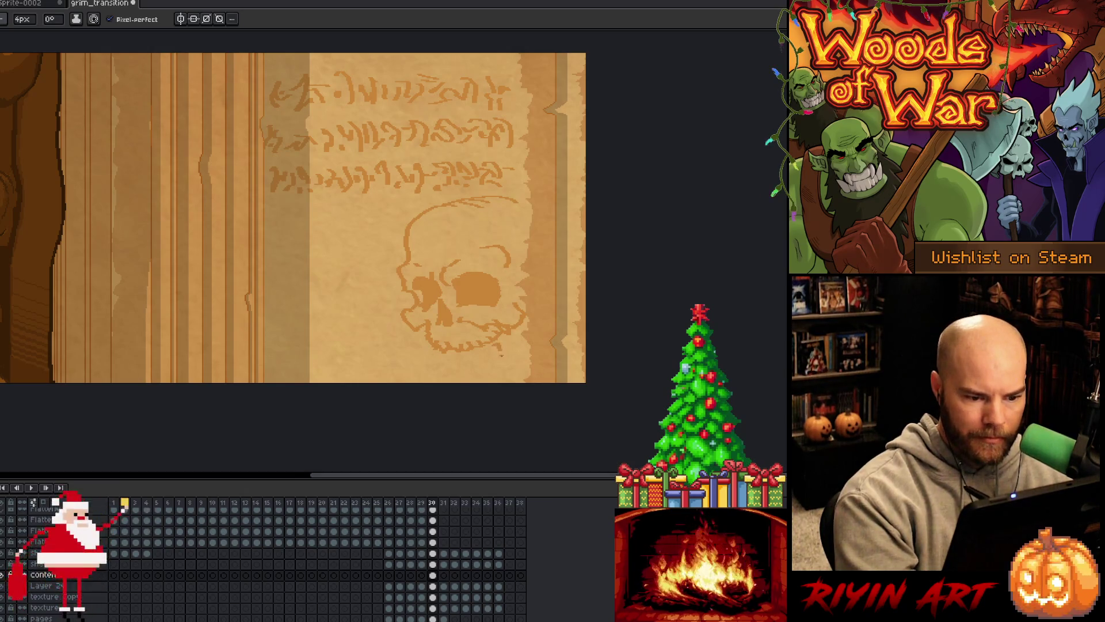
- Add a jaw and teeth stroke at the skull's lower right
{"action": "mouse_move", "coordinate": [497, 356]}
{"action": "left_mouse_down"}
{"action": "mouse_move", "coordinate": [521, 343]}
{"action": "mouse_move", "coordinate": [515, 336]}
{"action": "left_mouse_up"}
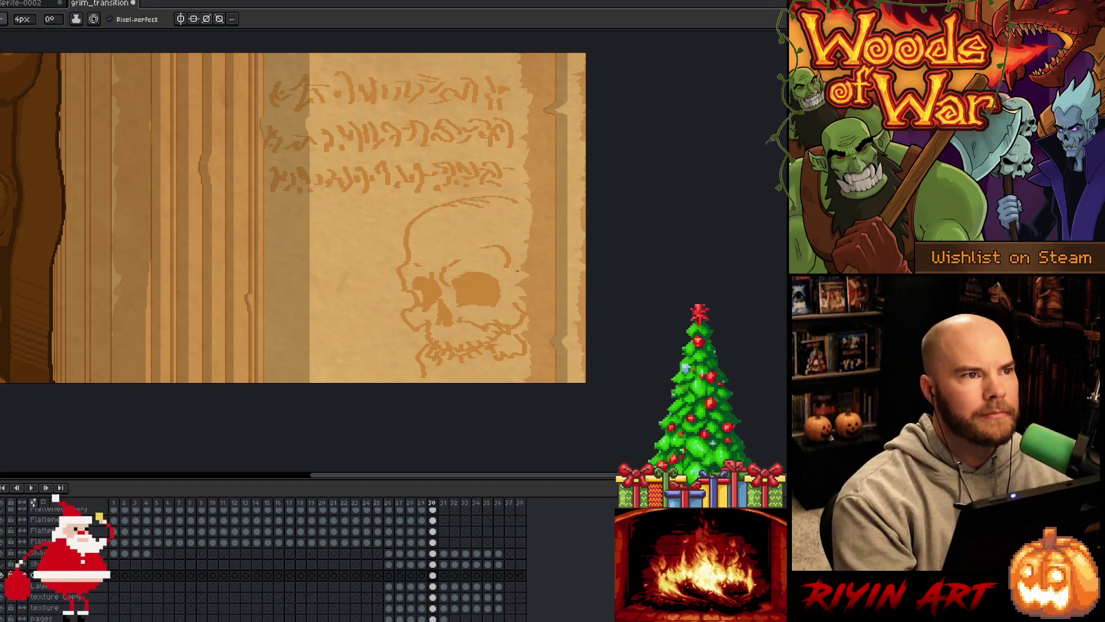
{"action": "scroll", "coordinate": [511, 282], "scroll_direction": "down", "scroll_amount": 1}
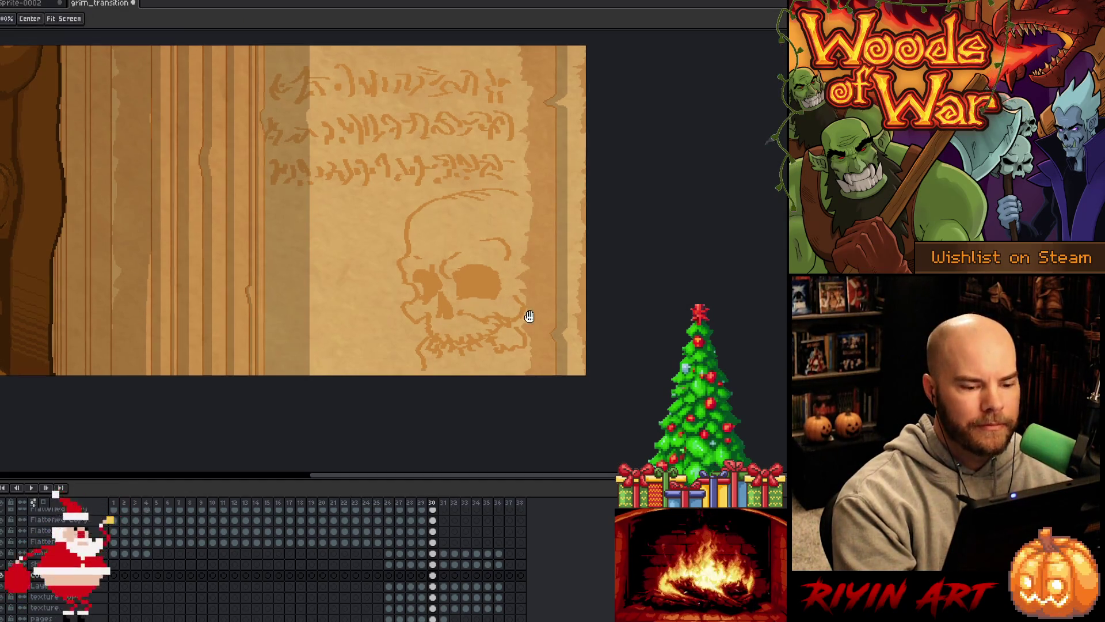
- Switch to a 4px brush and dab a lighter patch into the eye socket
{"action": "left_click_drag", "start_coordinate": [505, 375], "coordinate": [529, 364]}
{"action": "key", "text": "ctrl+z"}
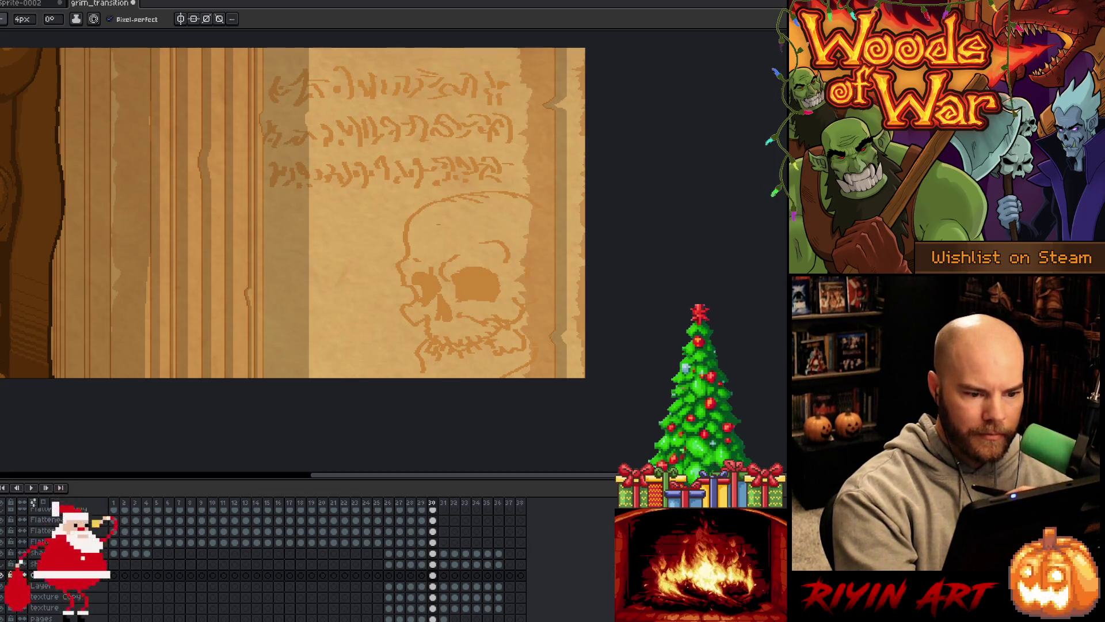
{"action": "key", "text": "b"}
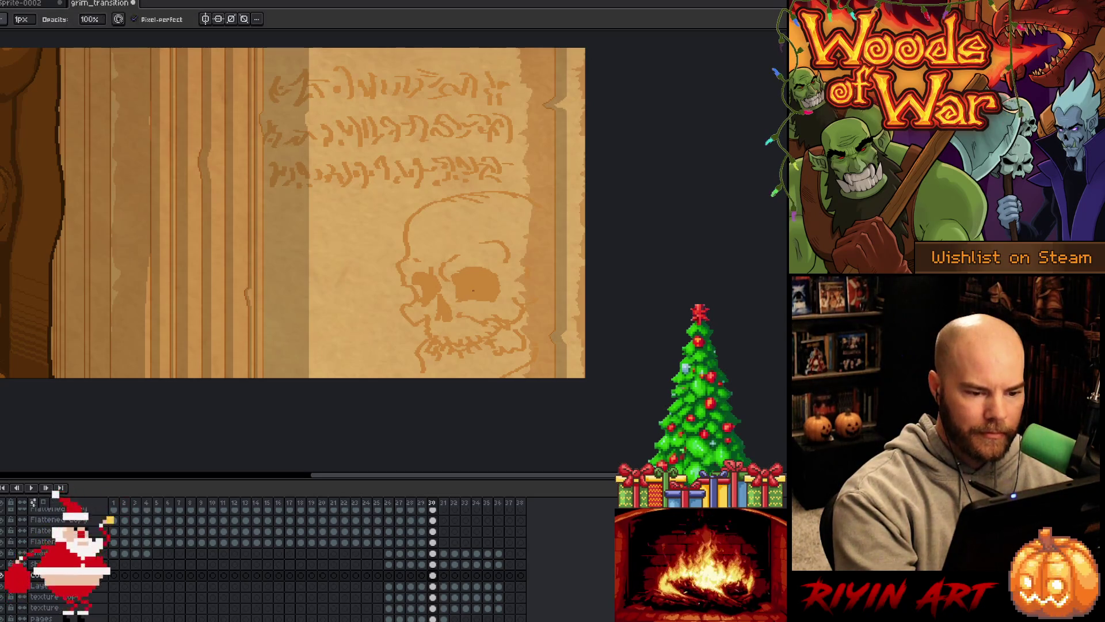
{"action": "left_click", "coordinate": [23, 19]}
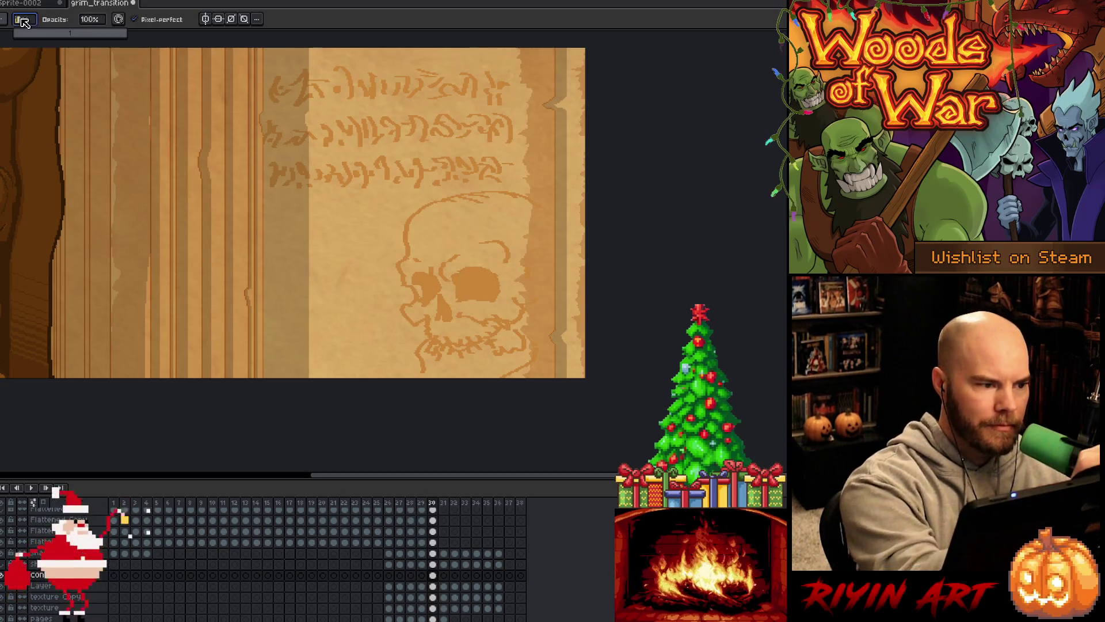
{"action": "key", "text": "Return"}
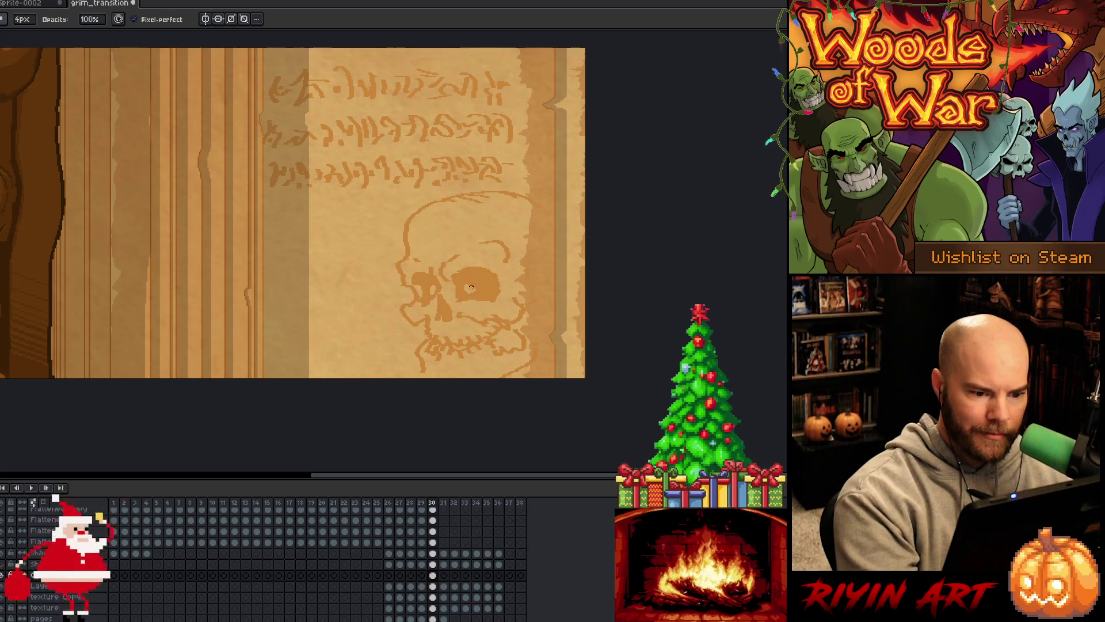
{"action": "left_click", "coordinate": [472, 287]}
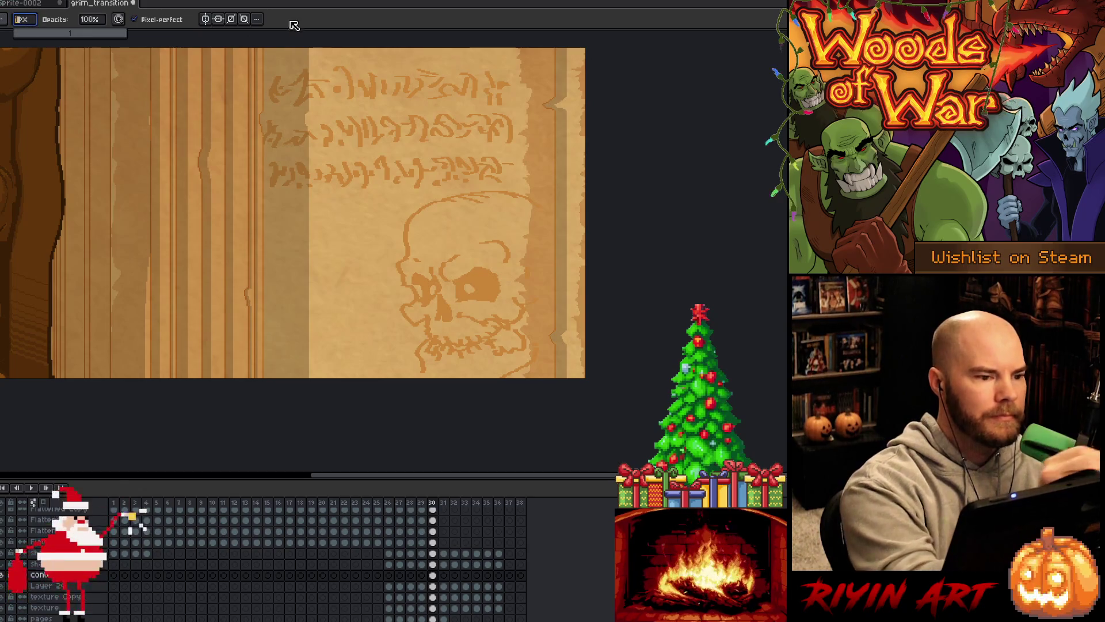
- Set the brush size to 1px and switch to the Eraser
{"action": "left_click", "coordinate": [22, 20]}
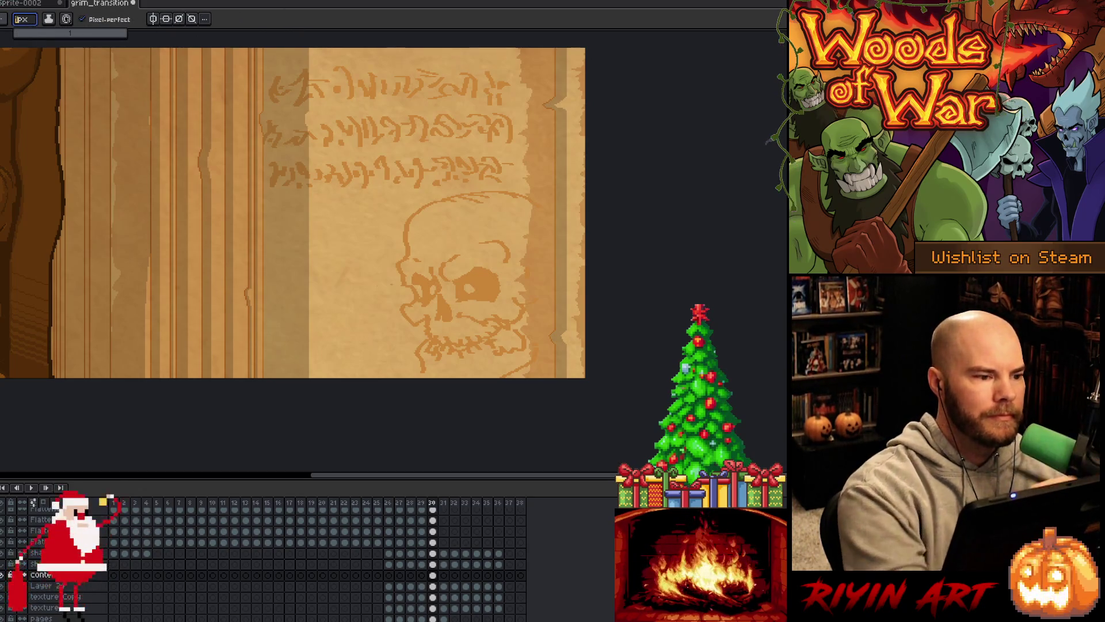
{"action": "key", "text": "Return"}
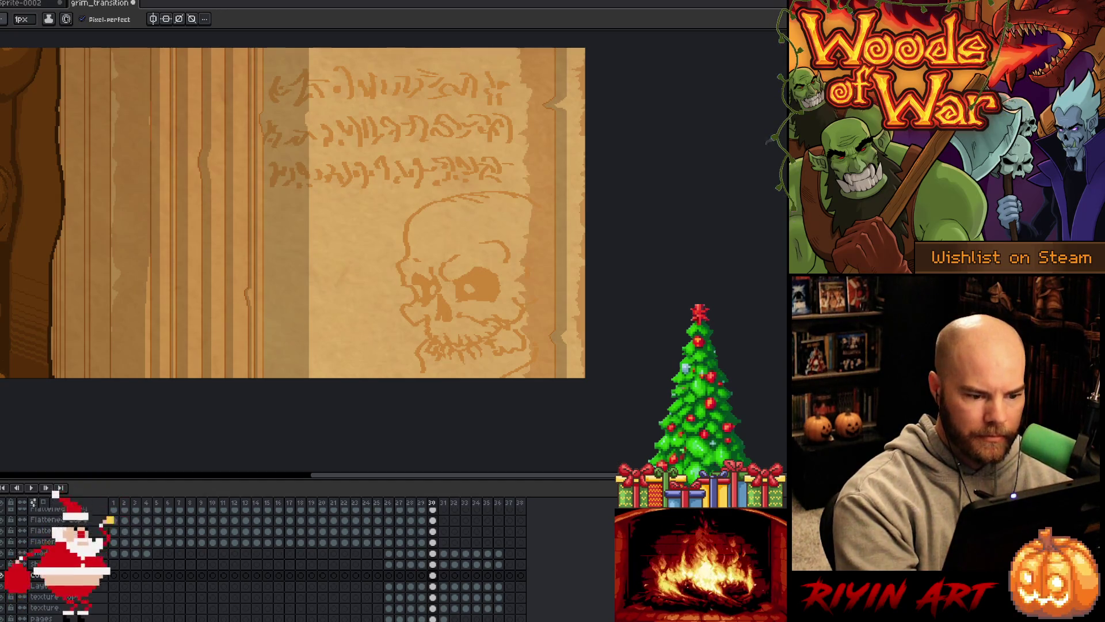
{"action": "key", "text": "b"}
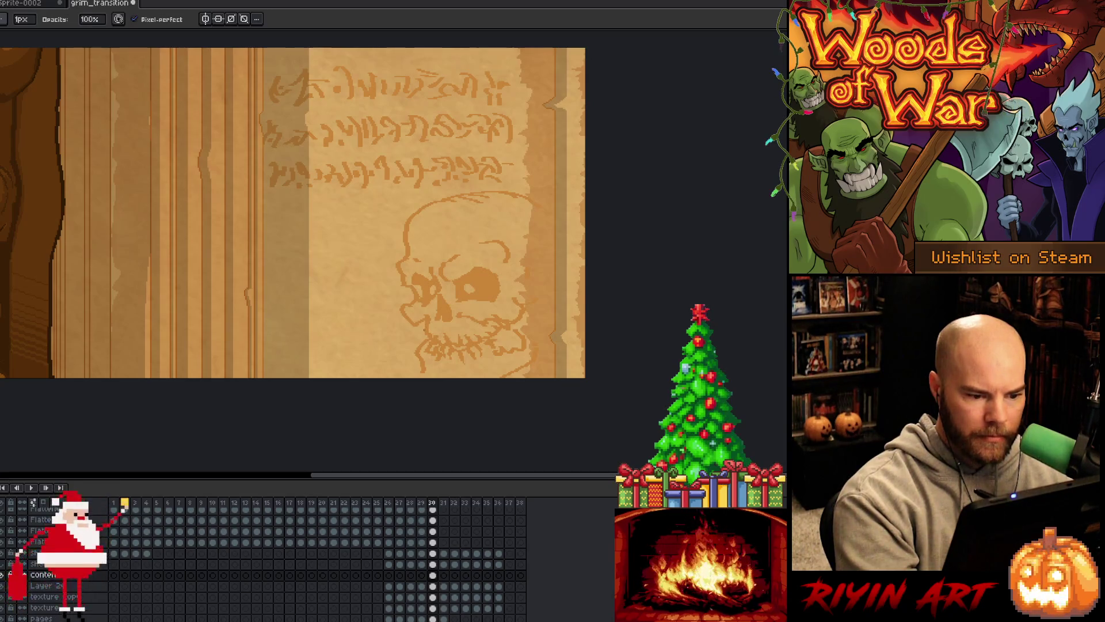
{"action": "key", "text": "e"}
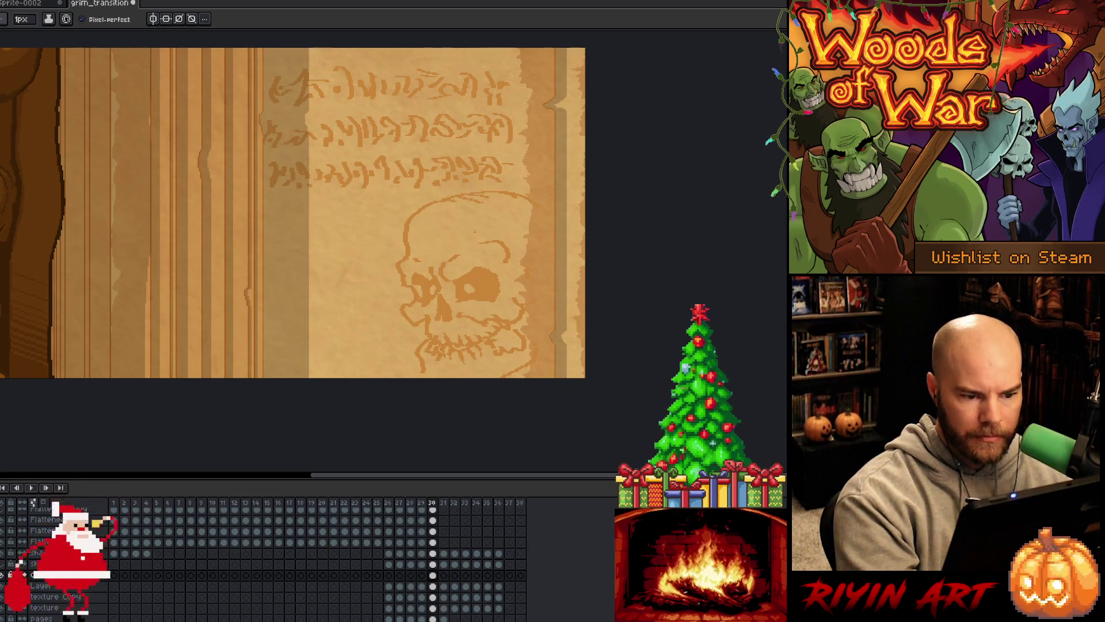
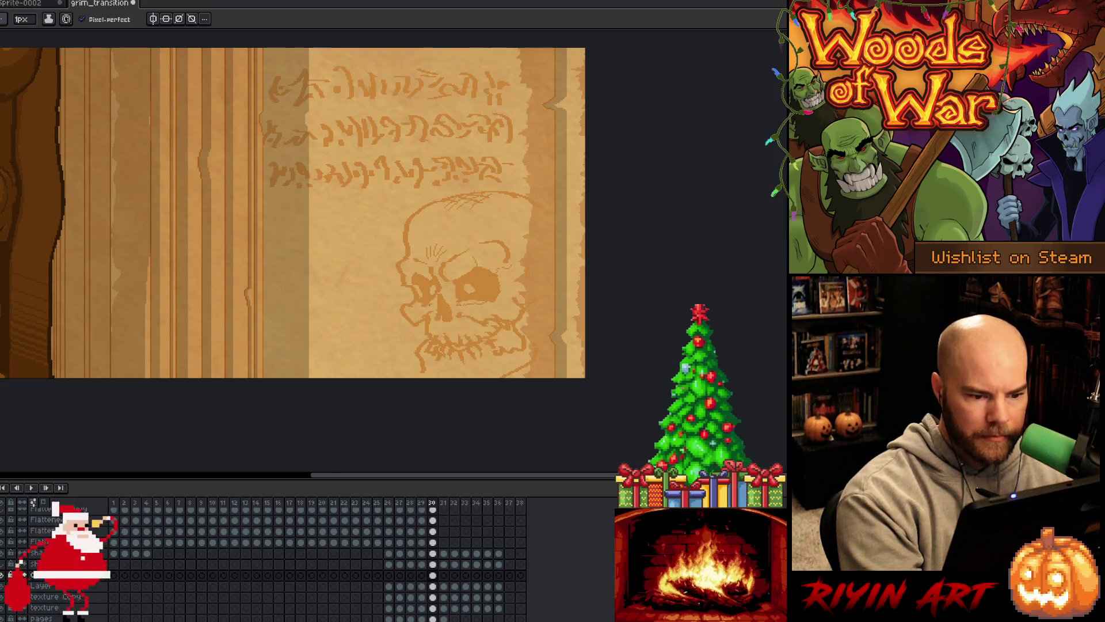
- With the pencil, draw rune glyphs and a curved glyph left of the skull
{"action": "key", "text": "b"}
{"action": "left_click_drag", "start_coordinate": [318, 221], "coordinate": [403, 207]}
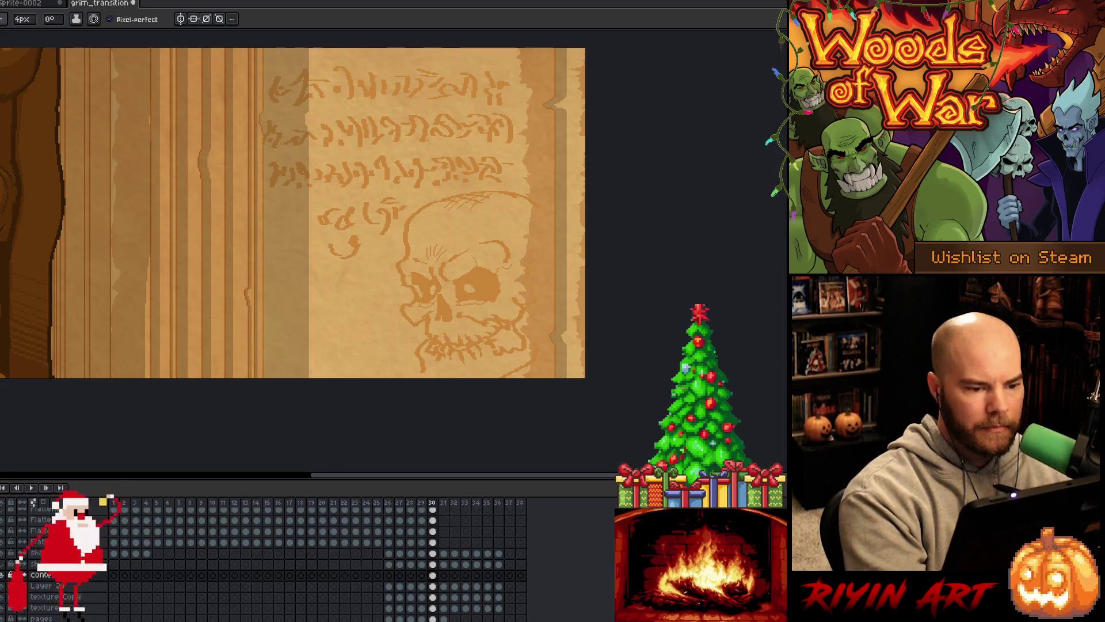
{"action": "left_click_drag", "start_coordinate": [316, 241], "coordinate": [357, 253]}
{"action": "left_click_drag", "start_coordinate": [304, 230], "coordinate": [285, 251]}
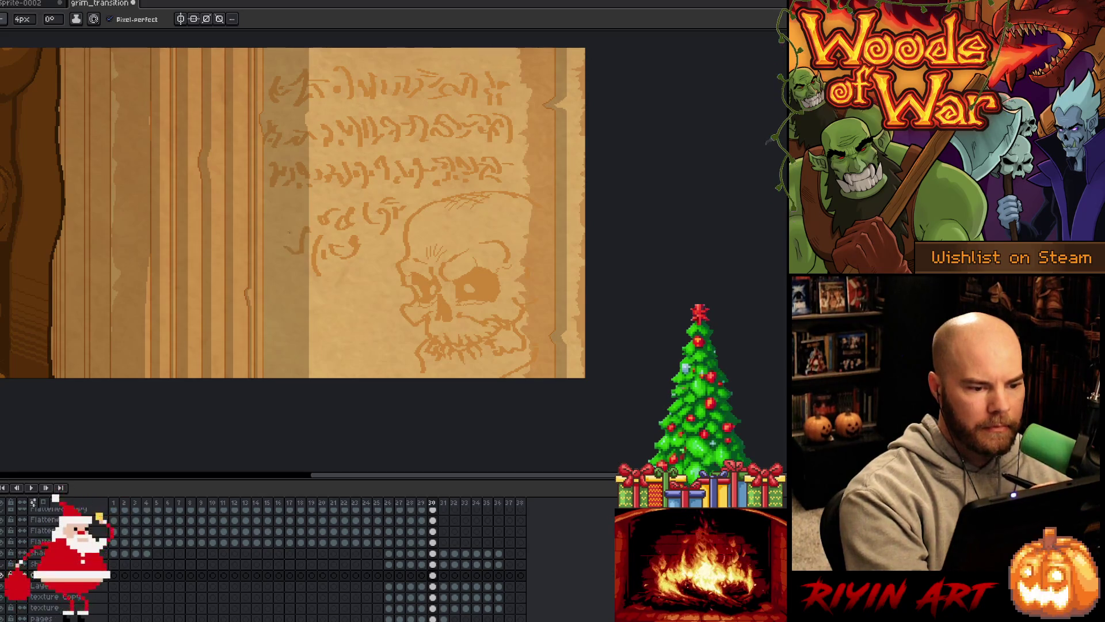
{"action": "mouse_move", "coordinate": [298, 208]}
{"action": "left_mouse_down"}
{"action": "mouse_move", "coordinate": [285, 226]}
{"action": "mouse_move", "coordinate": [270, 216]}
{"action": "mouse_move", "coordinate": [272, 264]}
{"action": "mouse_move", "coordinate": [334, 283]}
{"action": "left_mouse_up"}
{"action": "left_click_drag", "start_coordinate": [346, 264], "coordinate": [364, 254]}
{"action": "mouse_move", "coordinate": [375, 245]}
{"action": "left_mouse_down"}
{"action": "mouse_move", "coordinate": [373, 265]}
{"action": "mouse_move", "coordinate": [391, 262]}
{"action": "mouse_move", "coordinate": [352, 298]}
{"action": "left_mouse_up"}
- Add a lower row of glyphs with short strokes and an = mark, then select frame 30's cel
{"action": "mouse_move", "coordinate": [349, 278]}
{"action": "left_mouse_down"}
{"action": "mouse_move", "coordinate": [356, 288]}
{"action": "mouse_move", "coordinate": [333, 309]}
{"action": "left_mouse_up"}
{"action": "mouse_move", "coordinate": [335, 292]}
{"action": "left_mouse_down"}
{"action": "mouse_move", "coordinate": [314, 309]}
{"action": "mouse_move", "coordinate": [298, 296]}
{"action": "left_mouse_up"}
{"action": "left_click_drag", "start_coordinate": [308, 300], "coordinate": [281, 311]}
{"action": "left_click_drag", "start_coordinate": [281, 289], "coordinate": [281, 315]}
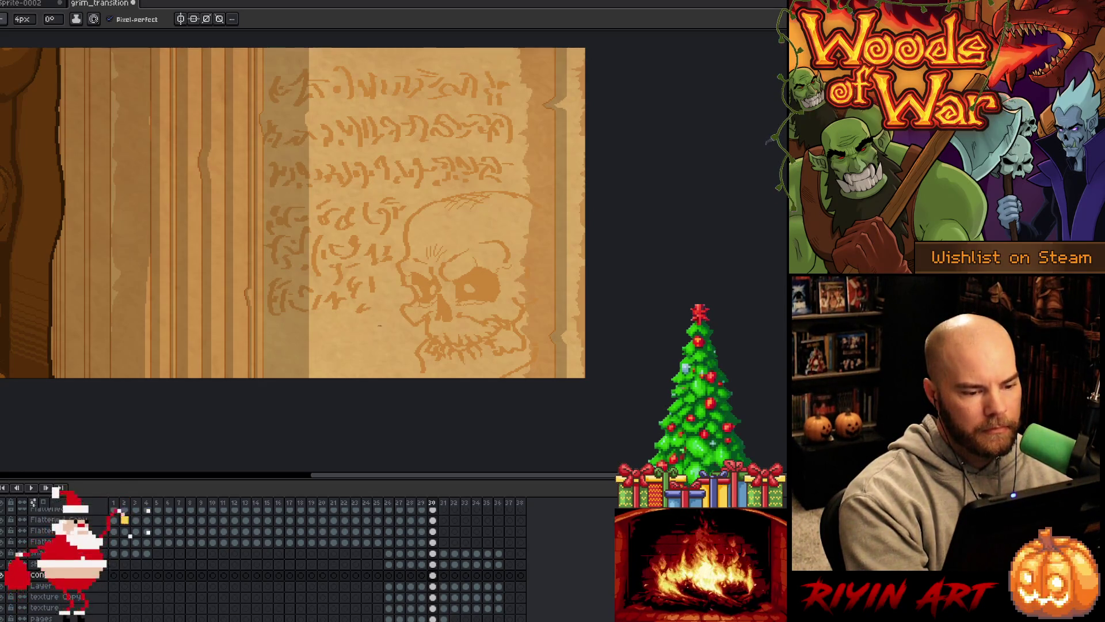
{"action": "mouse_move", "coordinate": [335, 320]}
{"action": "left_mouse_down"}
{"action": "mouse_move", "coordinate": [324, 340]}
{"action": "mouse_move", "coordinate": [287, 351]}
{"action": "left_mouse_up"}
{"action": "mouse_move", "coordinate": [288, 336]}
{"action": "left_mouse_down"}
{"action": "mouse_move", "coordinate": [287, 348]}
{"action": "mouse_move", "coordinate": [330, 348]}
{"action": "mouse_move", "coordinate": [344, 331]}
{"action": "mouse_move", "coordinate": [374, 328]}
{"action": "left_mouse_up"}
{"action": "left_click_drag", "start_coordinate": [396, 325], "coordinate": [374, 338]}
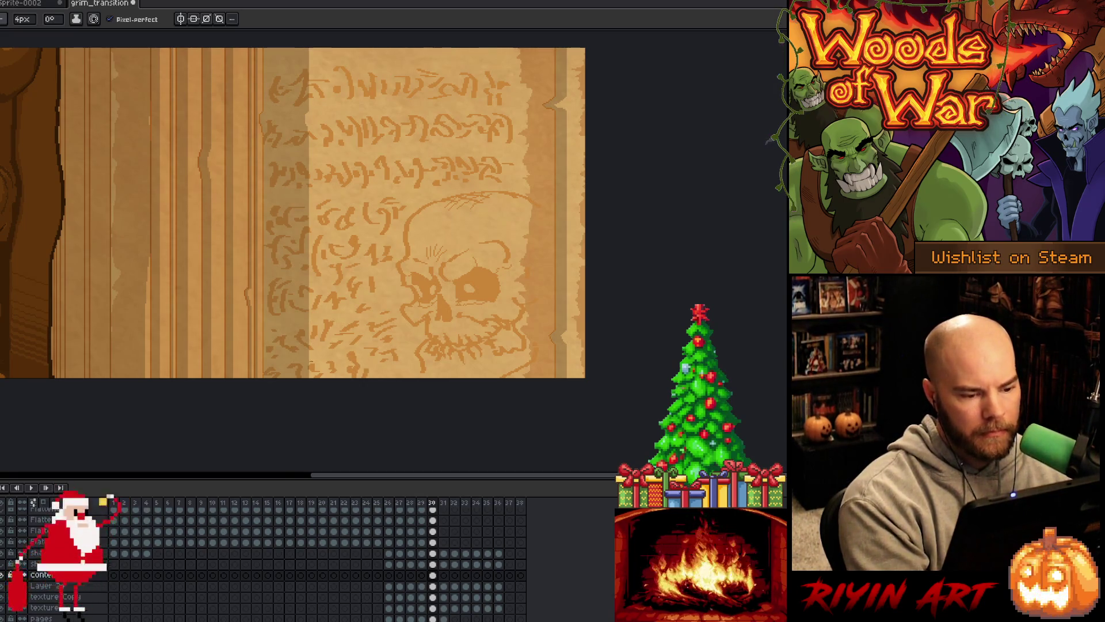
{"action": "scroll", "coordinate": [452, 343], "scroll_direction": "up", "scroll_amount": 2}
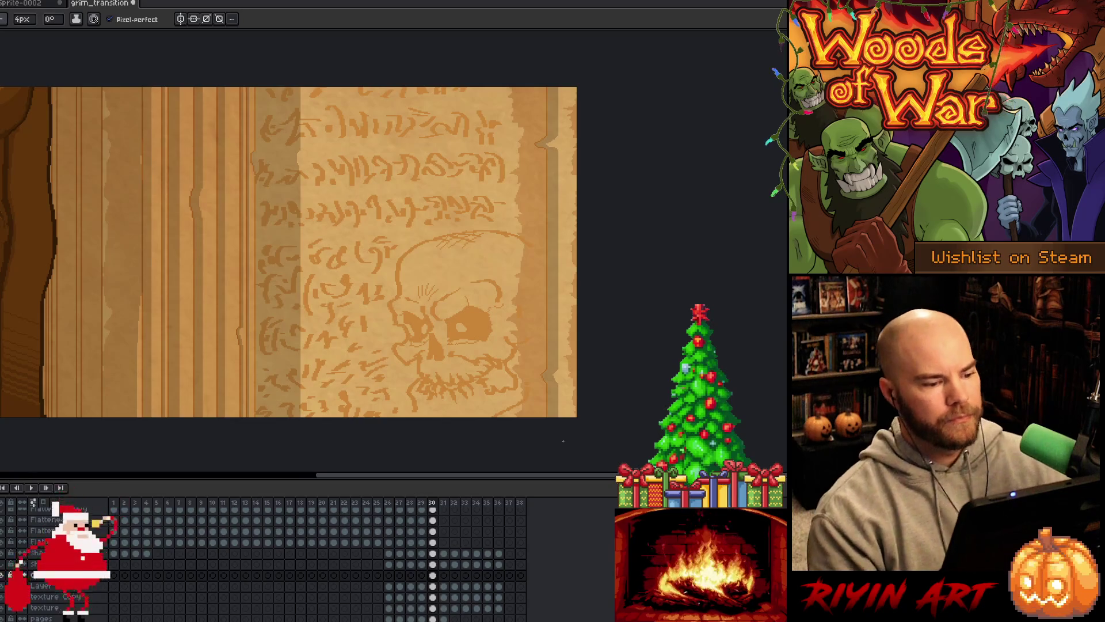
{"action": "left_click", "coordinate": [434, 575]}
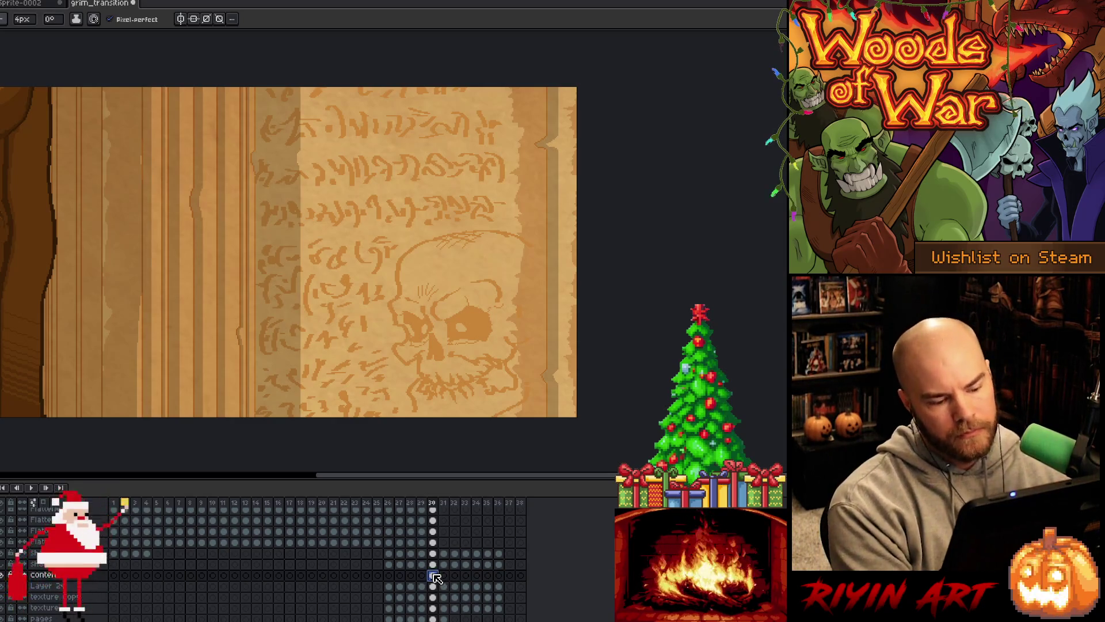
- Try Addition, Color Dodge, Overlay and Color Burn on the content layer, settling on Multiply
{"action": "double_click", "coordinate": [43, 574]}
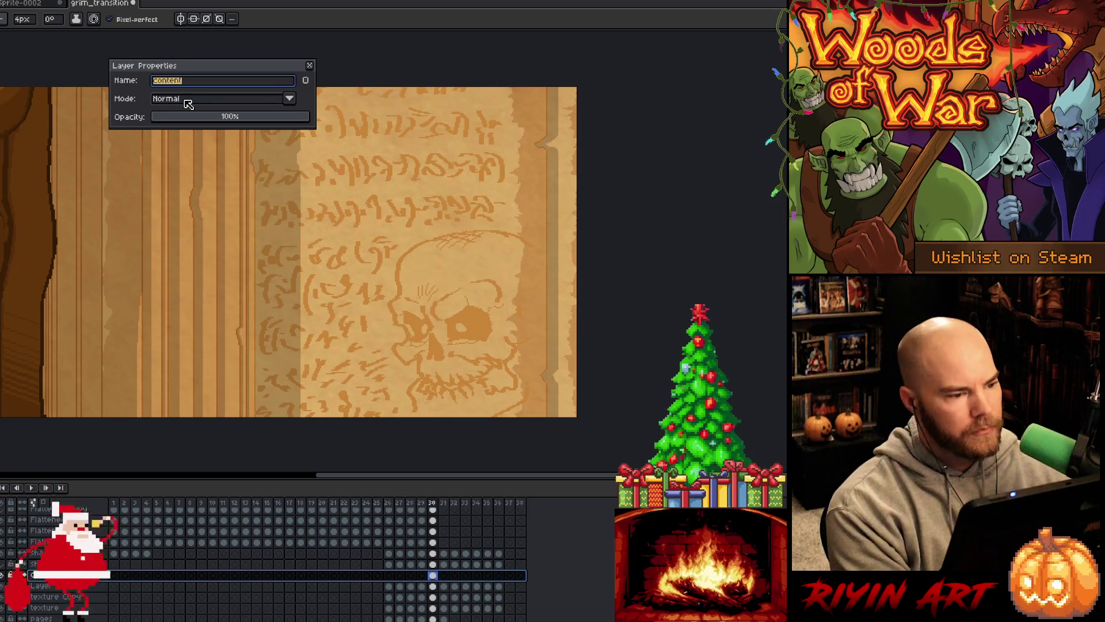
{"action": "left_click", "coordinate": [188, 103]}
{"action": "left_click", "coordinate": [182, 137]}
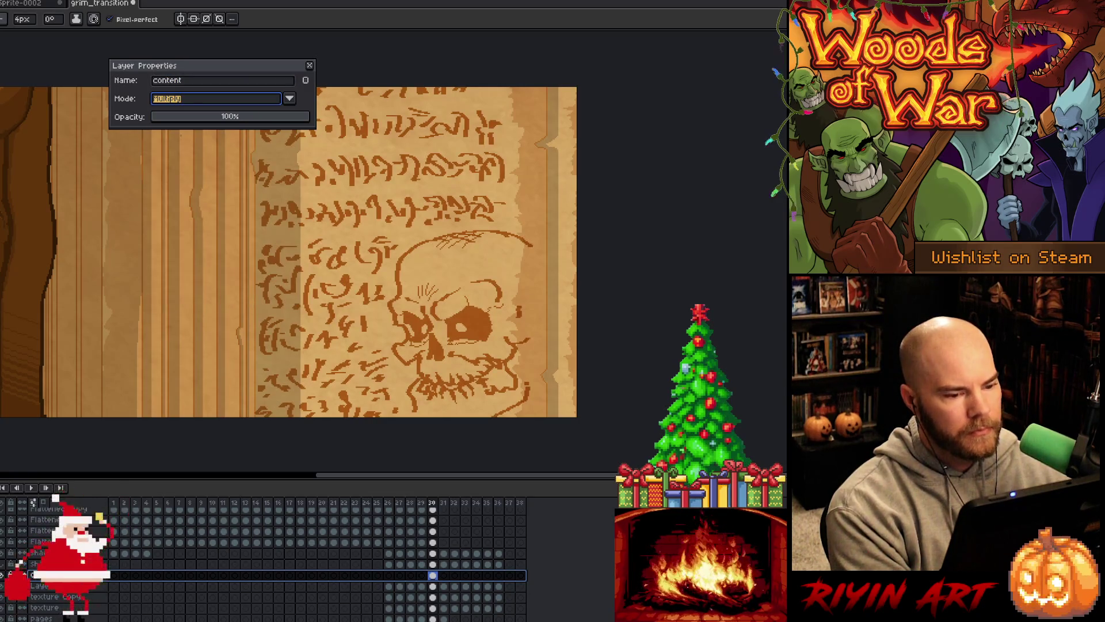
{"action": "left_click", "coordinate": [202, 104]}
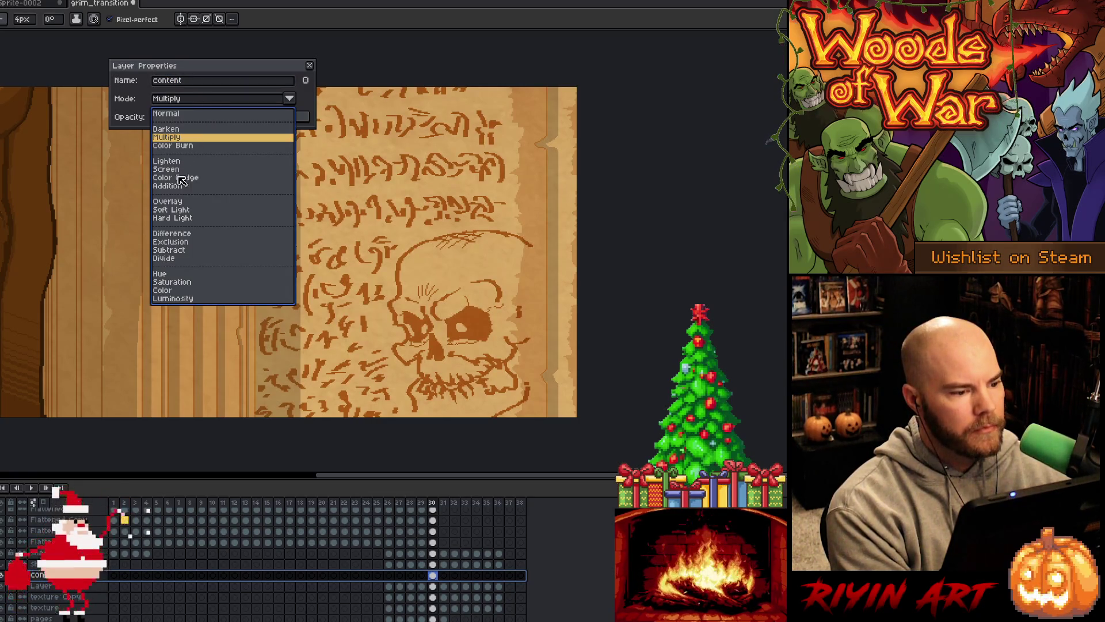
{"action": "left_click", "coordinate": [181, 186]}
{"action": "left_click", "coordinate": [201, 107]}
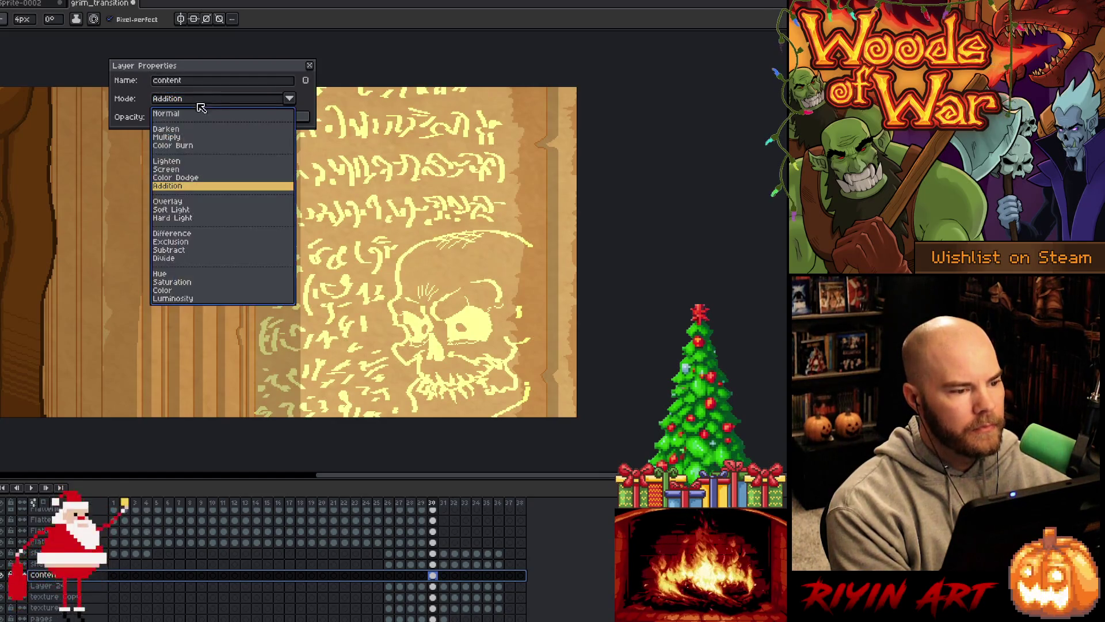
{"action": "left_click", "coordinate": [185, 178]}
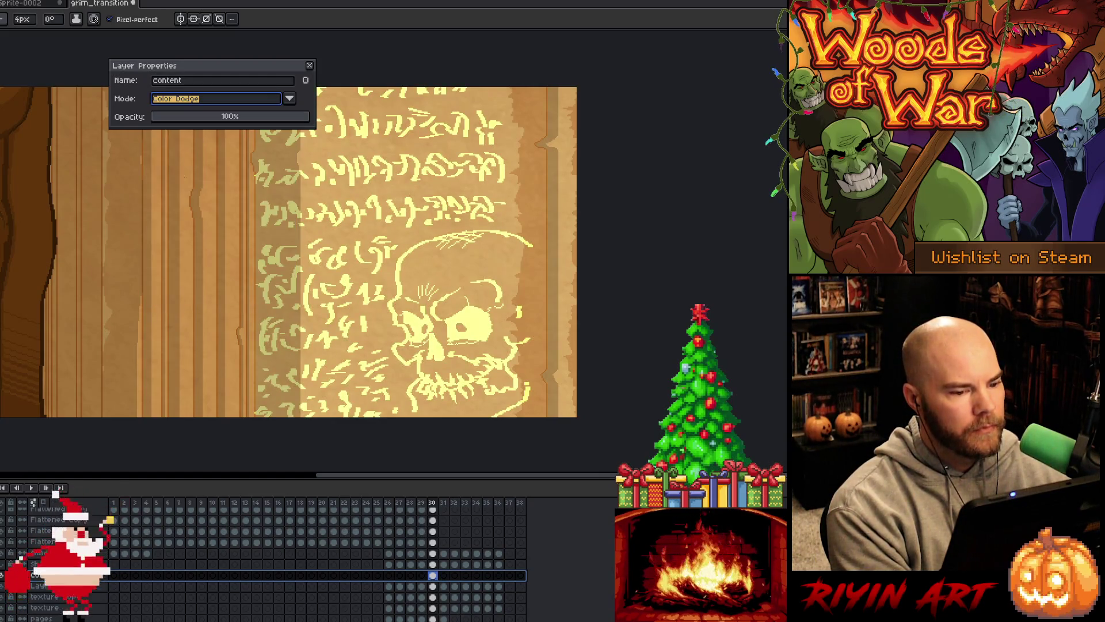
{"action": "left_click", "coordinate": [166, 101]}
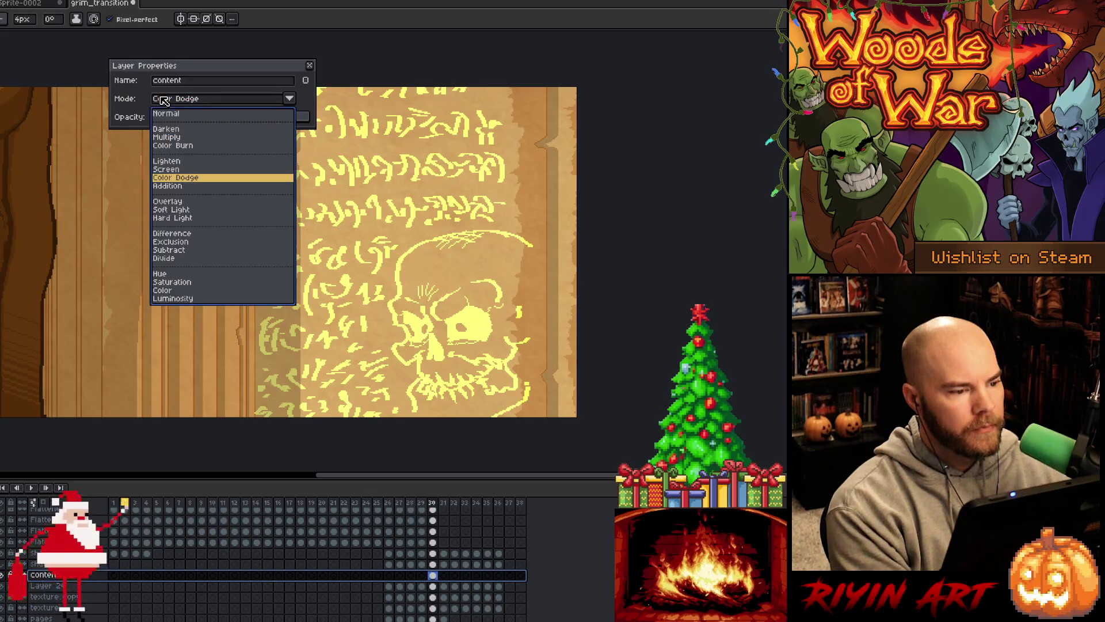
{"action": "left_click", "coordinate": [171, 201]}
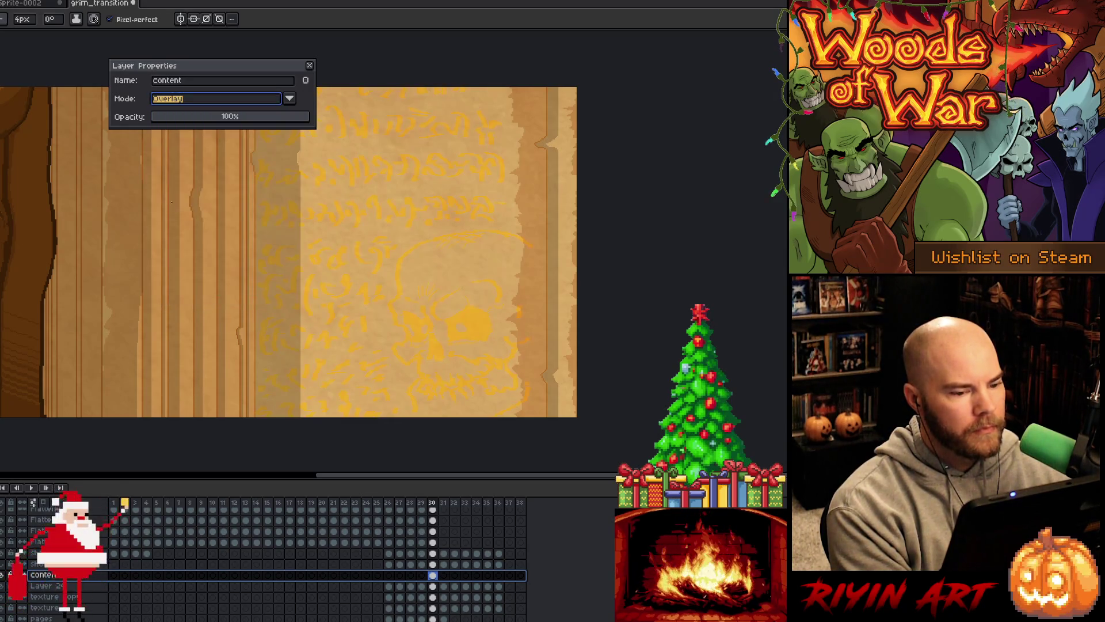
{"action": "left_click", "coordinate": [187, 98]}
{"action": "left_click", "coordinate": [183, 129]}
{"action": "left_click", "coordinate": [179, 105]}
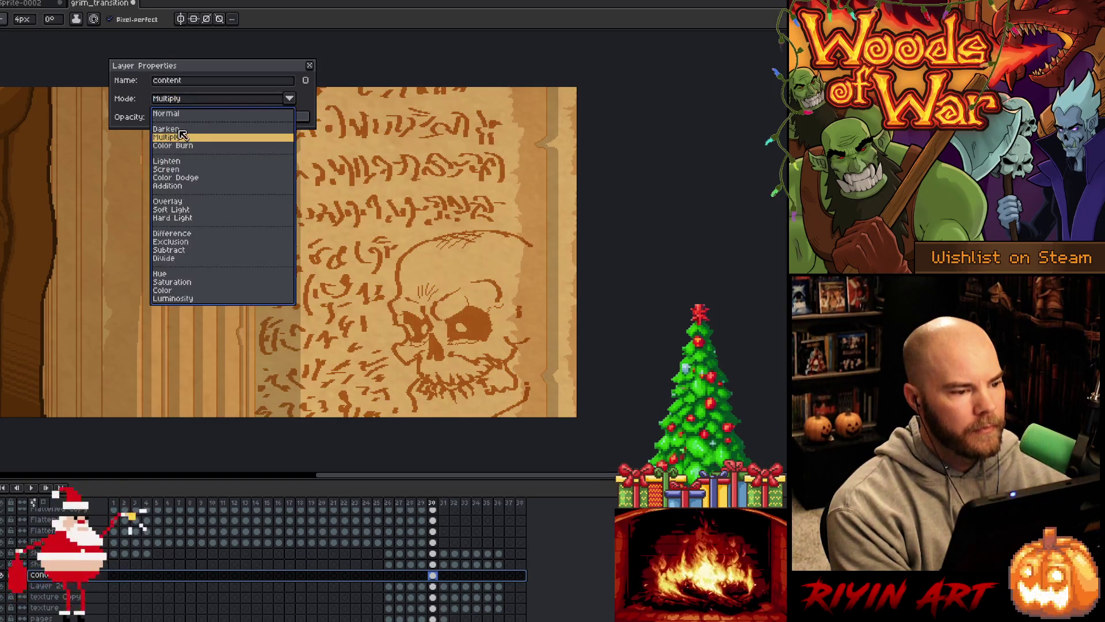
{"action": "left_click", "coordinate": [180, 140]}
{"action": "left_click", "coordinate": [182, 104]}
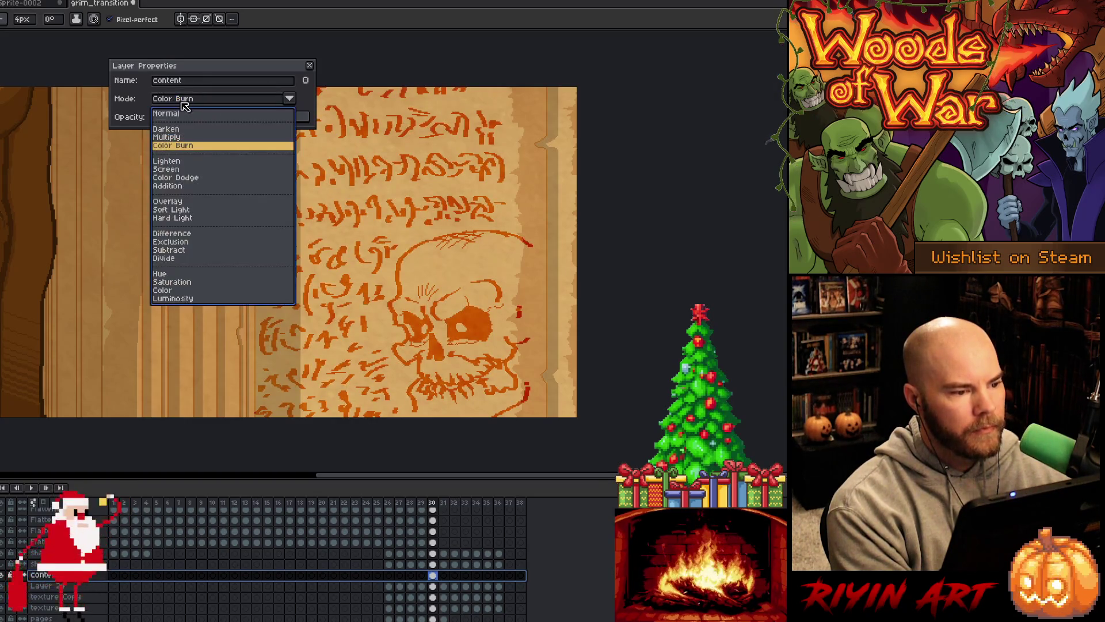
{"action": "left_click", "coordinate": [183, 129]}
- Lower the content layer's opacity to 55% and close Layer Properties
{"action": "left_click_drag", "start_coordinate": [177, 117], "coordinate": [236, 117]}
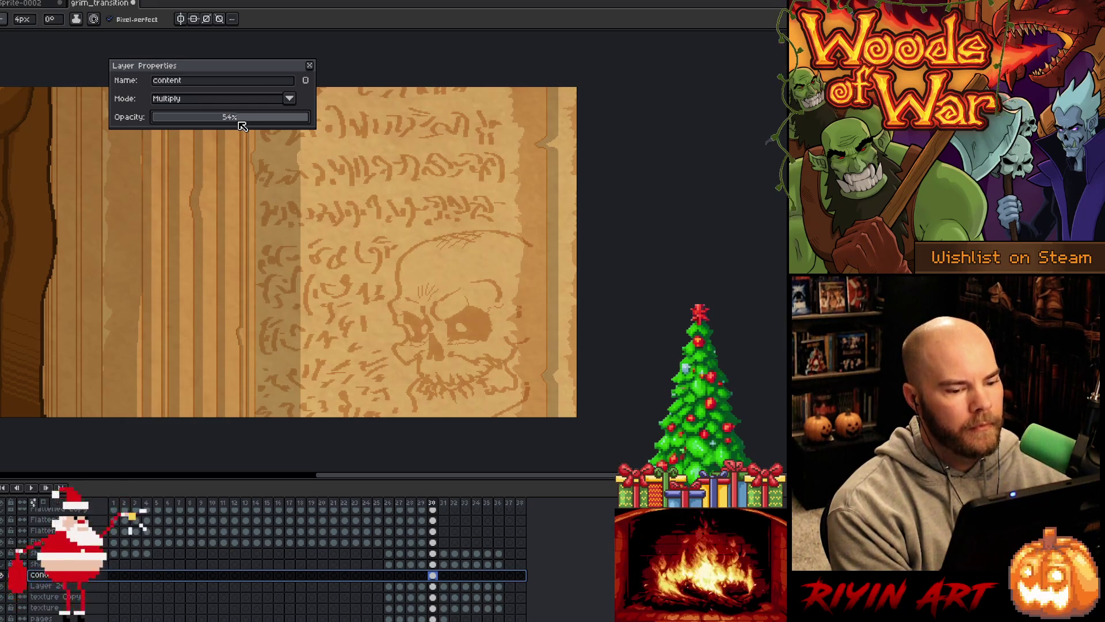
{"action": "left_click_drag", "start_coordinate": [240, 126], "coordinate": [243, 125]}
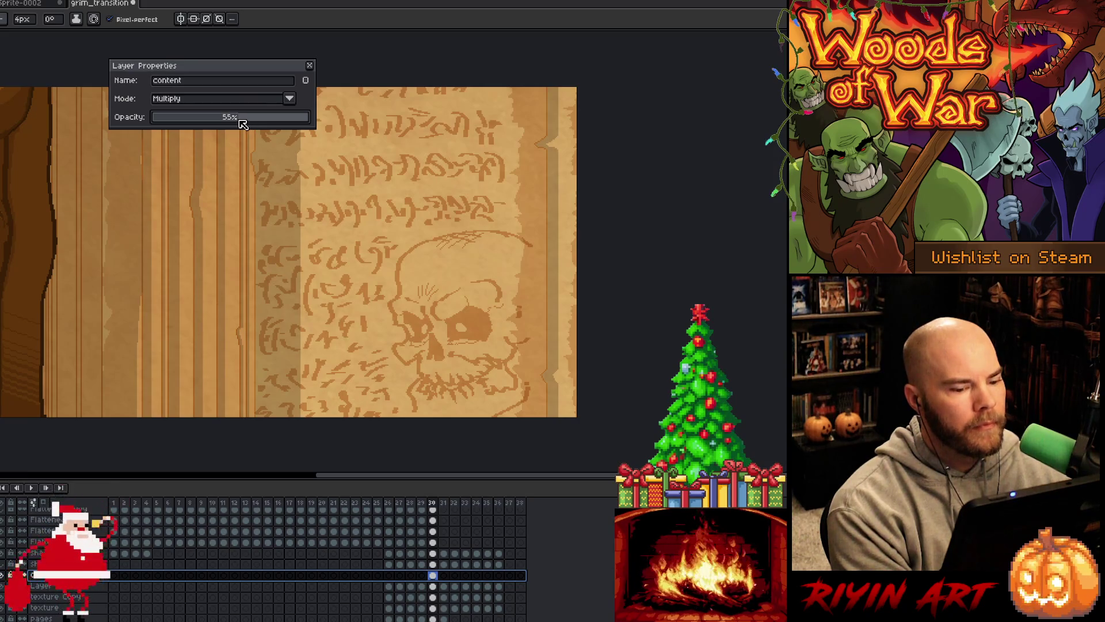
{"action": "left_click", "coordinate": [310, 65]}
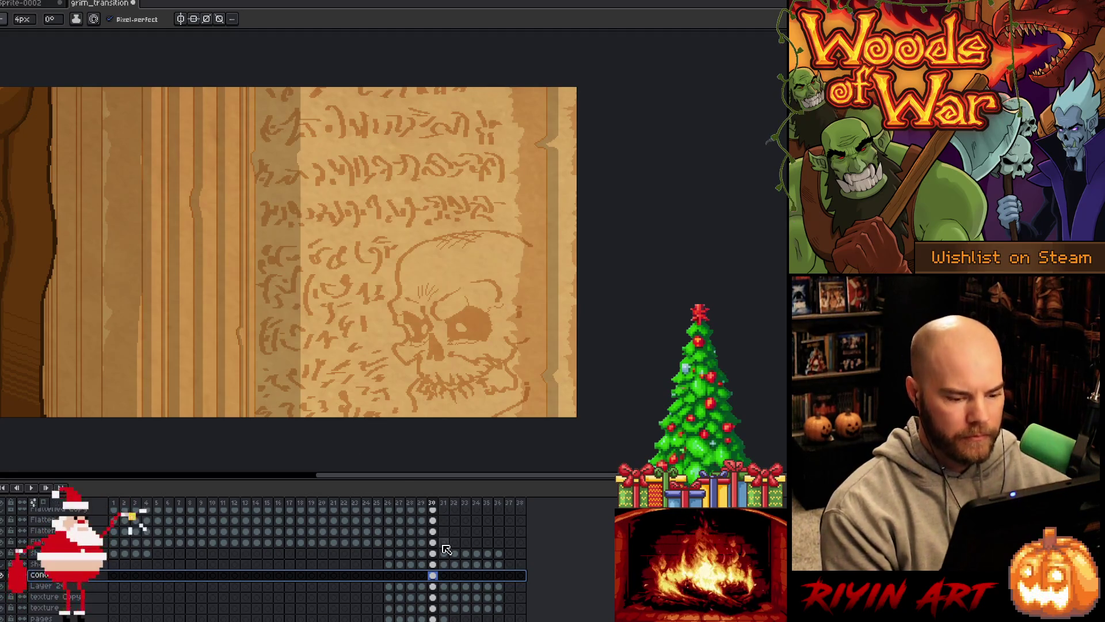
- On frame 29, shift the faded runes and skull about 75 px right, comparing with frame 30
{"action": "left_click", "coordinate": [435, 575]}
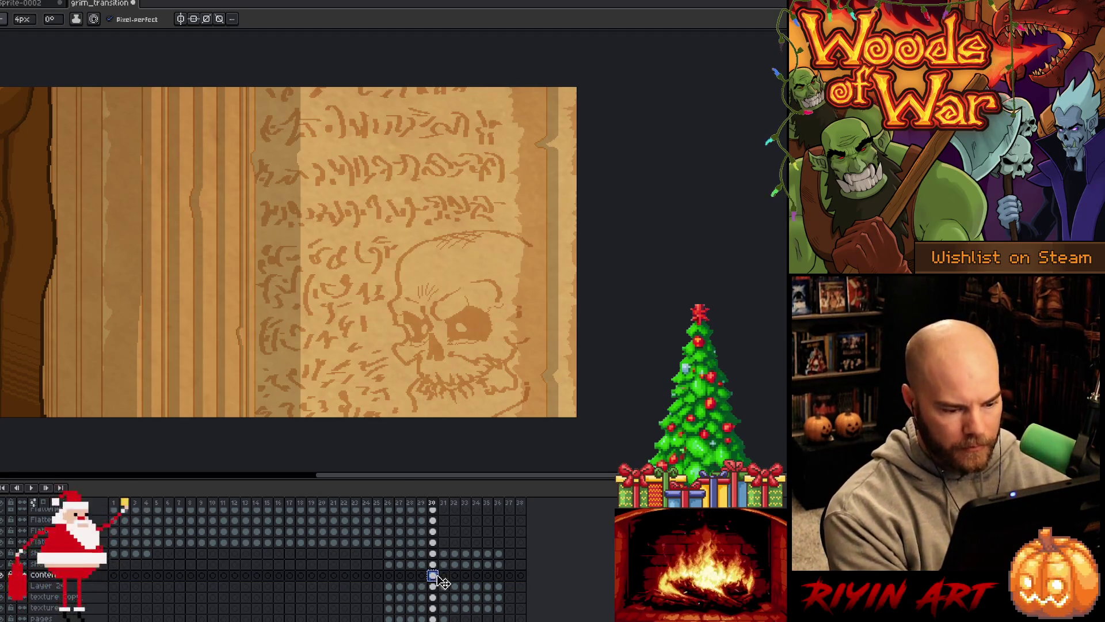
{"action": "left_click", "coordinate": [422, 575]}
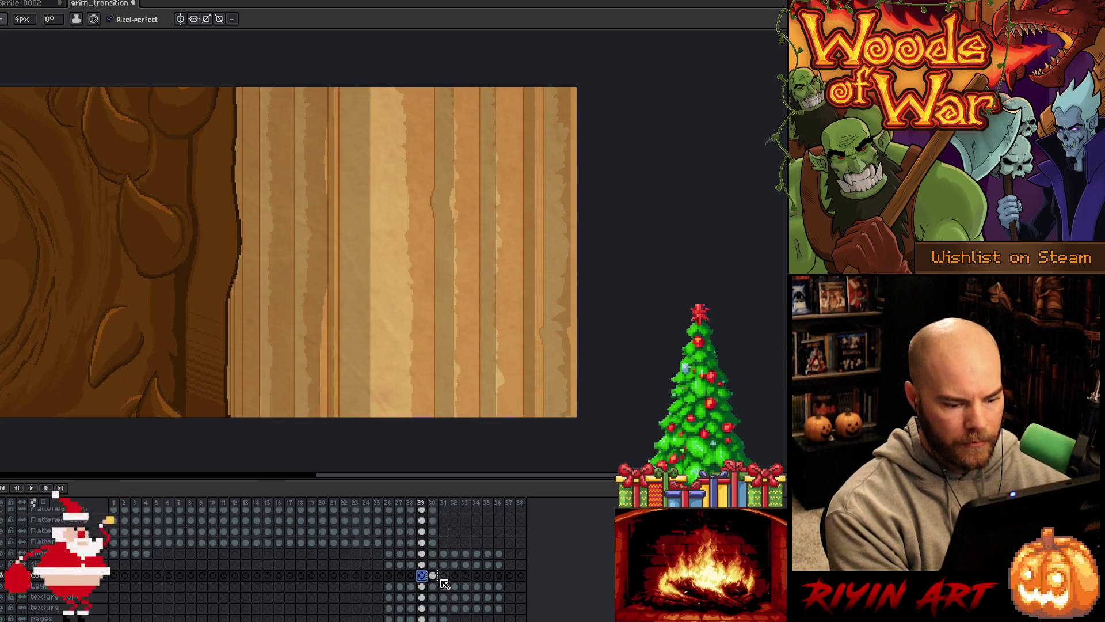
{"action": "key", "text": "ctrl+z"}
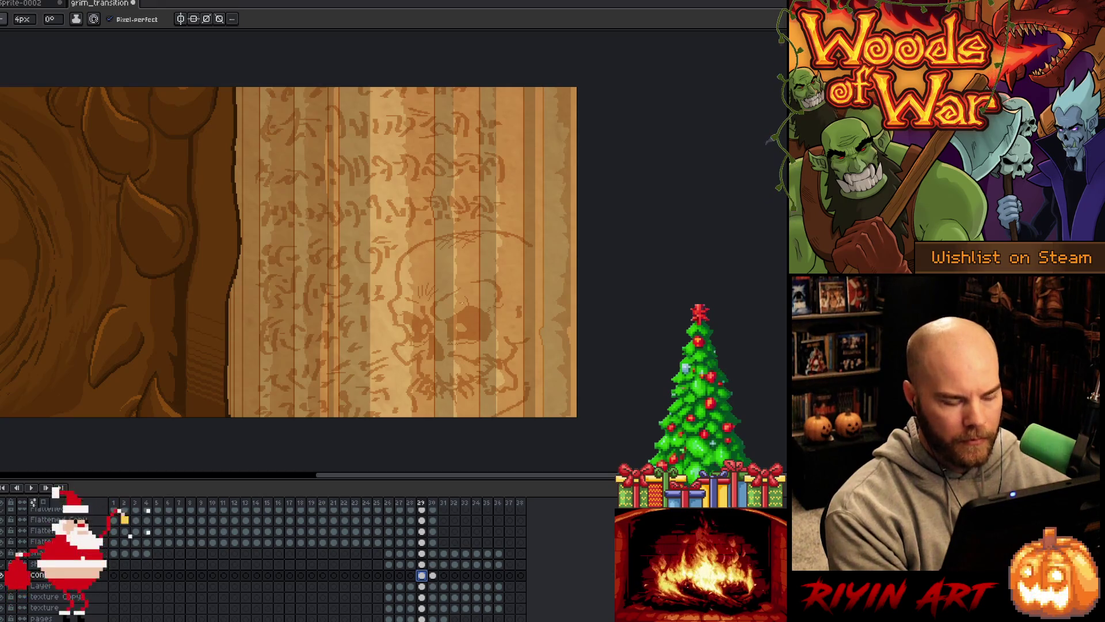
{"action": "key", "text": "v"}
{"action": "left_click_drag", "start_coordinate": [500, 237], "coordinate": [545, 242]}
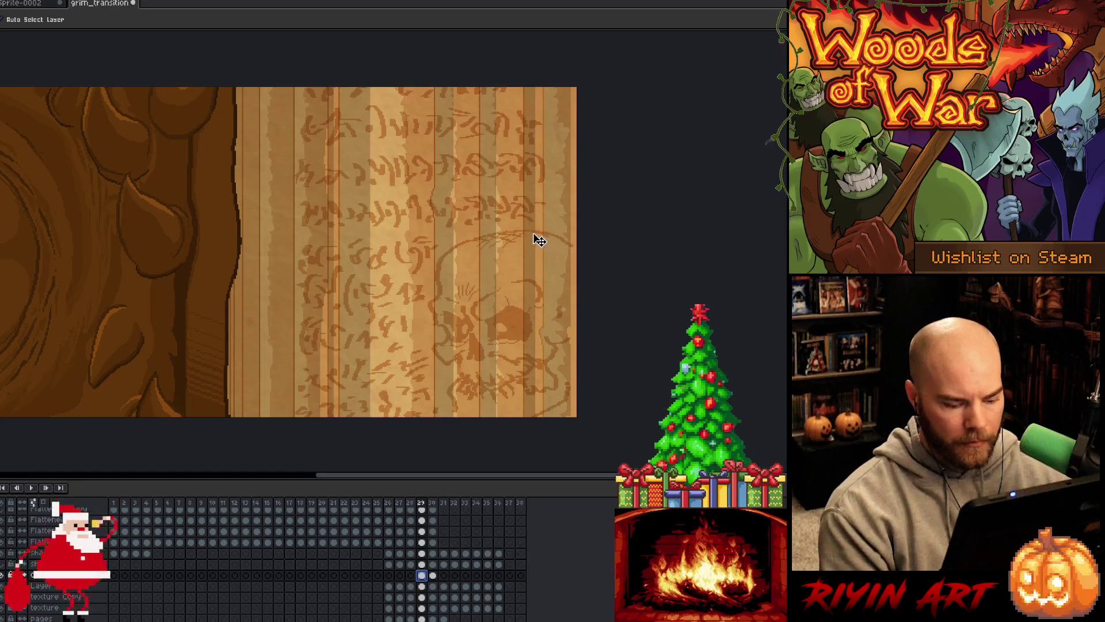
{"action": "key", "text": "Right"}
{"action": "key", "text": "Left"}
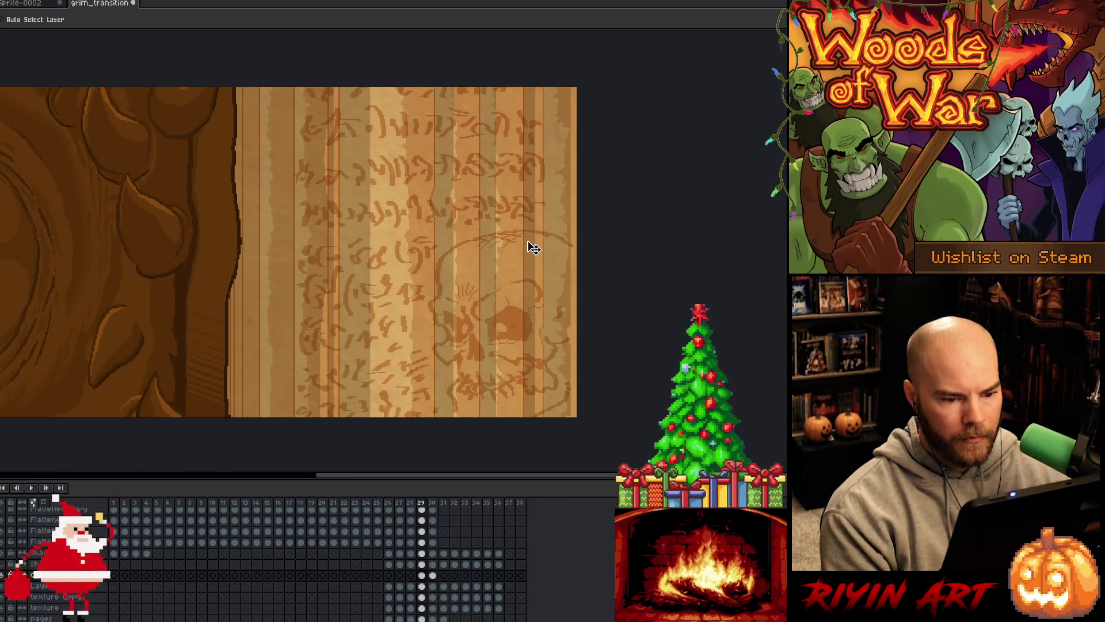
{"action": "key", "text": "Right"}
{"action": "key", "text": "Left"}
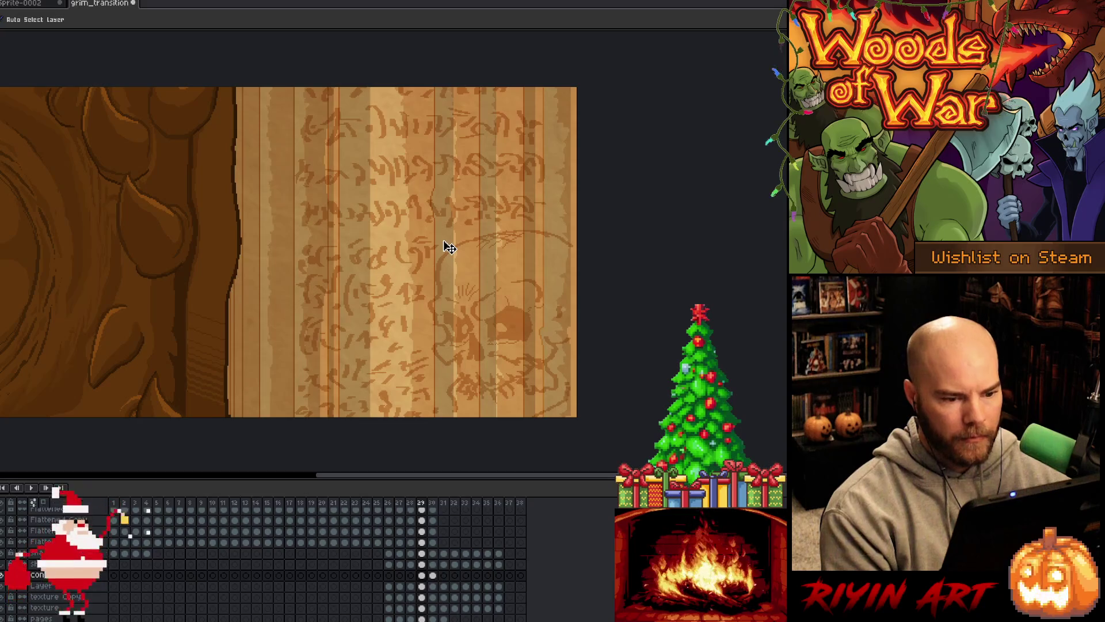
- Marquee-select the page area, delete its runes and skull, and advance a frame
{"action": "key", "text": "m"}
{"action": "mouse_move", "coordinate": [265, 88]}
{"action": "left_mouse_down"}
{"action": "mouse_move", "coordinate": [384, 297]}
{"action": "mouse_move", "coordinate": [477, 403]}
{"action": "mouse_move", "coordinate": [543, 451]}
{"action": "mouse_move", "coordinate": [542, 470]}
{"action": "left_mouse_up"}
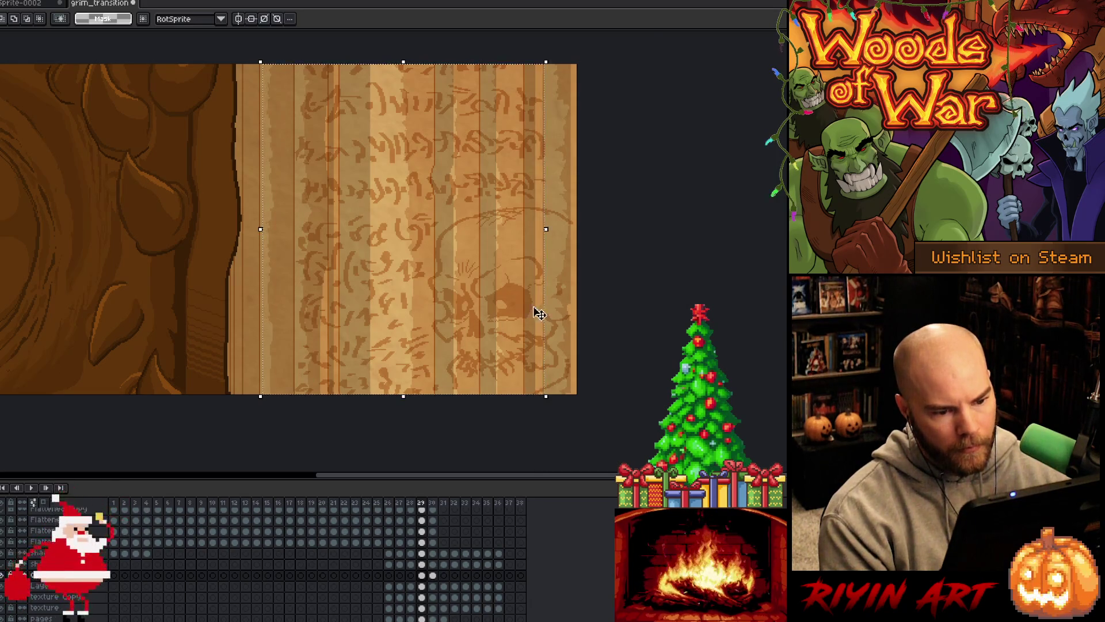
{"action": "scroll", "coordinate": [535, 311], "scroll_direction": "up", "scroll_amount": 2}
{"action": "scroll", "coordinate": [584, 407], "scroll_direction": "down", "scroll_amount": 2}
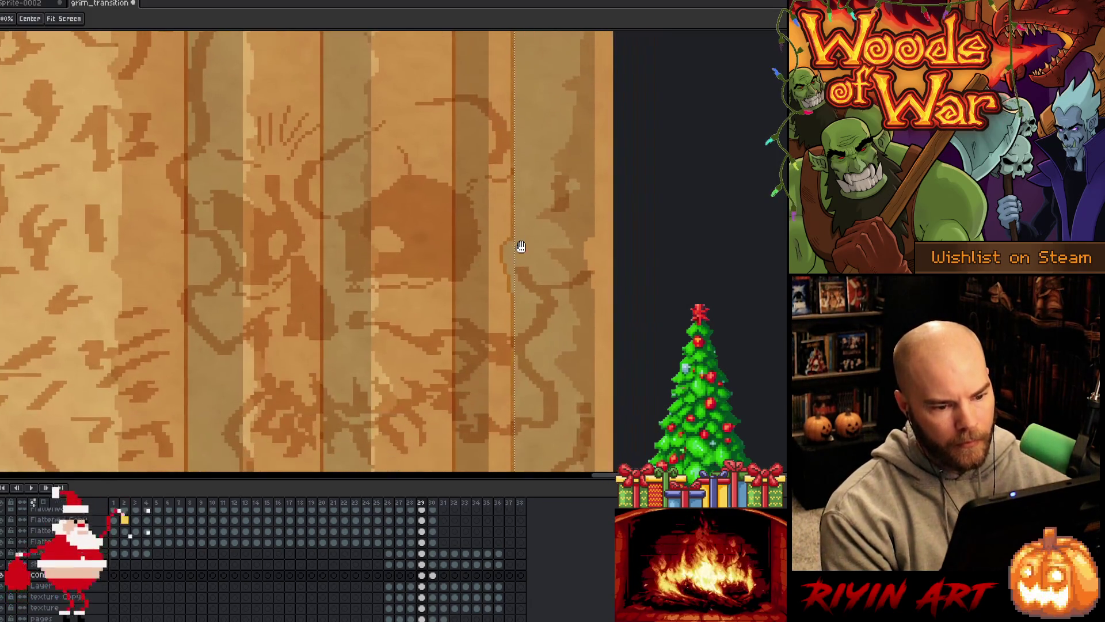
{"action": "scroll", "coordinate": [520, 244], "scroll_direction": "down", "scroll_amount": 1}
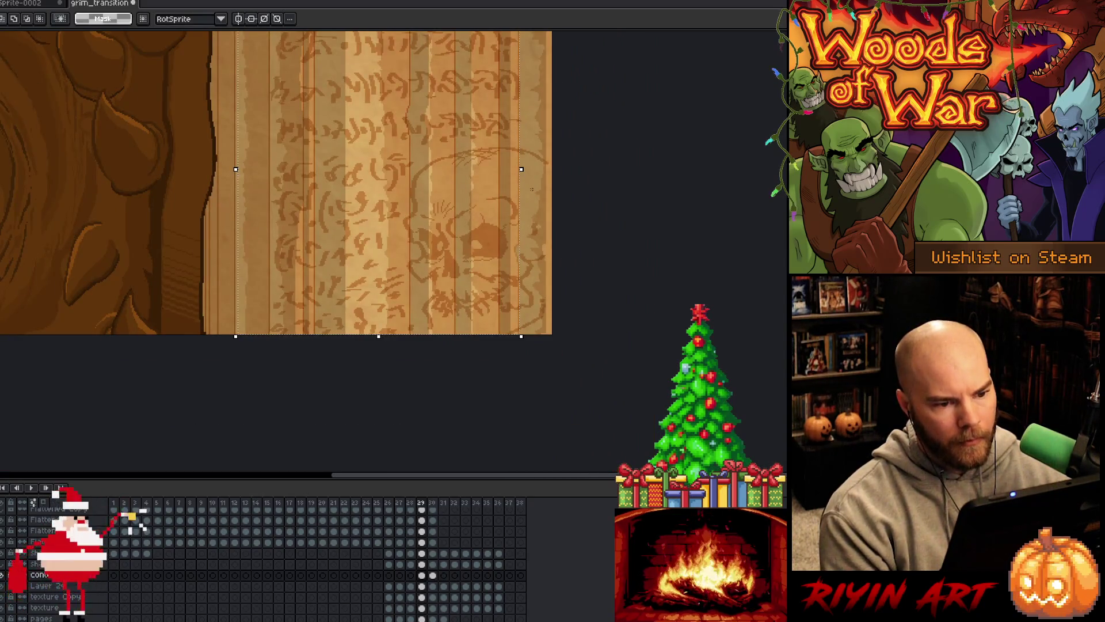
{"action": "key", "text": "Delete"}
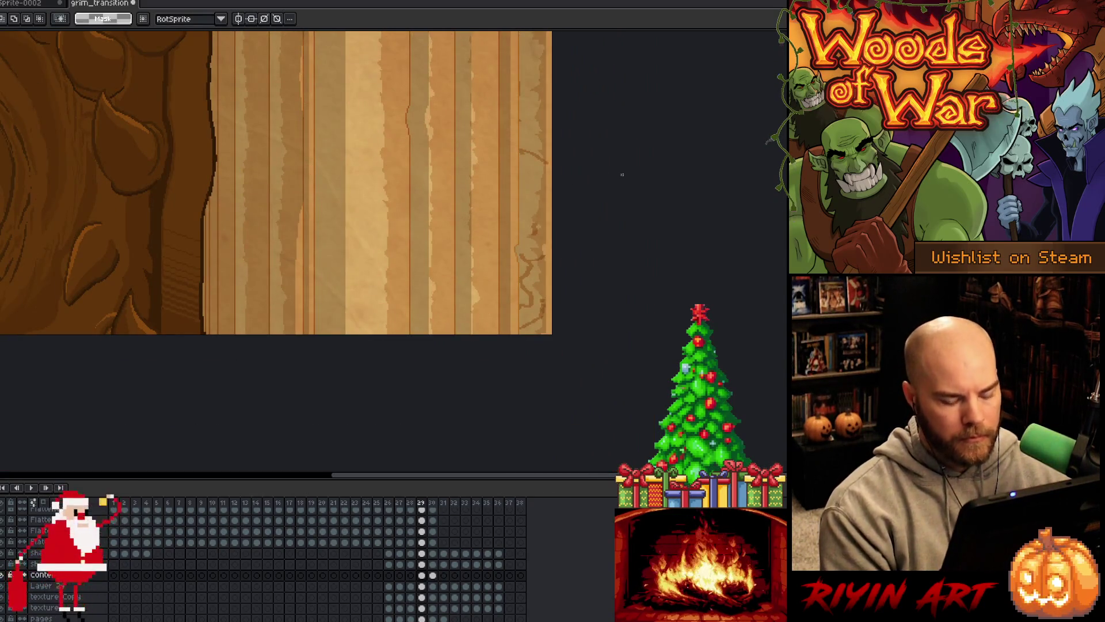
{"action": "key", "text": "period"}
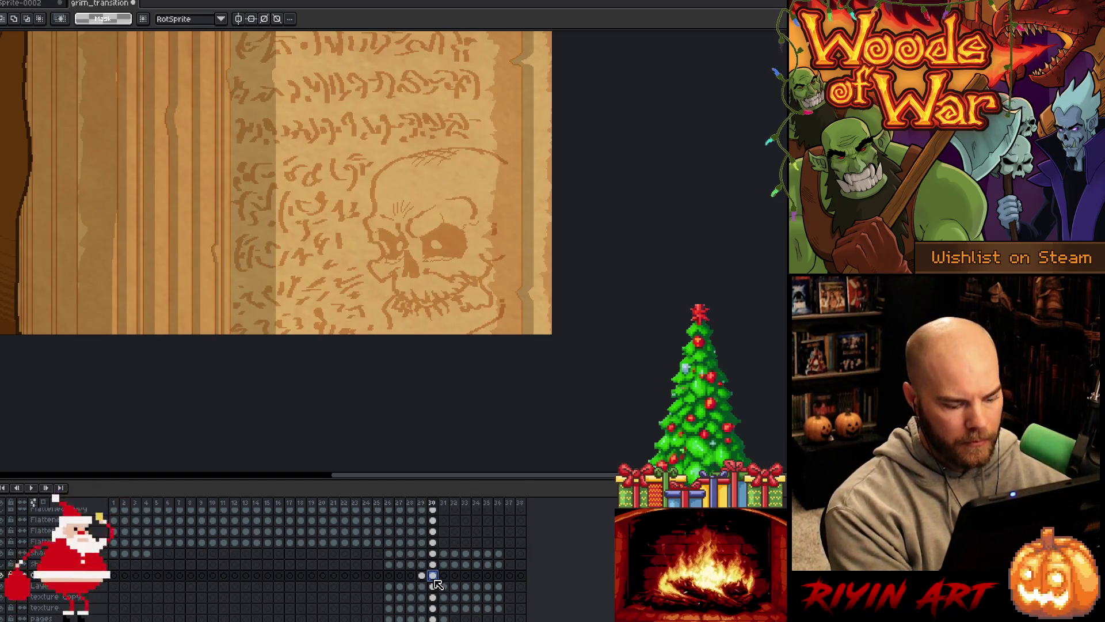
- On frame 31, nudge the skull page two steps left and compare it against frame 30
{"action": "left_click", "coordinate": [443, 575]}
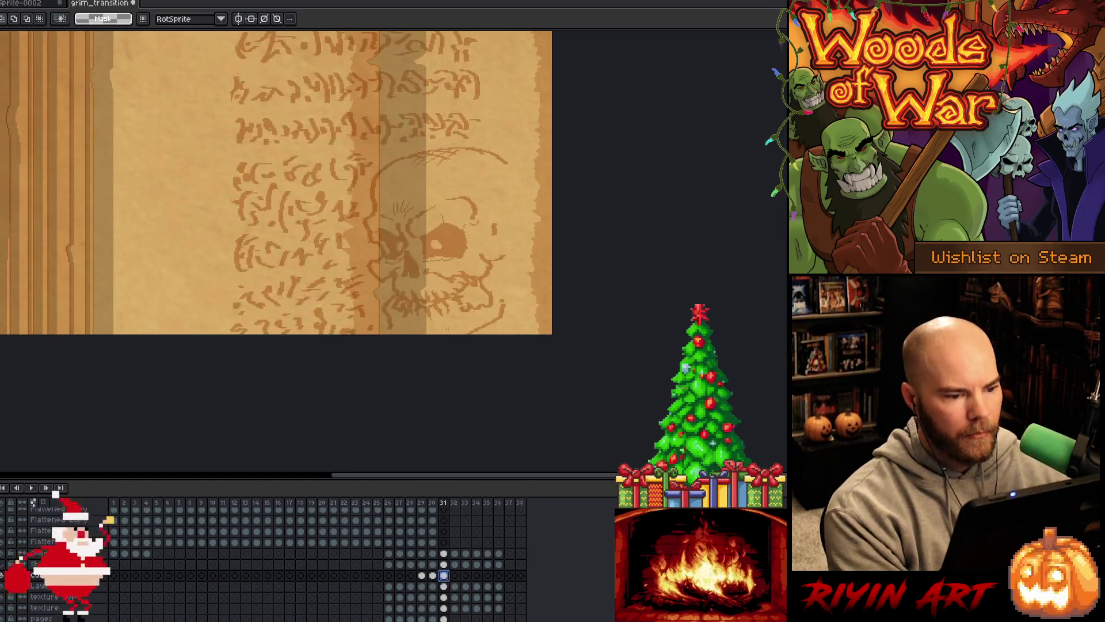
{"action": "scroll", "coordinate": [447, 328], "scroll_direction": "down", "scroll_amount": 1}
{"action": "left_click_drag", "start_coordinate": [482, 246], "coordinate": [504, 296]}
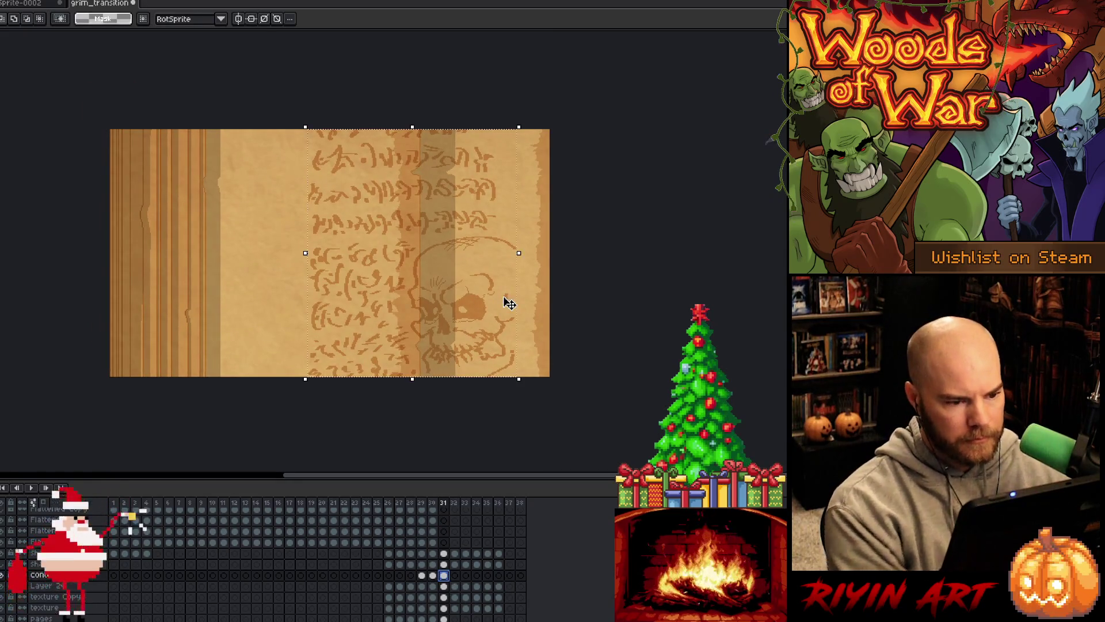
{"action": "key", "text": "Left"}
{"action": "key", "text": "Left"}
{"action": "key", "text": "Left"}
{"action": "key", "text": "Left"}
{"action": "key", "text": "Left"}
{"action": "key", "text": "Left"}
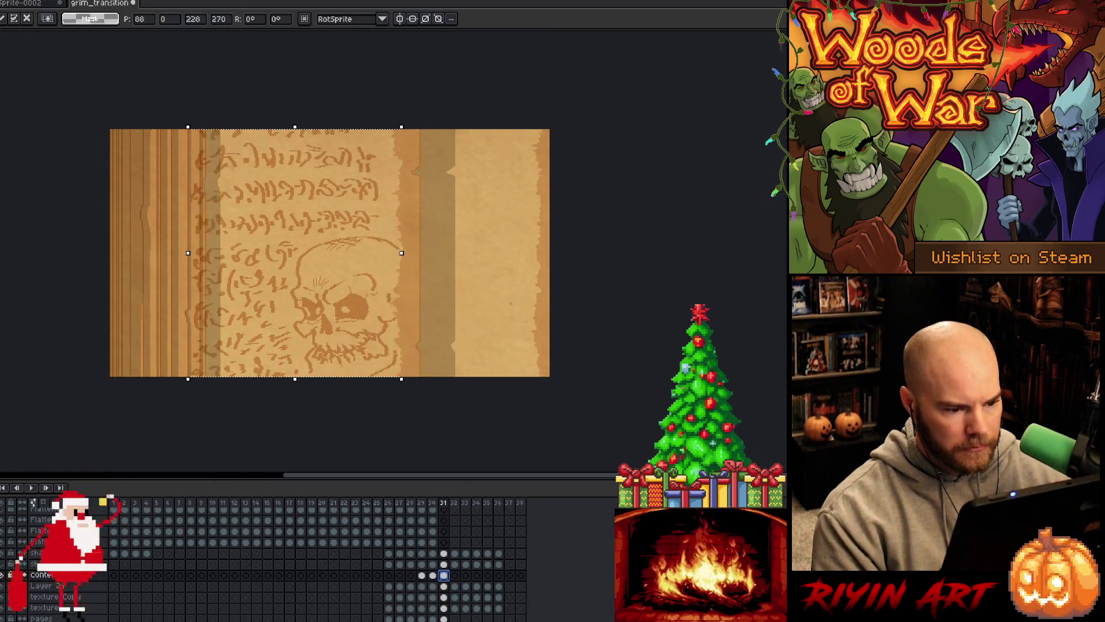
{"action": "key", "text": "Left"}
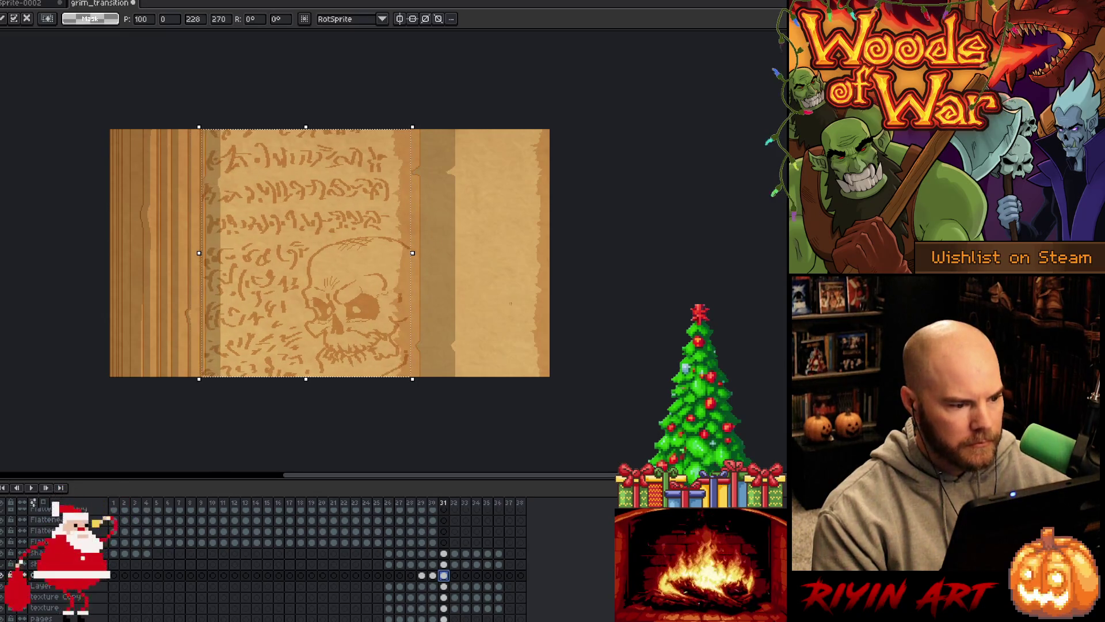
{"action": "key", "text": "comma"}
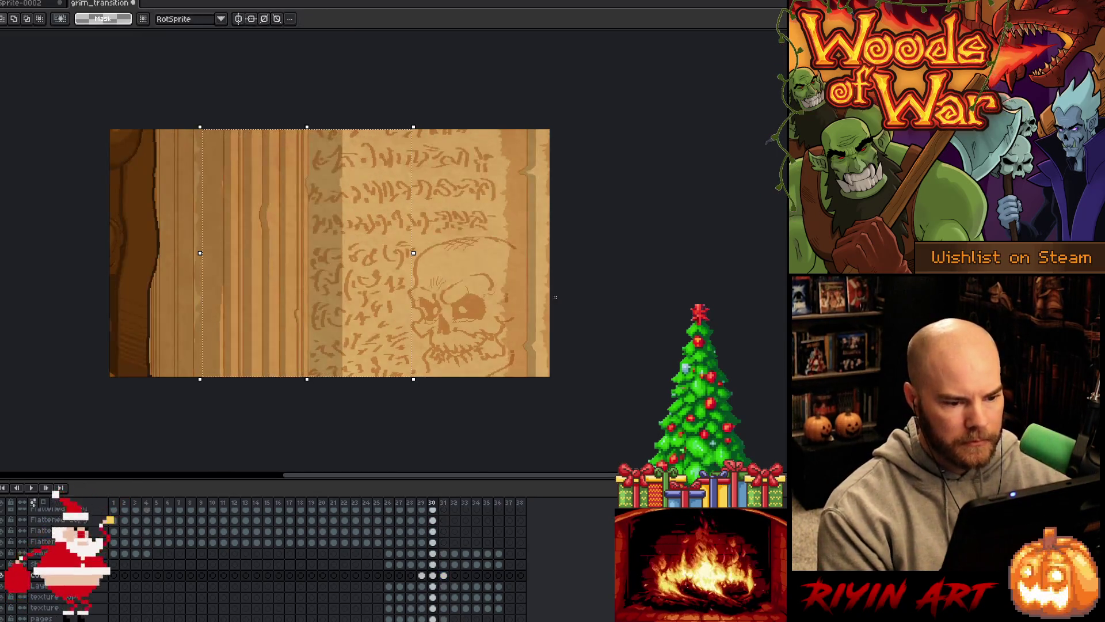
{"action": "scroll", "coordinate": [510, 309], "scroll_direction": "up", "scroll_amount": 4}
{"action": "left_click_drag", "start_coordinate": [485, 238], "coordinate": [528, 205]}
{"action": "scroll", "coordinate": [508, 229], "scroll_direction": "down", "scroll_amount": 4}
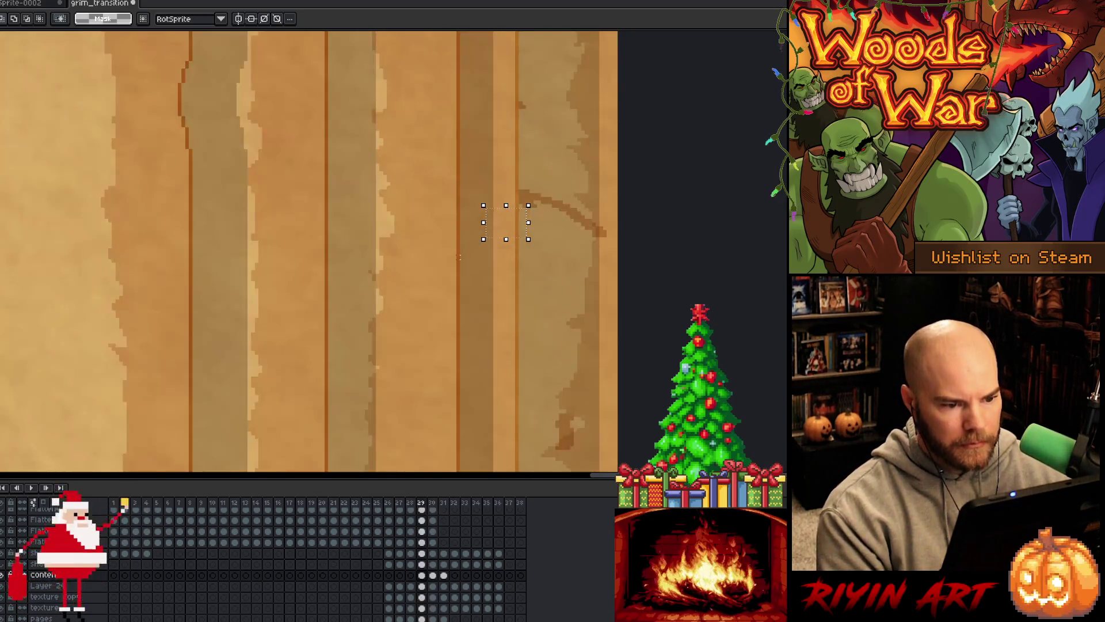
{"action": "key", "text": "period"}
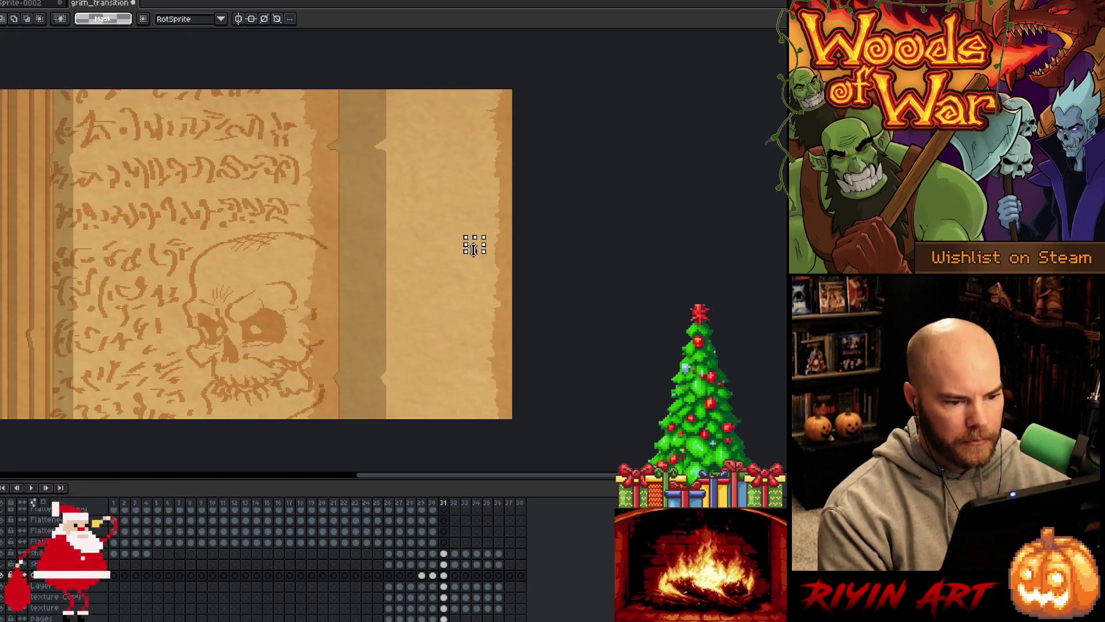
- Try shifting a selected stroke piece and the whole page content sideways, then undo the moves
{"action": "scroll", "coordinate": [469, 242], "scroll_direction": "up", "scroll_amount": 3}
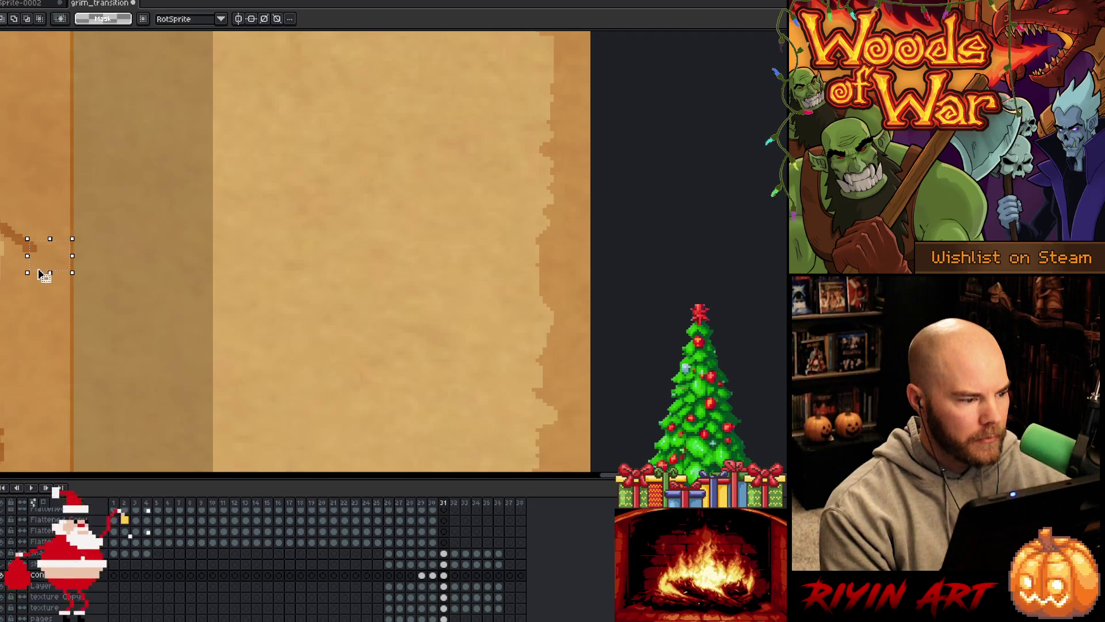
{"action": "left_click_drag", "start_coordinate": [37, 269], "coordinate": [44, 278]}
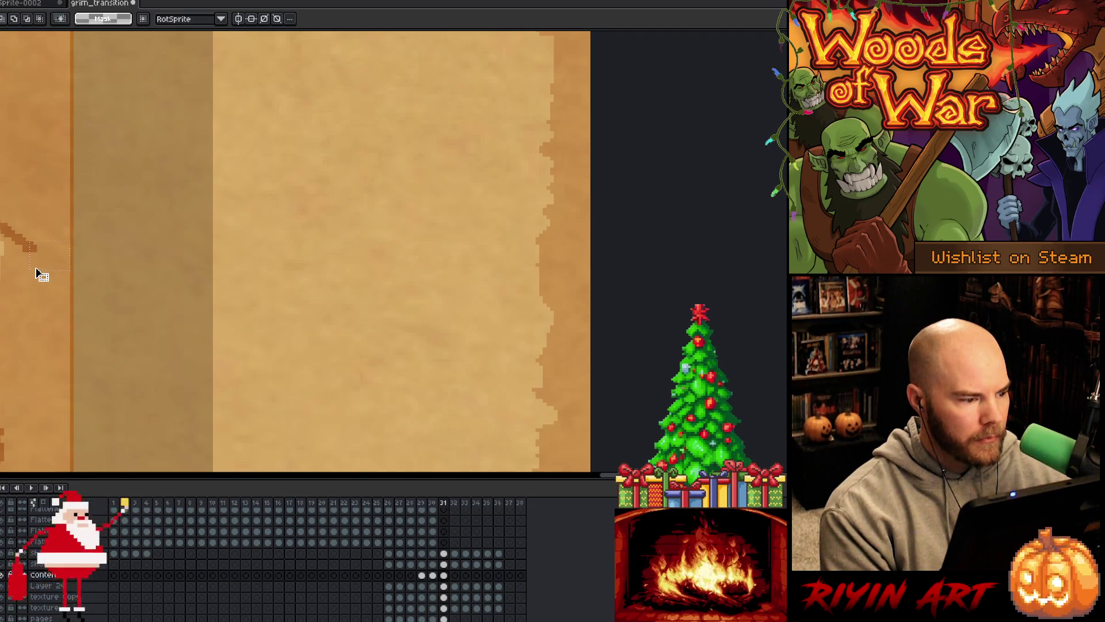
{"action": "scroll", "coordinate": [40, 270], "scroll_direction": "down", "scroll_amount": 3}
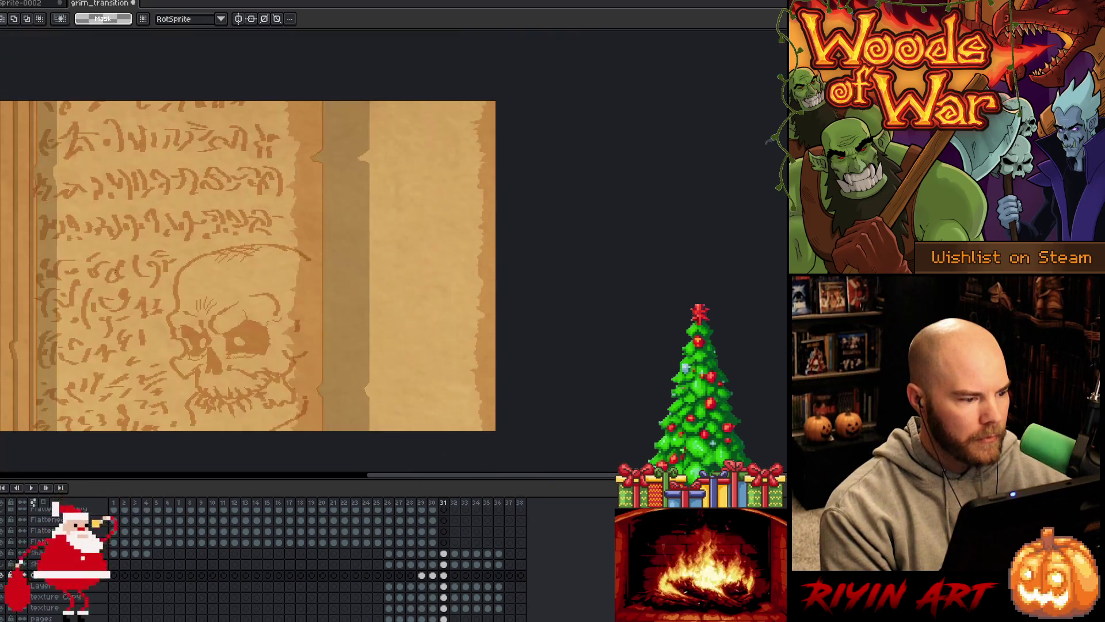
{"action": "key", "text": "ctrl+a"}
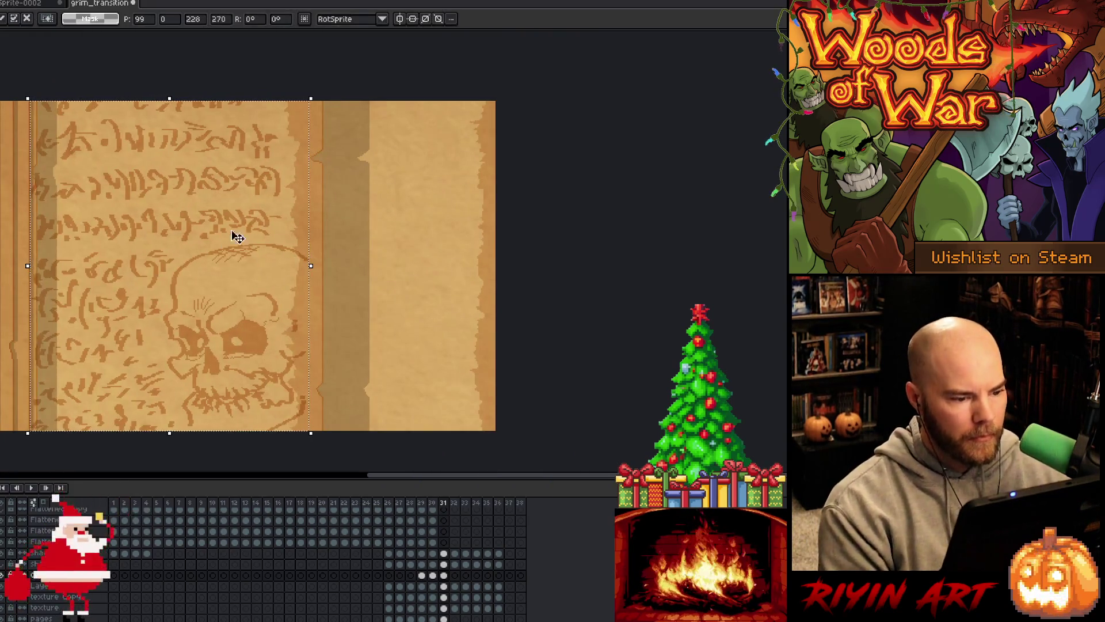
{"action": "mouse_move", "coordinate": [232, 237]}
{"action": "left_mouse_down"}
{"action": "mouse_move", "coordinate": [366, 229]}
{"action": "mouse_move", "coordinate": [385, 241]}
{"action": "left_mouse_up"}
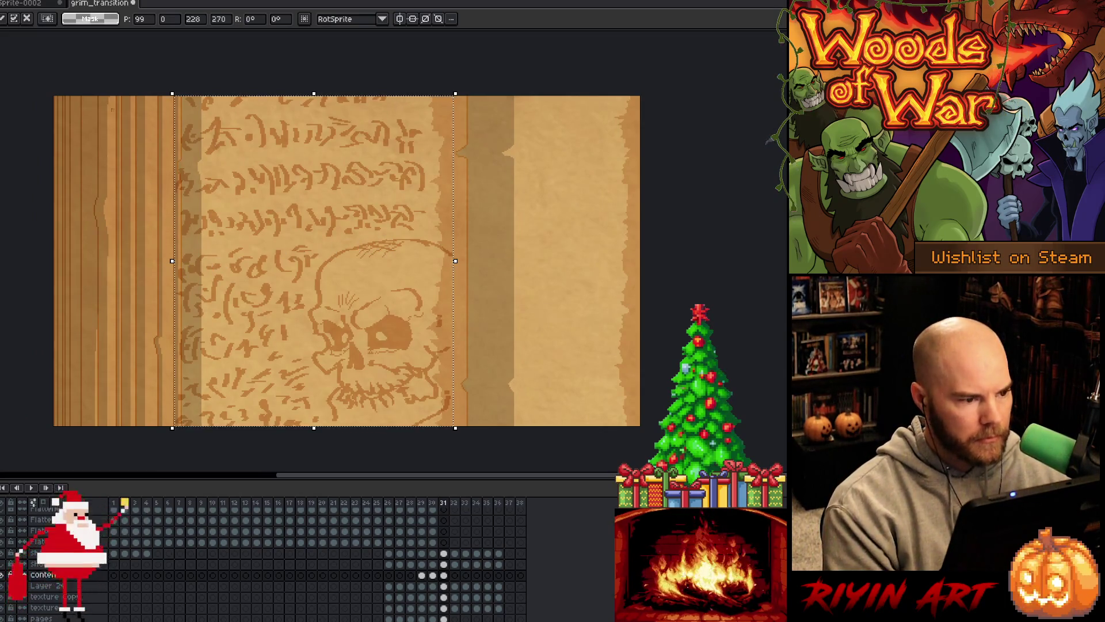
{"action": "key", "text": "ctrl+z"}
{"action": "key", "text": "ctrl+z"}
{"action": "key", "text": "ctrl+z"}
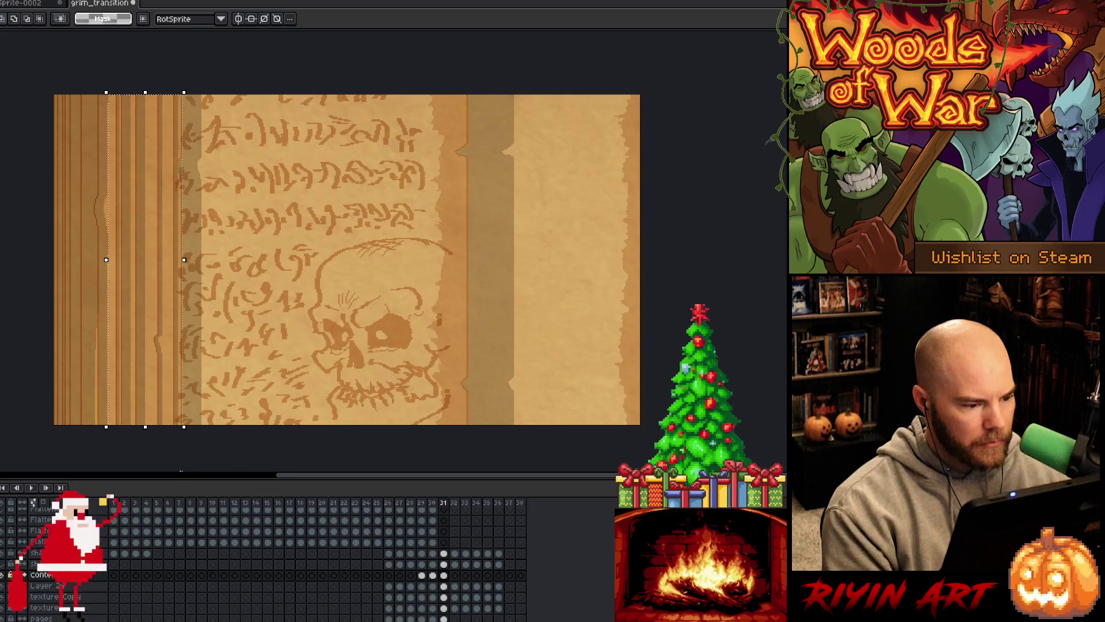
- Select a thin strip along the page edge, undo the stray change, and inspect the edge
{"action": "scroll", "coordinate": [162, 263], "scroll_direction": "up", "scroll_amount": 1}
{"action": "scroll", "coordinate": [190, 197], "scroll_direction": "up", "scroll_amount": 1}
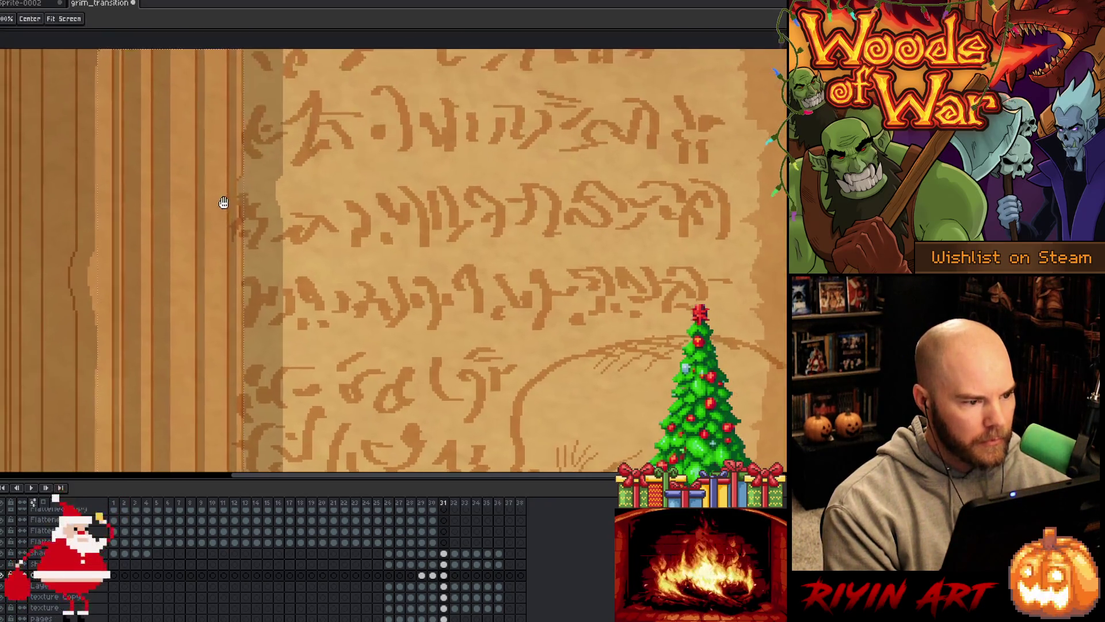
{"action": "scroll", "coordinate": [241, 200], "scroll_direction": "up", "scroll_amount": 1}
{"action": "scroll", "coordinate": [257, 209], "scroll_direction": "up", "scroll_amount": 1}
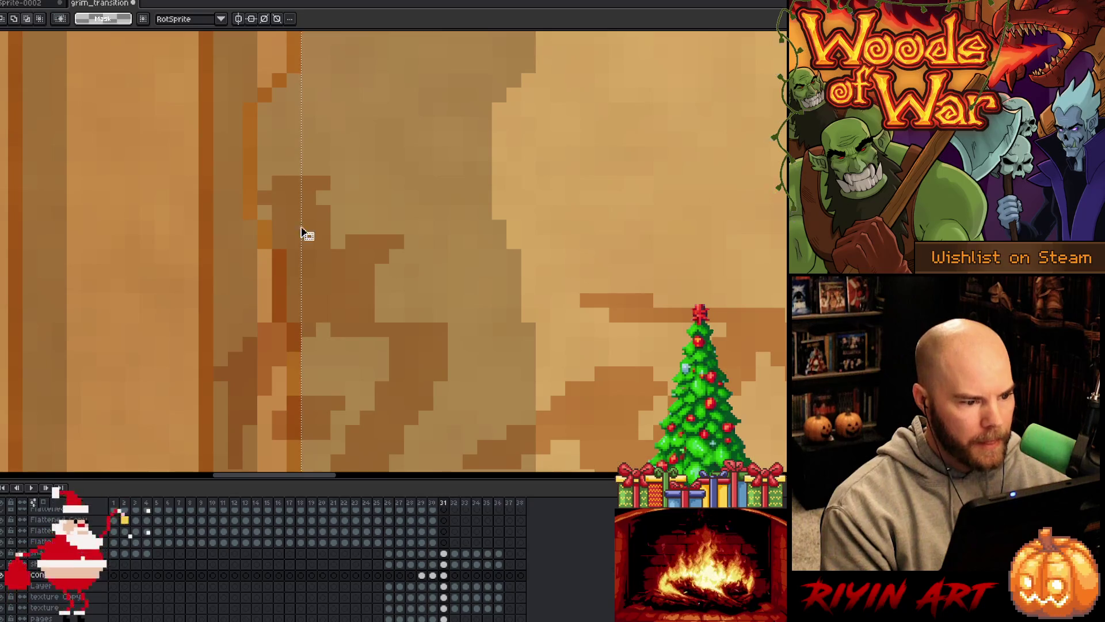
{"action": "left_click_drag", "start_coordinate": [293, 313], "coordinate": [301, 102]}
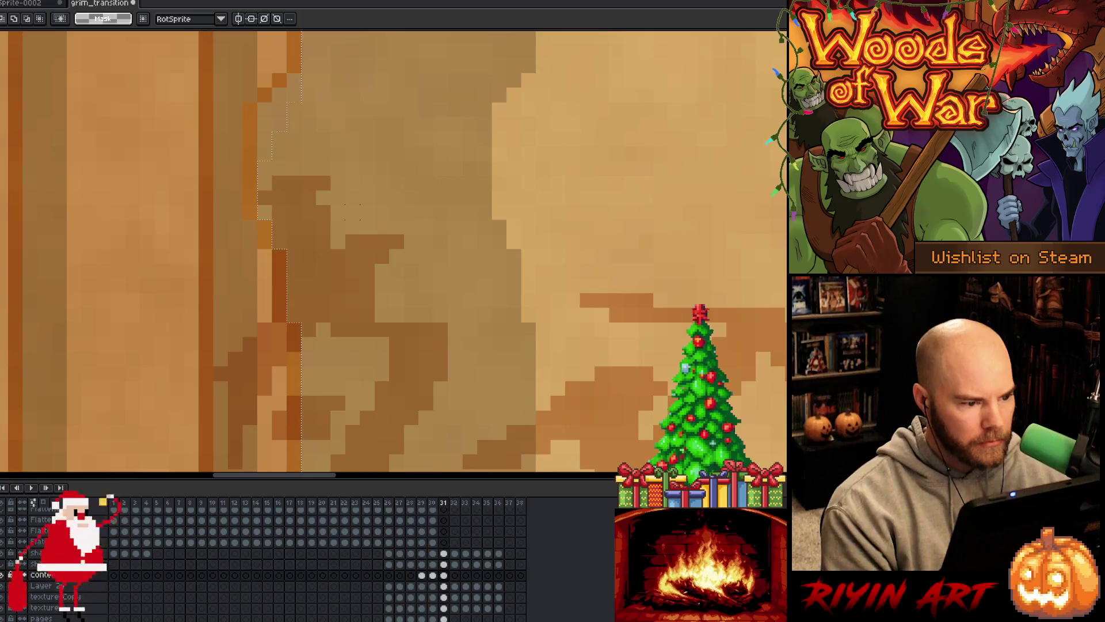
{"action": "key", "text": "space"}
{"action": "scroll", "coordinate": [391, 311], "scroll_direction": "down", "scroll_amount": 2}
{"action": "left_click_drag", "start_coordinate": [391, 311], "coordinate": [309, 278]}
{"action": "mouse_move", "coordinate": [309, 137]}
{"action": "left_mouse_down"}
{"action": "mouse_move", "coordinate": [294, 266]}
{"action": "mouse_move", "coordinate": [300, 111]}
{"action": "mouse_move", "coordinate": [319, 220]}
{"action": "mouse_move", "coordinate": [334, 225]}
{"action": "left_mouse_up"}
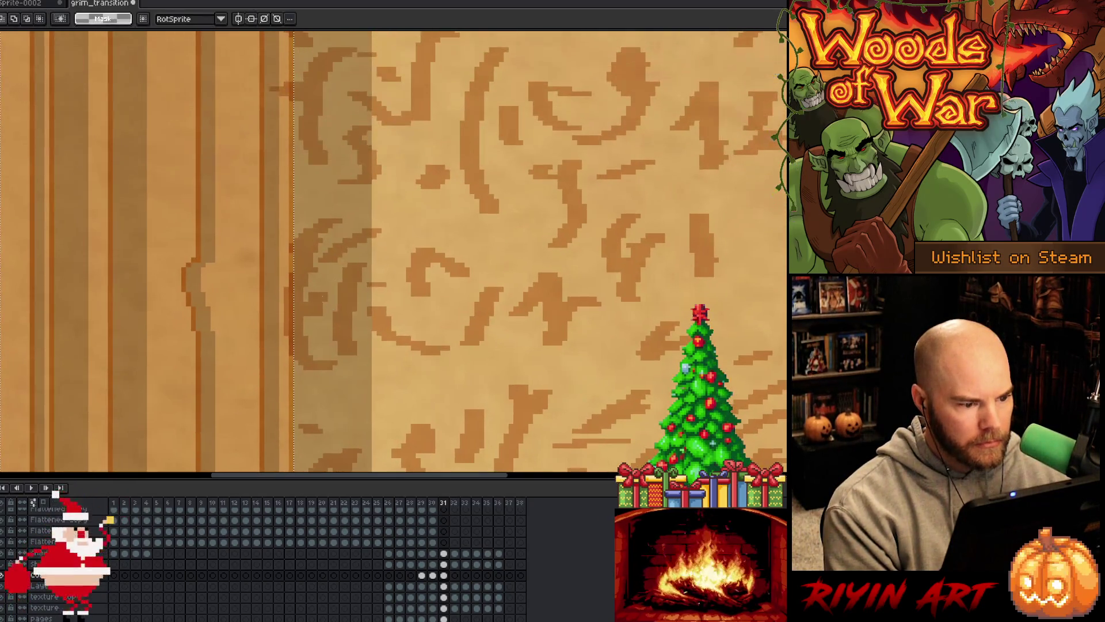
{"action": "scroll", "coordinate": [288, 321], "scroll_direction": "up", "scroll_amount": 3}
{"action": "scroll", "coordinate": [292, 330], "scroll_direction": "down", "scroll_amount": 3}
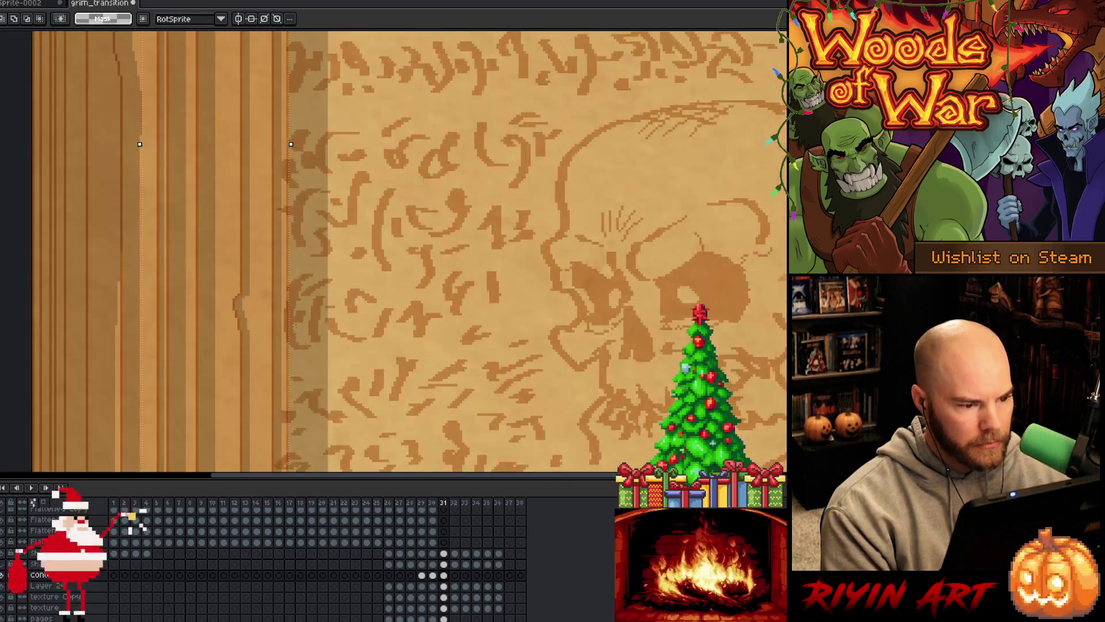
{"action": "scroll", "coordinate": [291, 329], "scroll_direction": "down", "scroll_amount": 2}
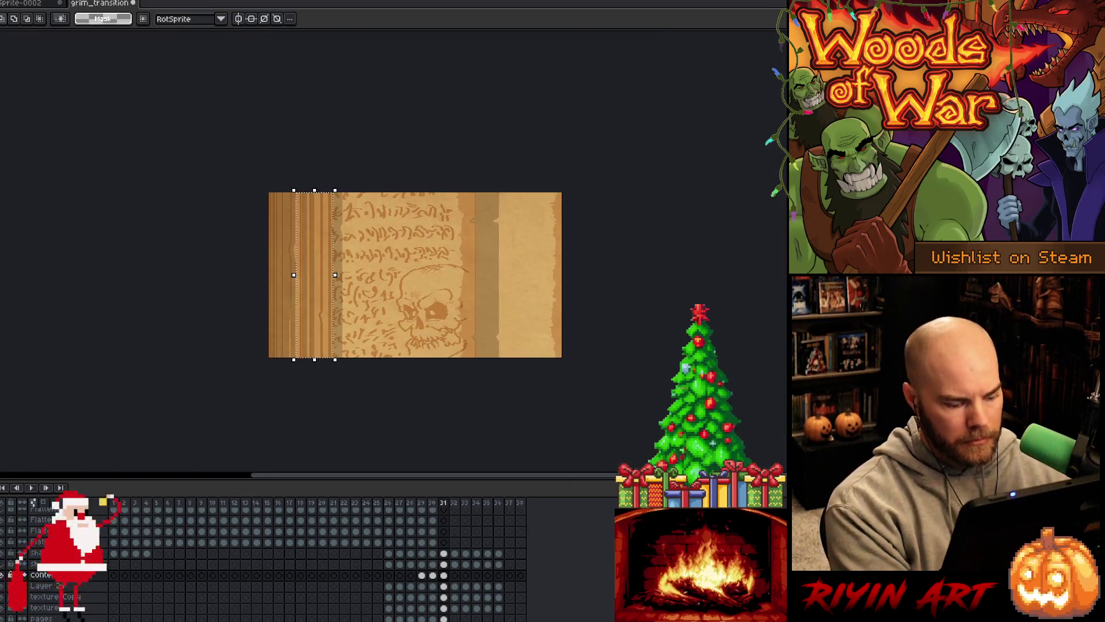
- Deselect and flip between frames 30 and 31 to check the shift
{"action": "key", "text": "ctrl+d"}
{"action": "scroll", "coordinate": [457, 249], "scroll_direction": "up", "scroll_amount": 1}
{"action": "scroll", "coordinate": [457, 249], "scroll_direction": "down", "scroll_amount": 1}
{"action": "key", "text": "Left"}
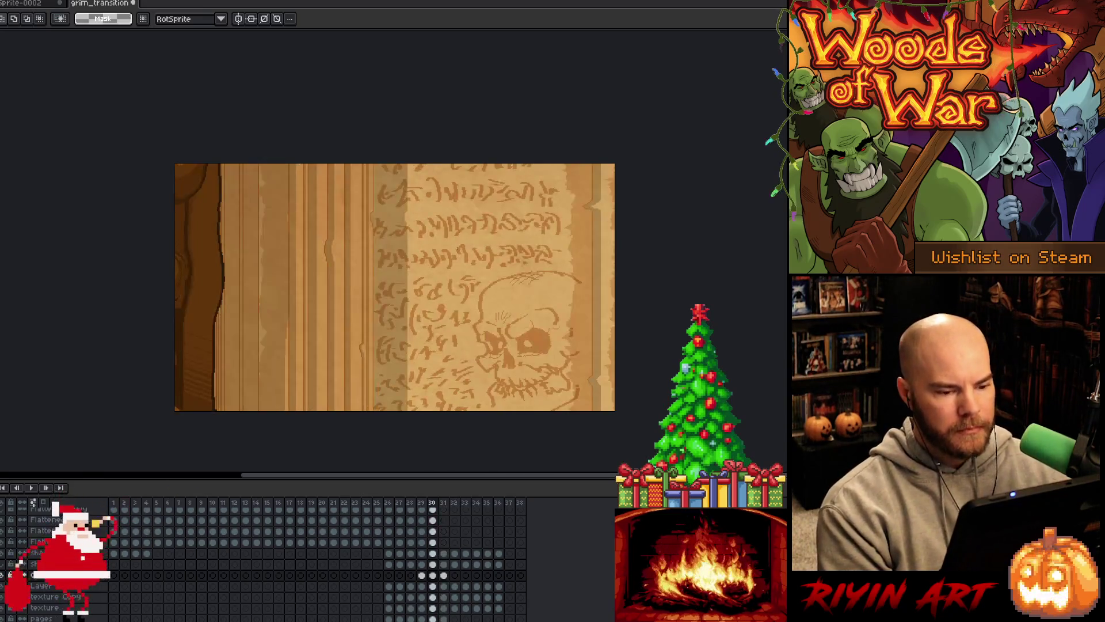
{"action": "key", "text": "Right"}
{"action": "key", "text": "Right"}
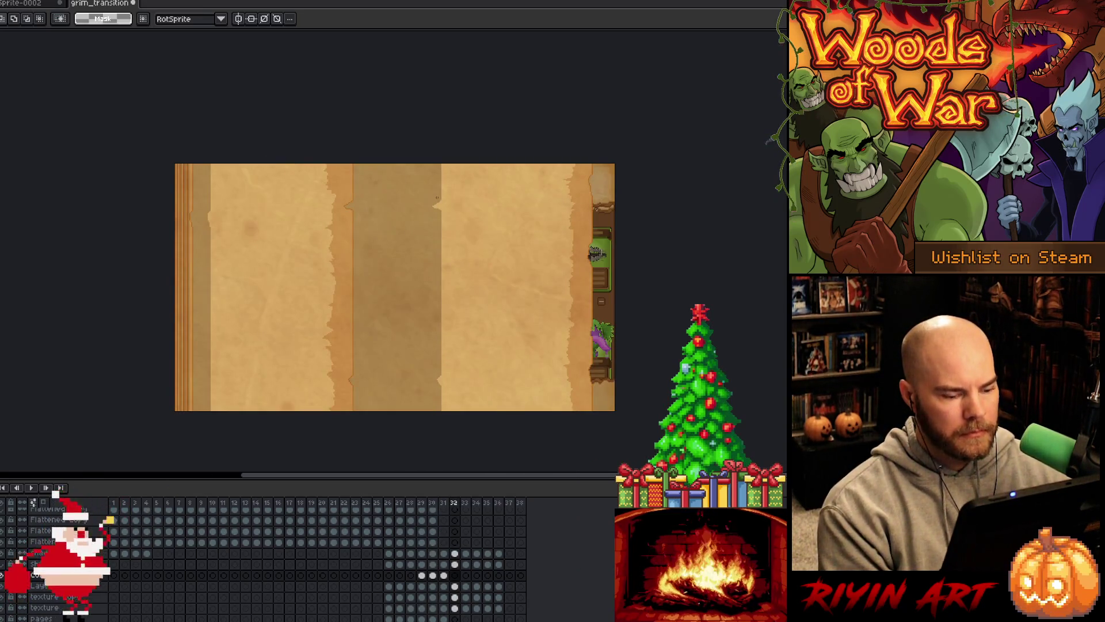
{"action": "left_click", "coordinate": [444, 575]}
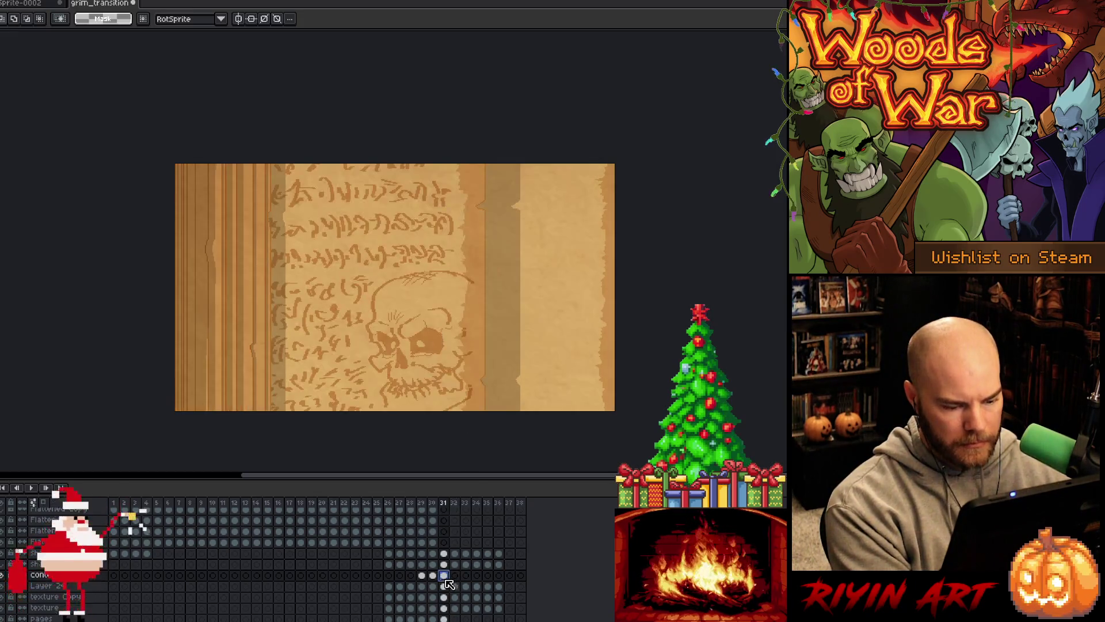
- Slide the frame 32 skull-text page about 228 px left with a transform
{"action": "left_click", "coordinate": [454, 576]}
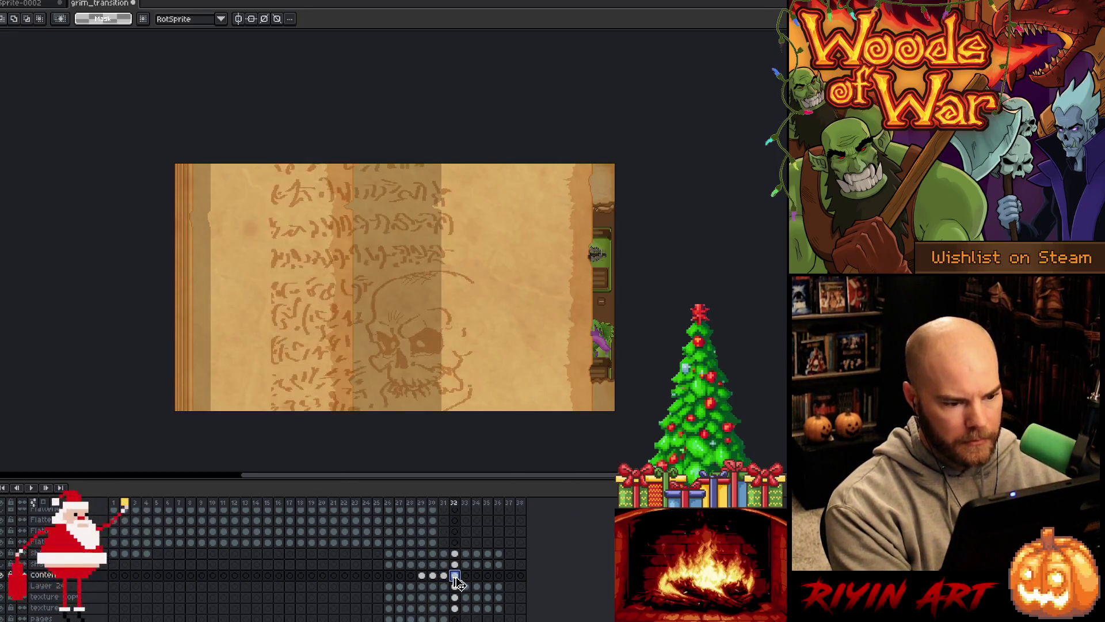
{"action": "key", "text": "ctrl+t"}
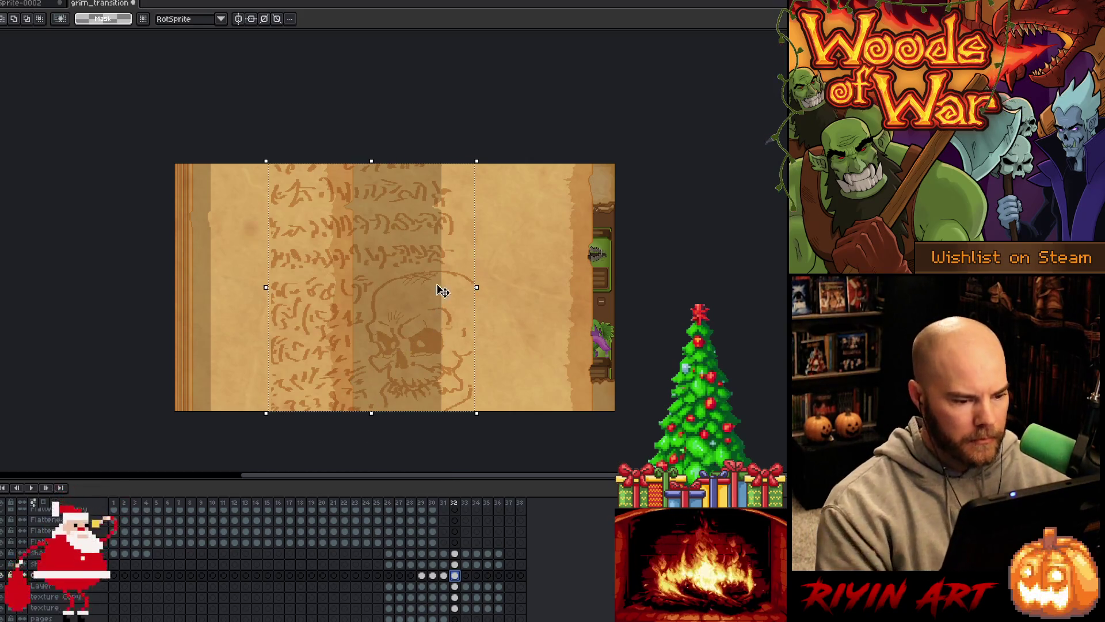
{"action": "left_click_drag", "start_coordinate": [466, 283], "coordinate": [329, 290]}
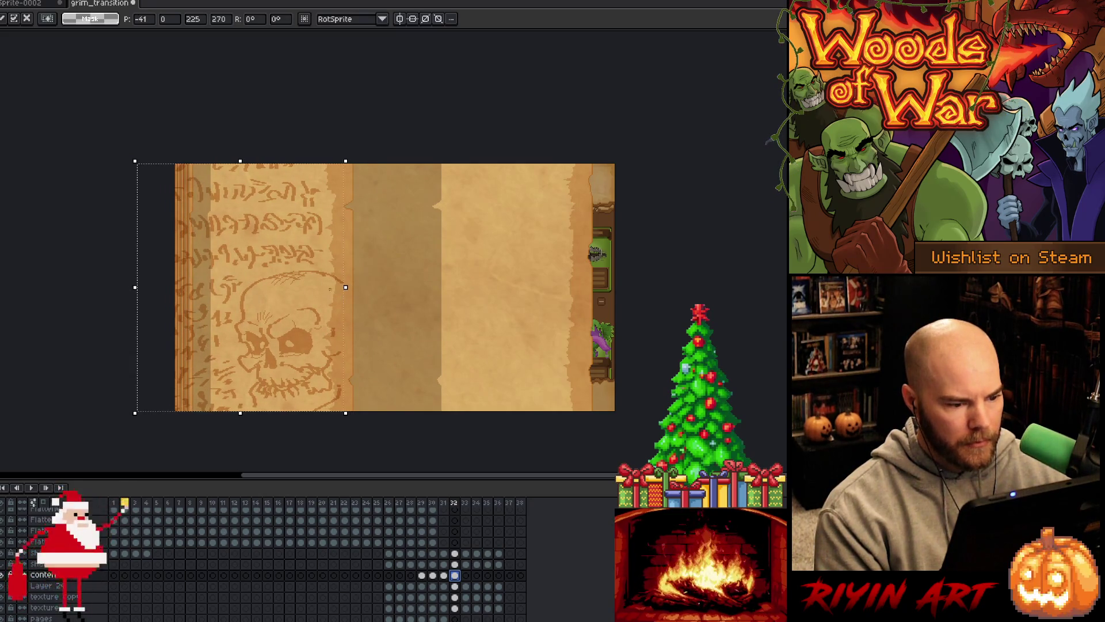
{"action": "key", "text": "Left"}
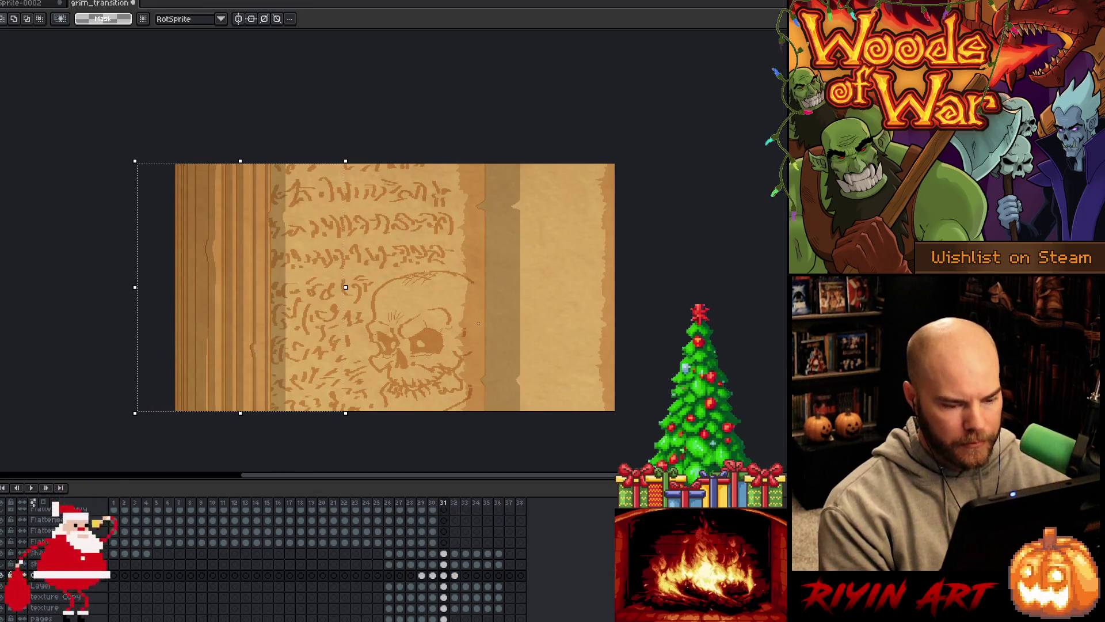
- Marquee-select the parchment's edge strips on frames 31 and 32 to check alignment
{"action": "scroll", "coordinate": [478, 323], "scroll_direction": "up", "scroll_amount": 4}
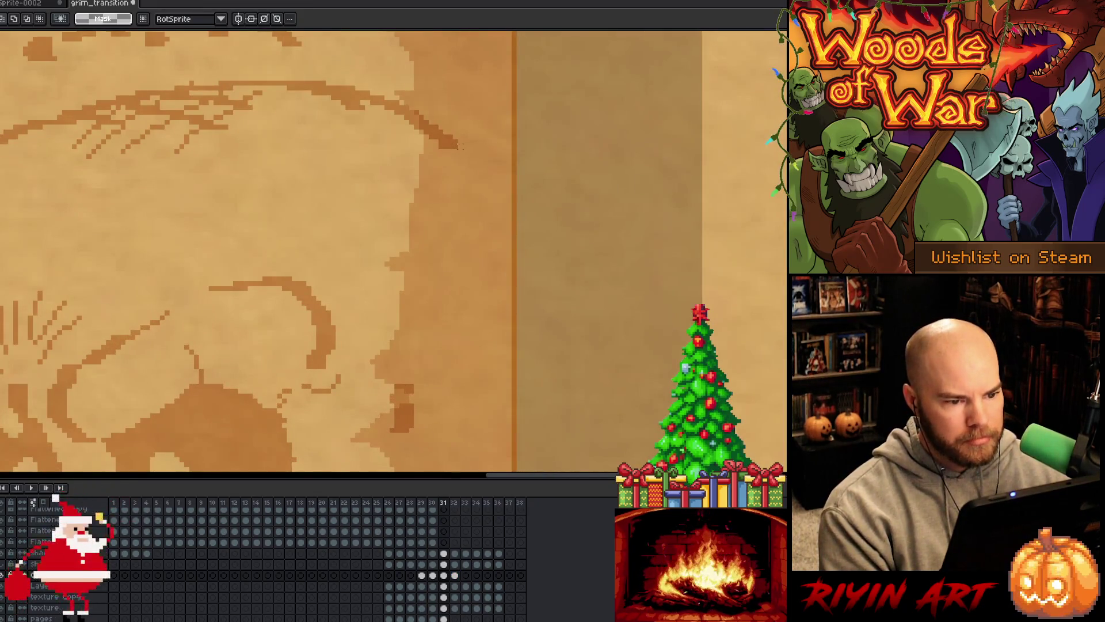
{"action": "mouse_move", "coordinate": [458, 144]}
{"action": "left_mouse_down"}
{"action": "mouse_move", "coordinate": [496, 198]}
{"action": "mouse_move", "coordinate": [514, 200]}
{"action": "left_mouse_up"}
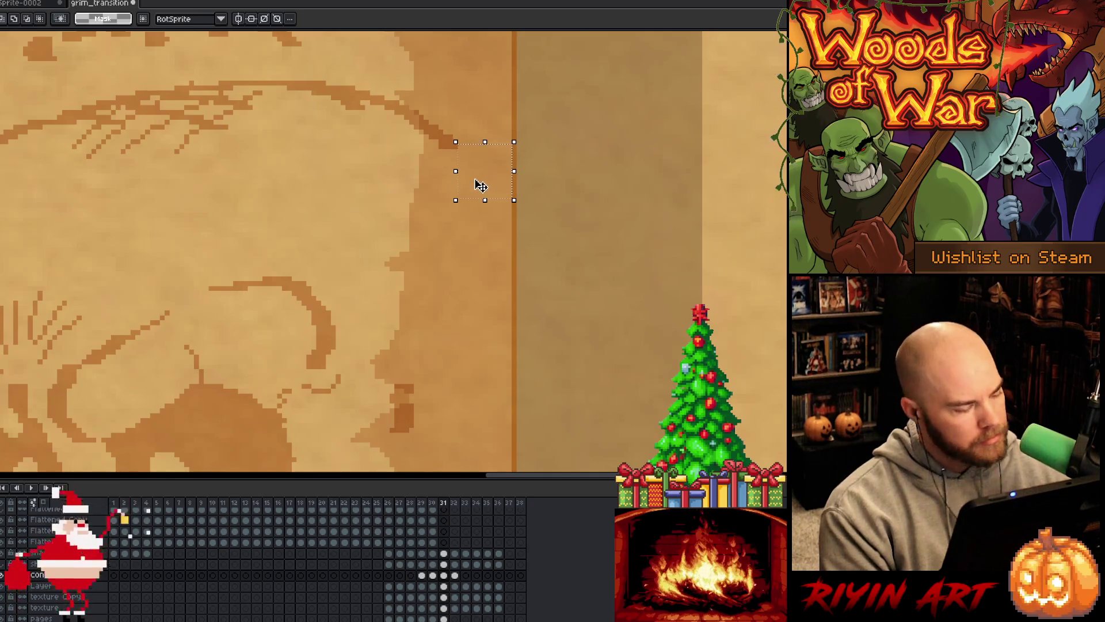
{"action": "scroll", "coordinate": [481, 185], "scroll_direction": "down", "scroll_amount": 4}
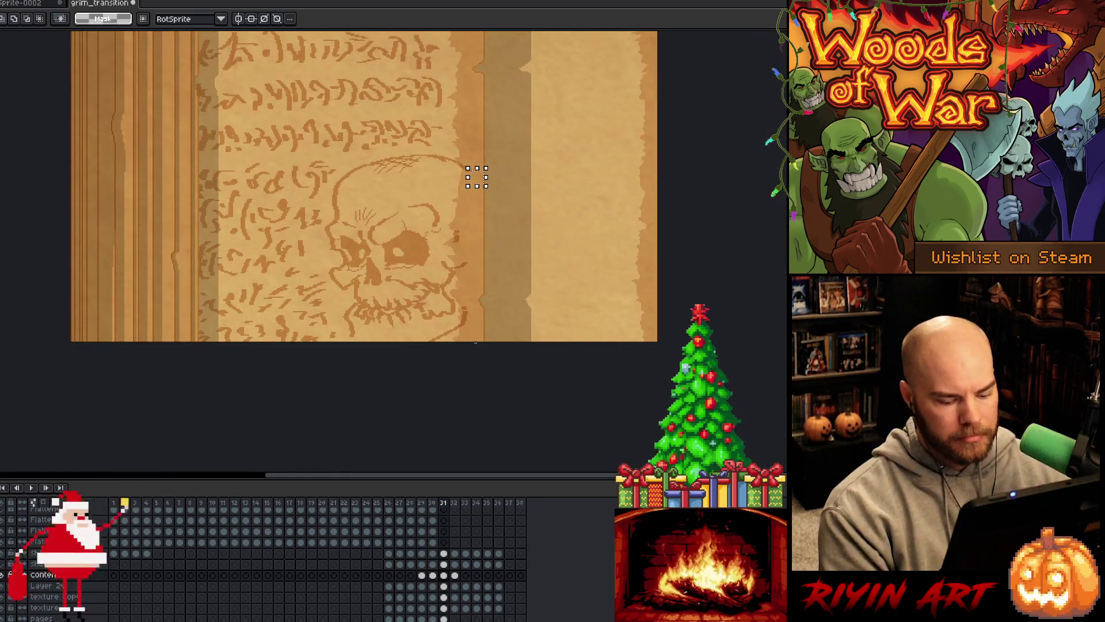
{"action": "key", "text": "Right"}
{"action": "scroll", "coordinate": [291, 158], "scroll_direction": "up", "scroll_amount": 3}
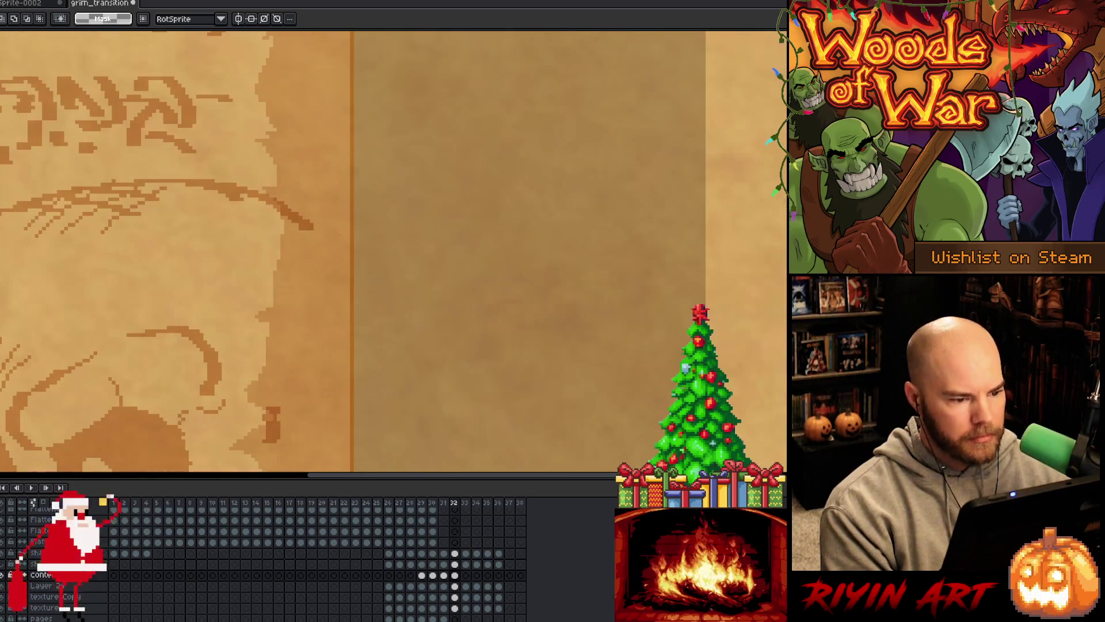
{"action": "left_click_drag", "start_coordinate": [351, 218], "coordinate": [311, 283]}
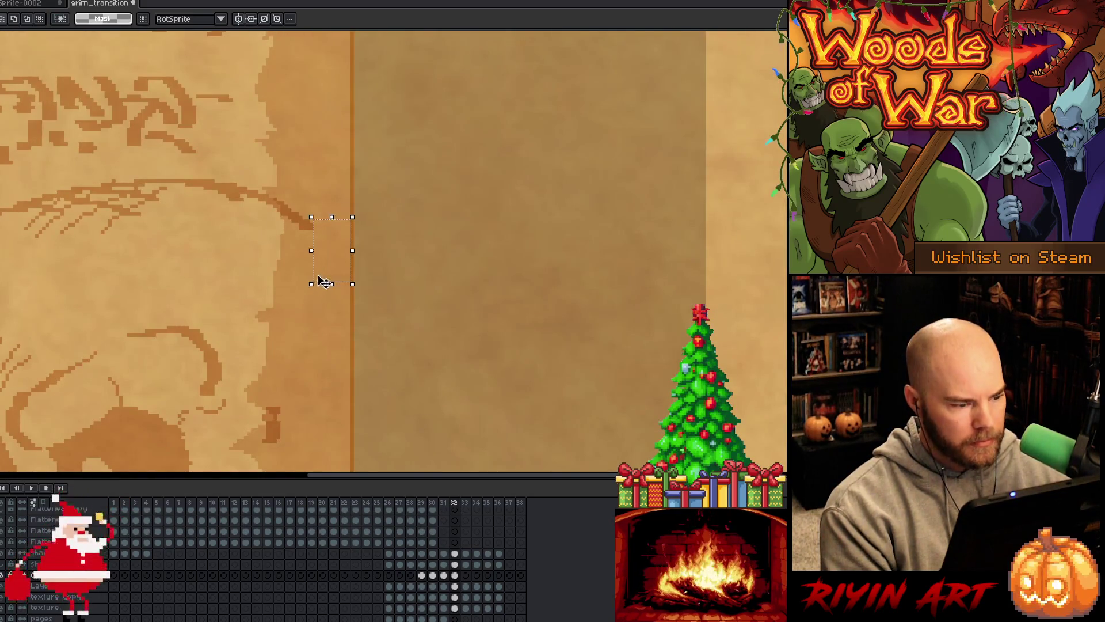
{"action": "scroll", "coordinate": [325, 270], "scroll_direction": "down", "scroll_amount": 3}
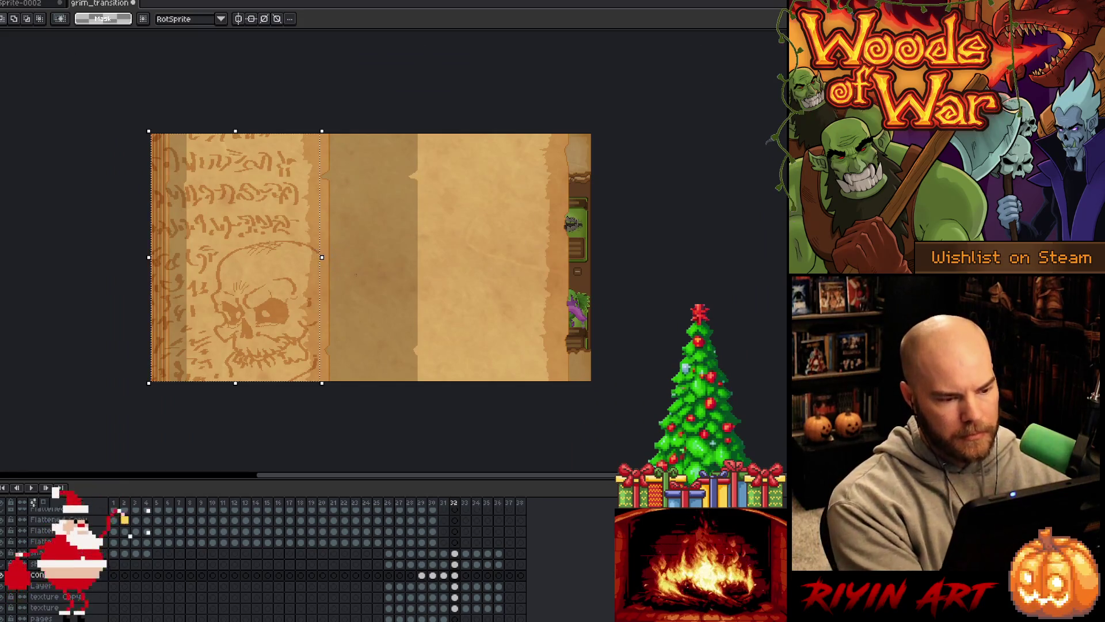
{"action": "left_click_drag", "start_coordinate": [135, 123], "coordinate": [170, 385]}
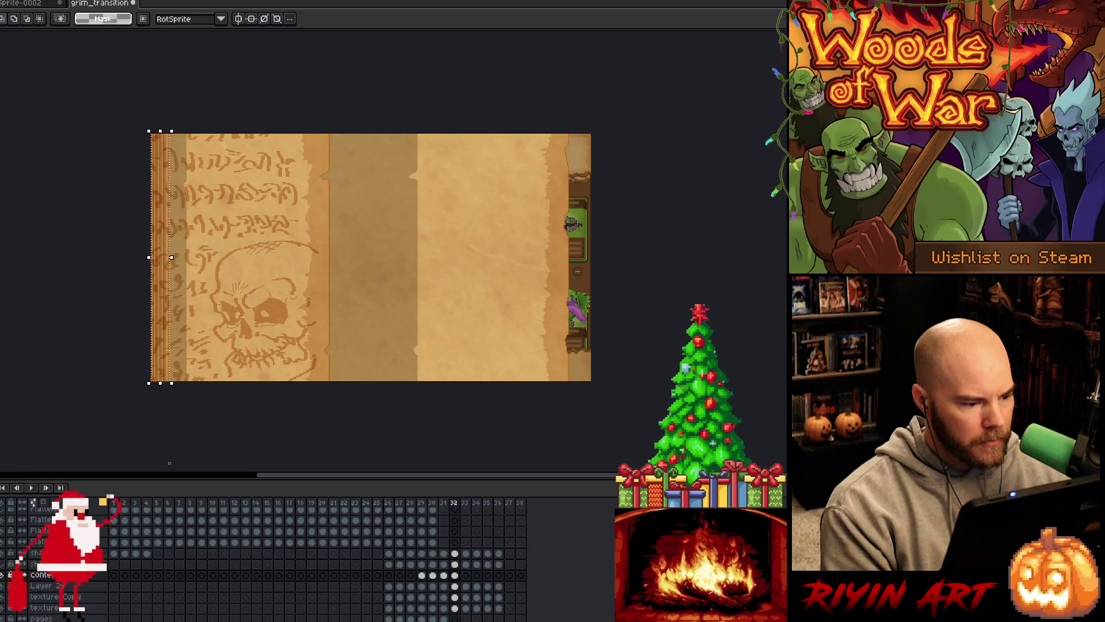
{"action": "scroll", "coordinate": [134, 326], "scroll_direction": "up", "scroll_amount": 3}
{"action": "scroll", "coordinate": [348, 336], "scroll_direction": "up", "scroll_amount": 3}
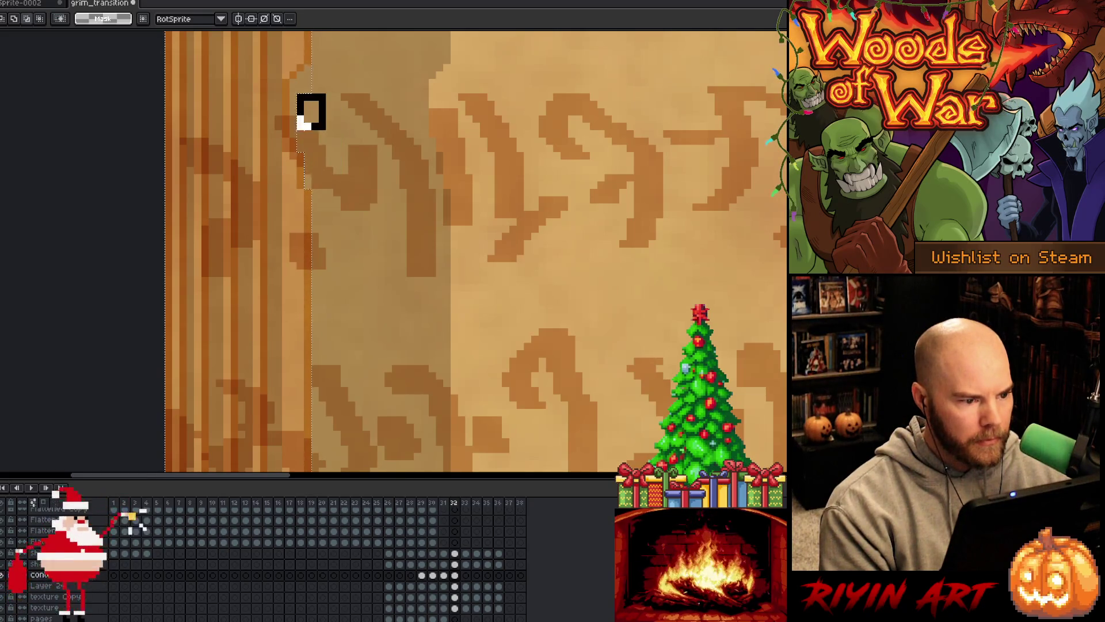
{"action": "scroll", "coordinate": [311, 121], "scroll_direction": "down", "scroll_amount": 3}
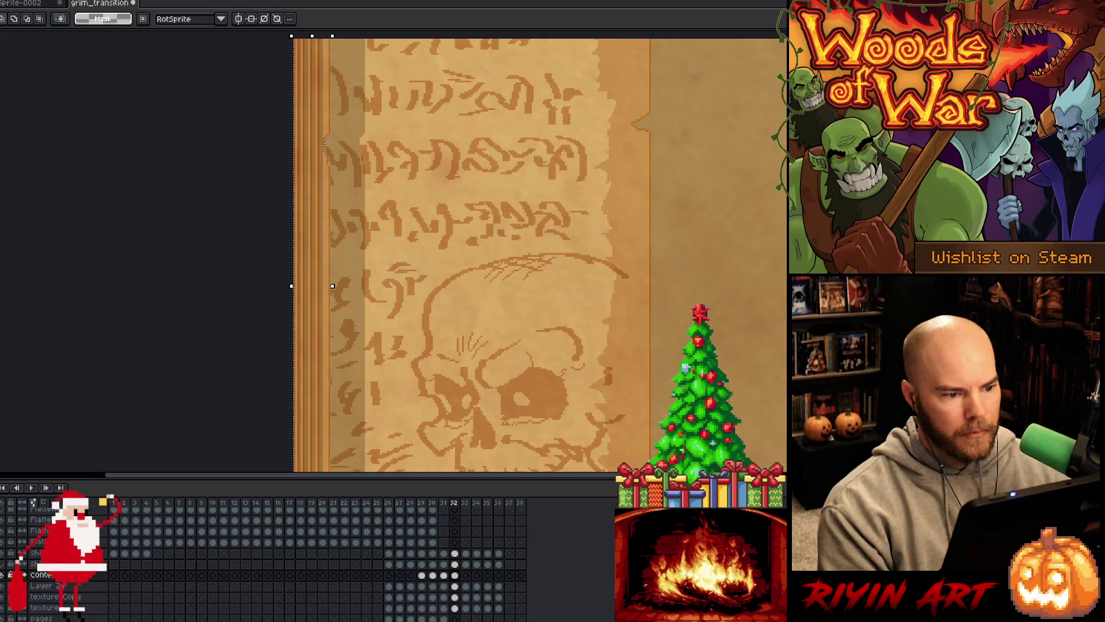
{"action": "scroll", "coordinate": [391, 213], "scroll_direction": "down", "scroll_amount": 4}
{"action": "scroll", "coordinate": [392, 213], "scroll_direction": "up", "scroll_amount": 2}
- Deselect, recentre the parchment, and advance to frame 33
{"action": "key", "text": "ctrl+d"}
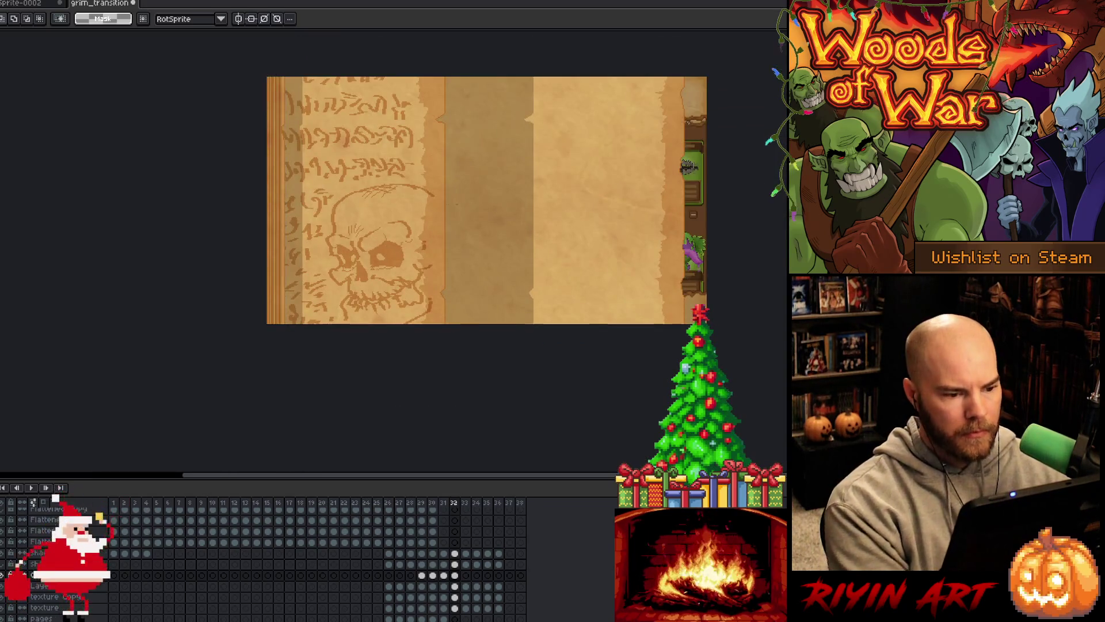
{"action": "scroll", "coordinate": [431, 242], "scroll_direction": "down", "scroll_amount": 1}
{"action": "left_click_drag", "start_coordinate": [485, 232], "coordinate": [394, 286]}
{"action": "scroll", "coordinate": [409, 249], "scroll_direction": "up", "scroll_amount": 1}
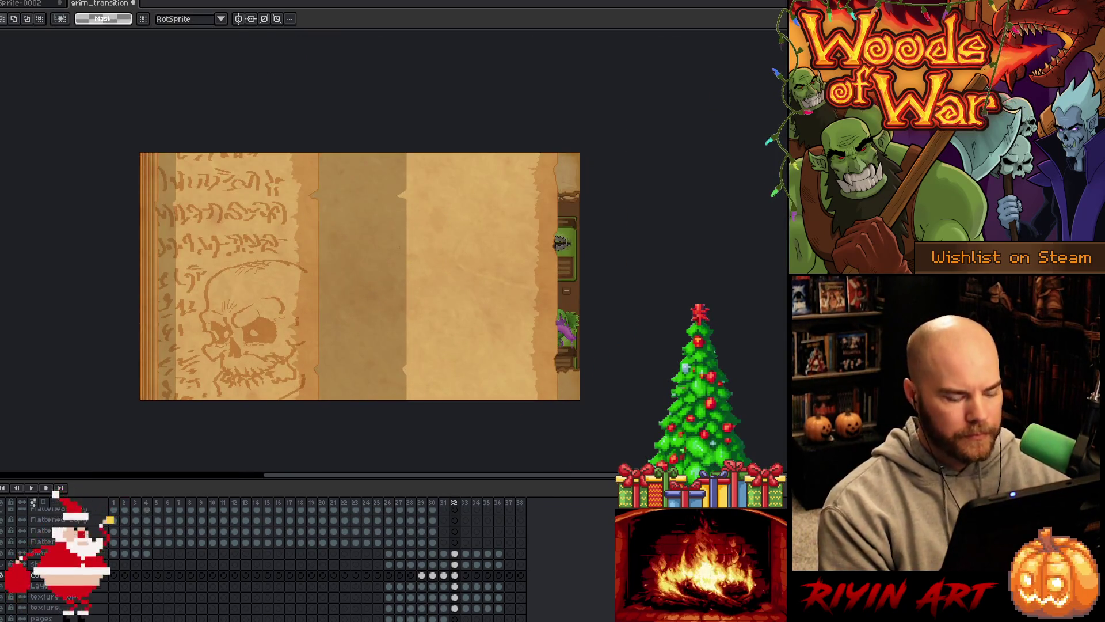
{"action": "key", "text": "Right"}
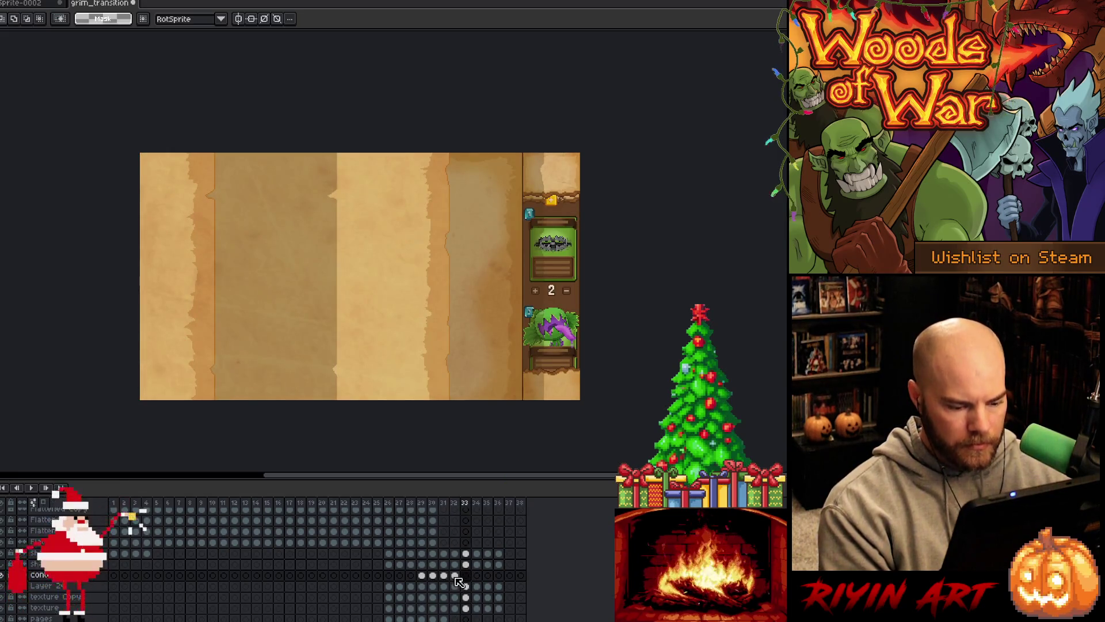
- Slide the frame 33 skull-page content about 96 px left with a drag and three nudges
{"action": "left_click", "coordinate": [454, 575]}
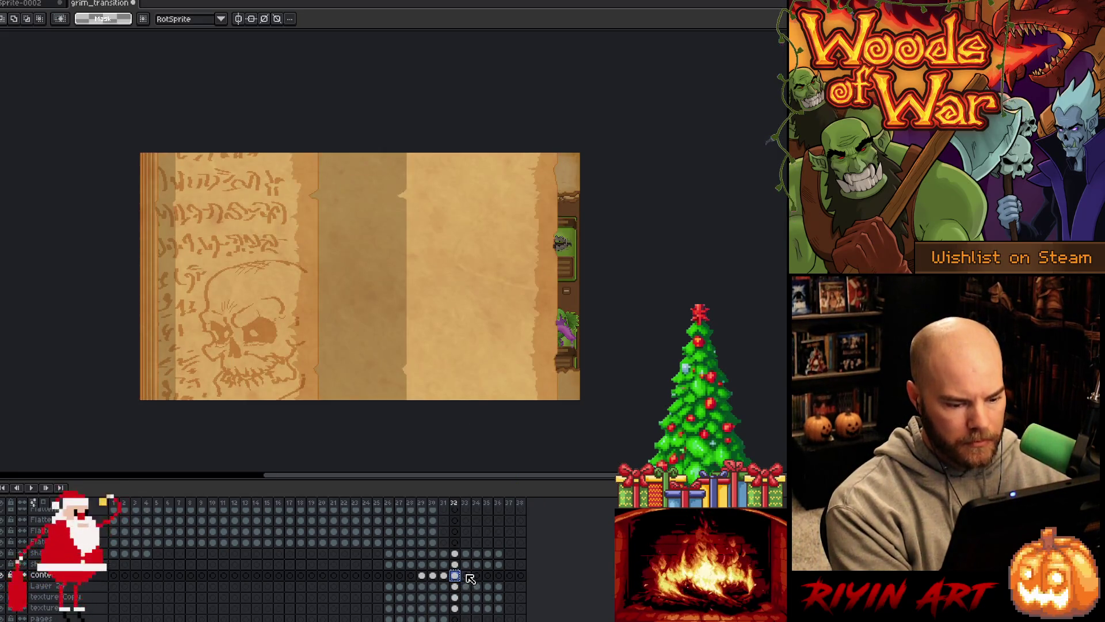
{"action": "left_click", "coordinate": [465, 575]}
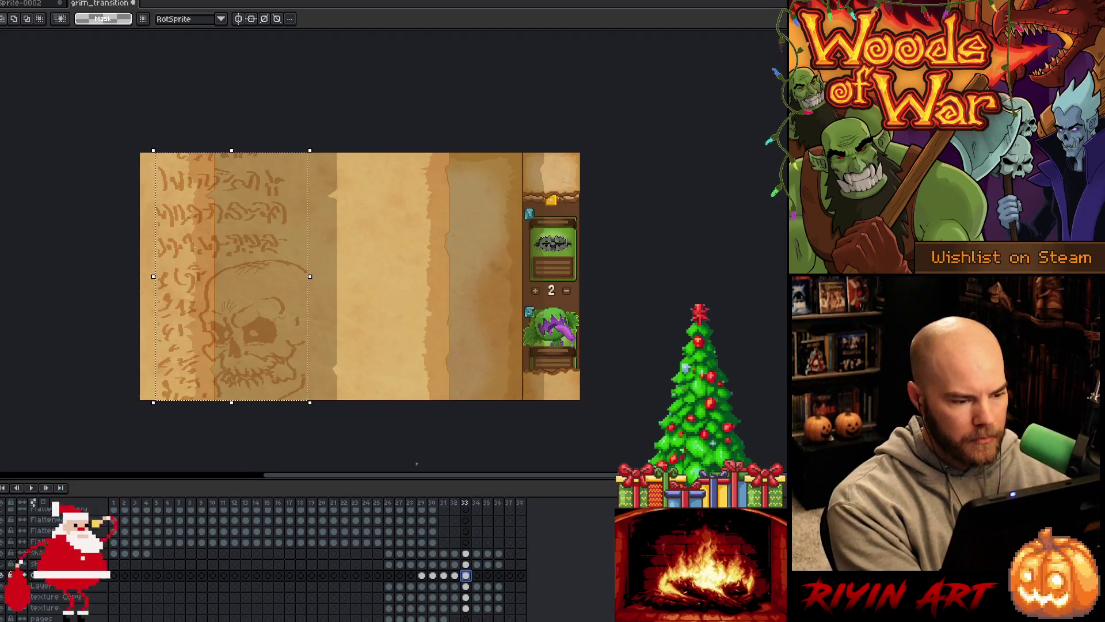
{"action": "key", "text": "ctrl+t"}
{"action": "mouse_move", "coordinate": [217, 276]}
{"action": "left_mouse_down"}
{"action": "mouse_move", "coordinate": [131, 276]}
{"action": "mouse_move", "coordinate": [143, 276]}
{"action": "left_mouse_up"}
{"action": "scroll", "coordinate": [239, 238], "scroll_direction": "up", "scroll_amount": 3}
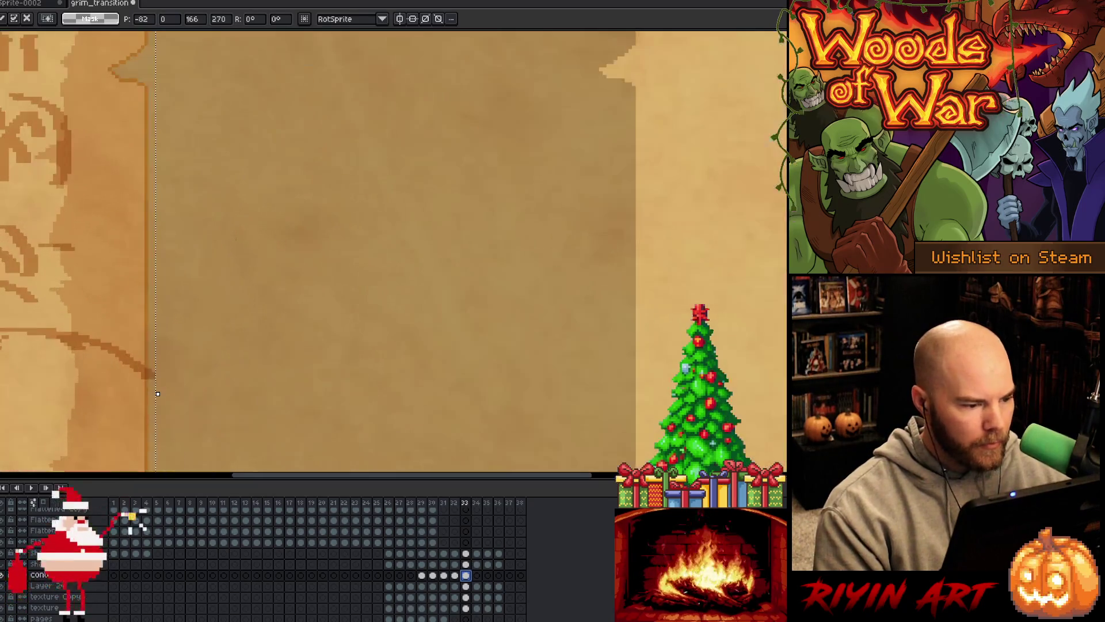
{"action": "key", "text": "Left"}
{"action": "key", "text": "Left"}
{"action": "key", "text": "Left"}
{"action": "key", "text": "Left"}
{"action": "key", "text": "Left"}
{"action": "key", "text": "Left"}
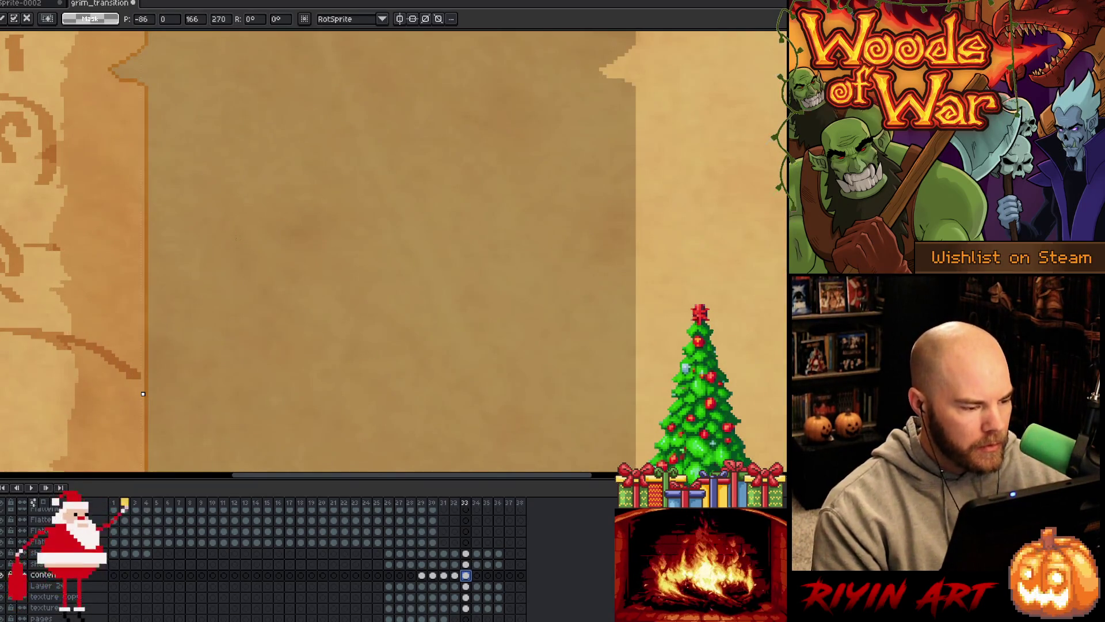
{"action": "key", "text": "Left"}
{"action": "key", "text": "Left"}
{"action": "key", "text": "Left"}
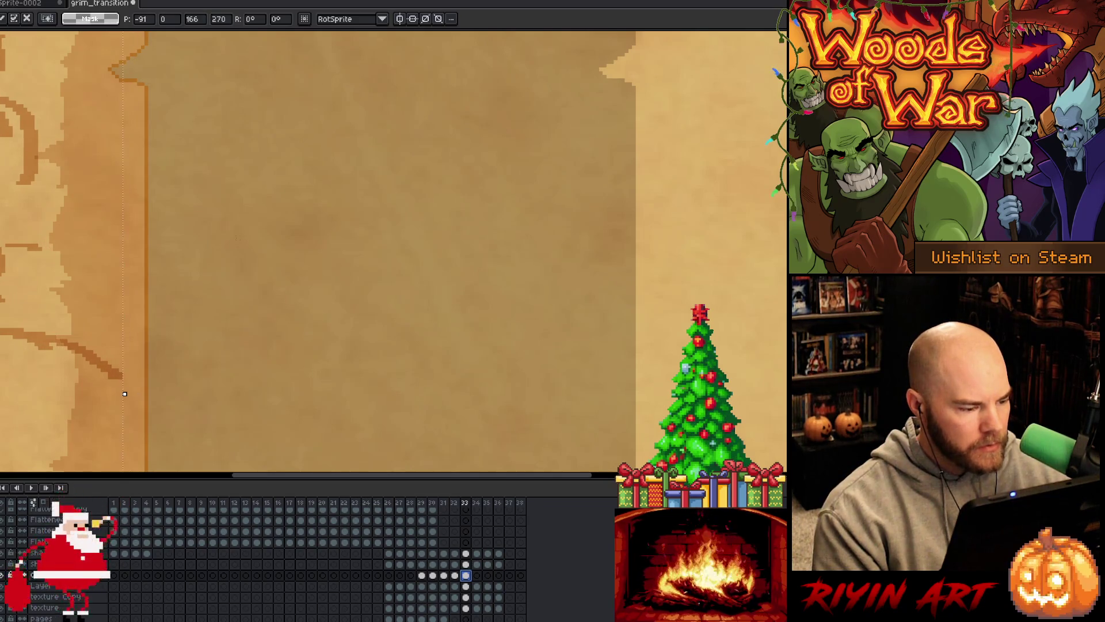
{"action": "key", "text": "Left"}
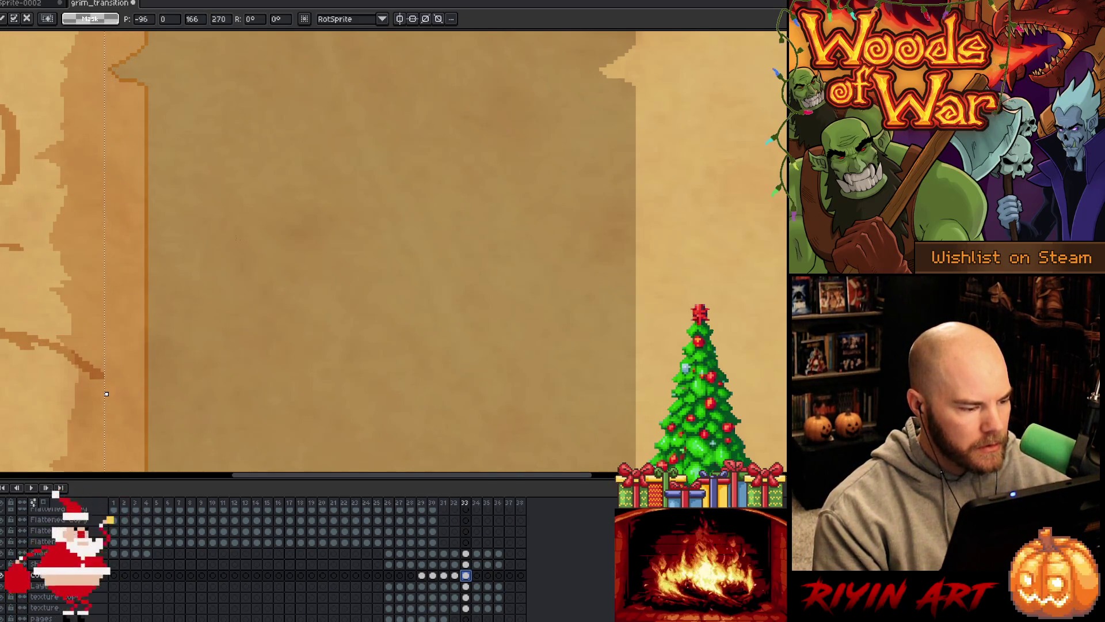
{"action": "scroll", "coordinate": [236, 238], "scroll_direction": "down", "scroll_amount": 3}
{"action": "key", "text": "period"}
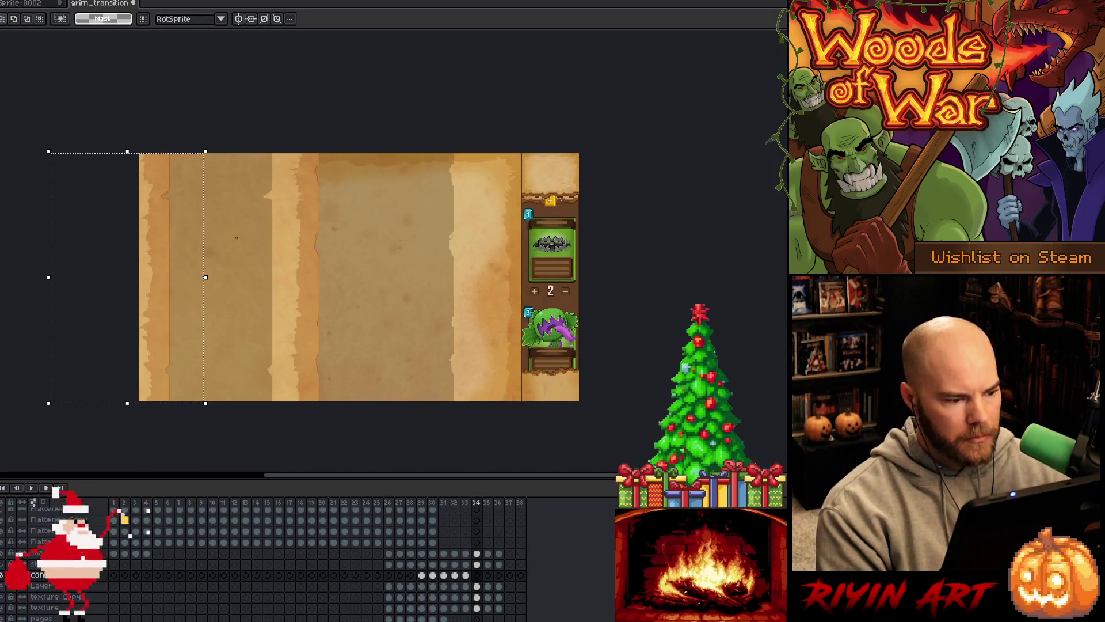
{"action": "key", "text": "Return"}
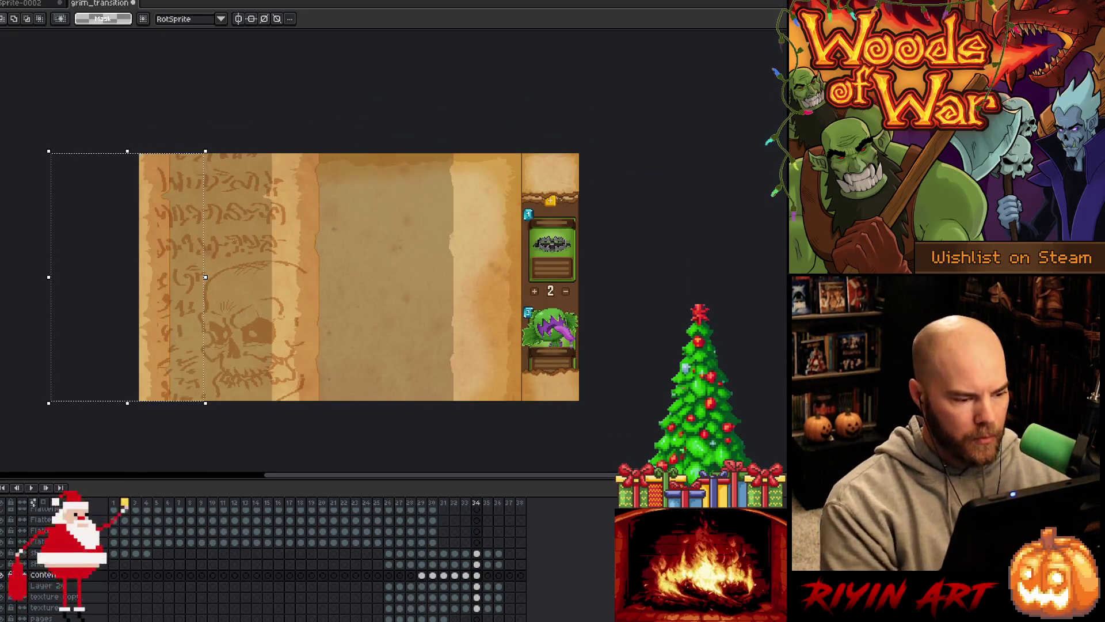
- Slide the frame 34 skull page about 144 px left, fine-tune it, and commit
{"action": "left_click", "coordinate": [466, 575]}
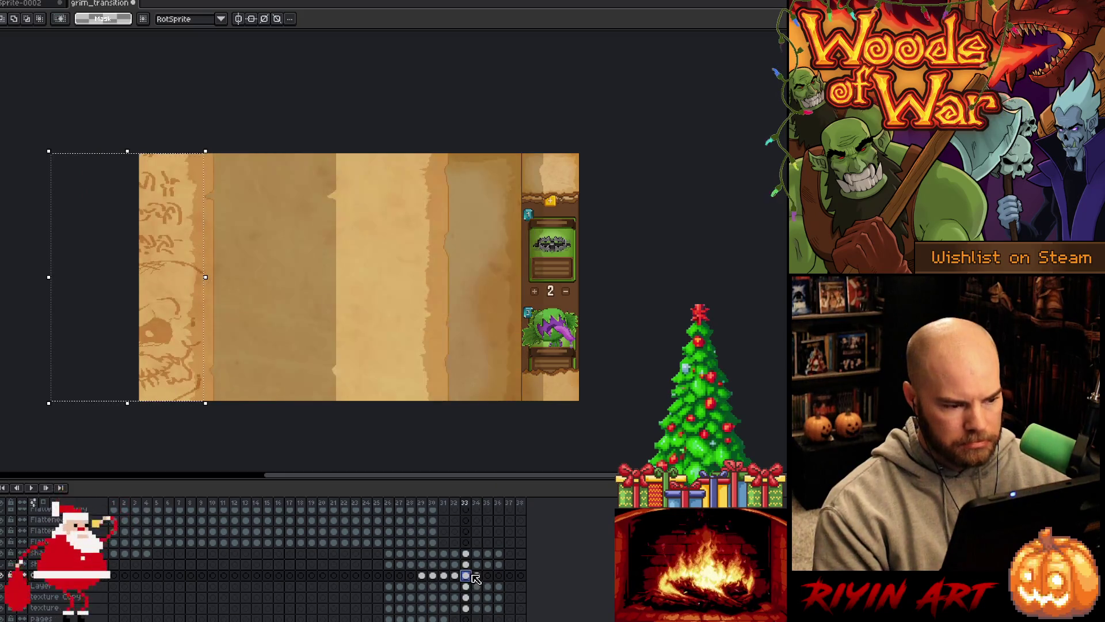
{"action": "left_click", "coordinate": [476, 574]}
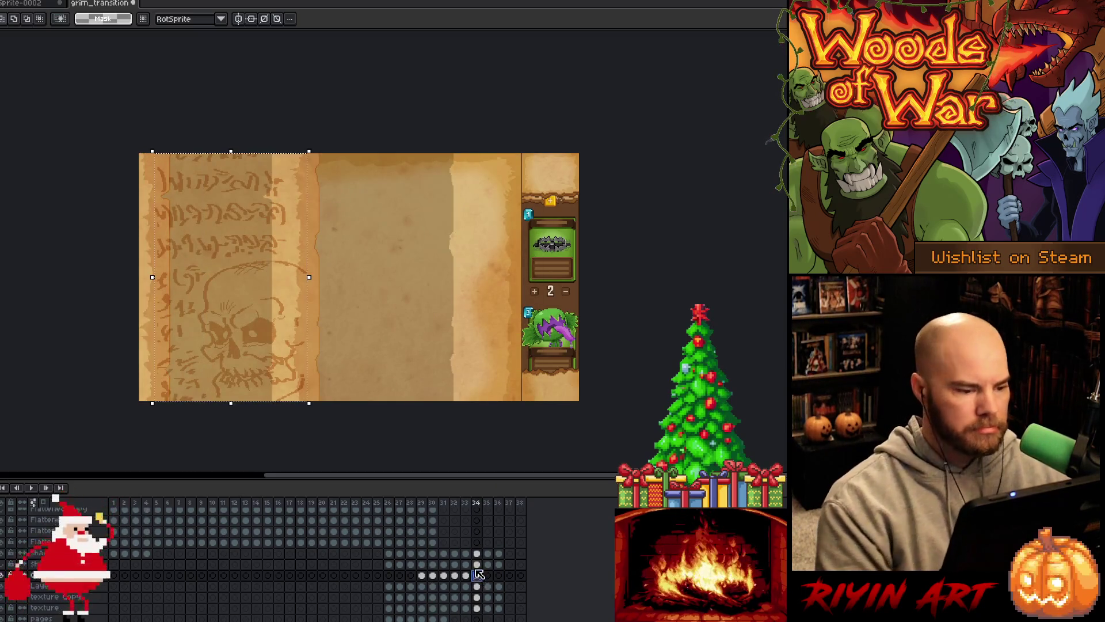
{"action": "key", "text": "ctrl+t"}
{"action": "left_click_drag", "start_coordinate": [230, 276], "coordinate": [80, 276]}
{"action": "scroll", "coordinate": [80, 276], "scroll_direction": "up", "scroll_amount": 2}
{"action": "scroll", "coordinate": [122, 176], "scroll_direction": "up", "scroll_amount": 2}
{"action": "left_click_drag", "start_coordinate": [106, 99], "coordinate": [132, 100]}
{"action": "mouse_move", "coordinate": [112, 241]}
{"action": "left_mouse_down"}
{"action": "mouse_move", "coordinate": [405, 311]}
{"action": "mouse_move", "coordinate": [420, 321]}
{"action": "mouse_move", "coordinate": [407, 328]}
{"action": "left_mouse_up"}
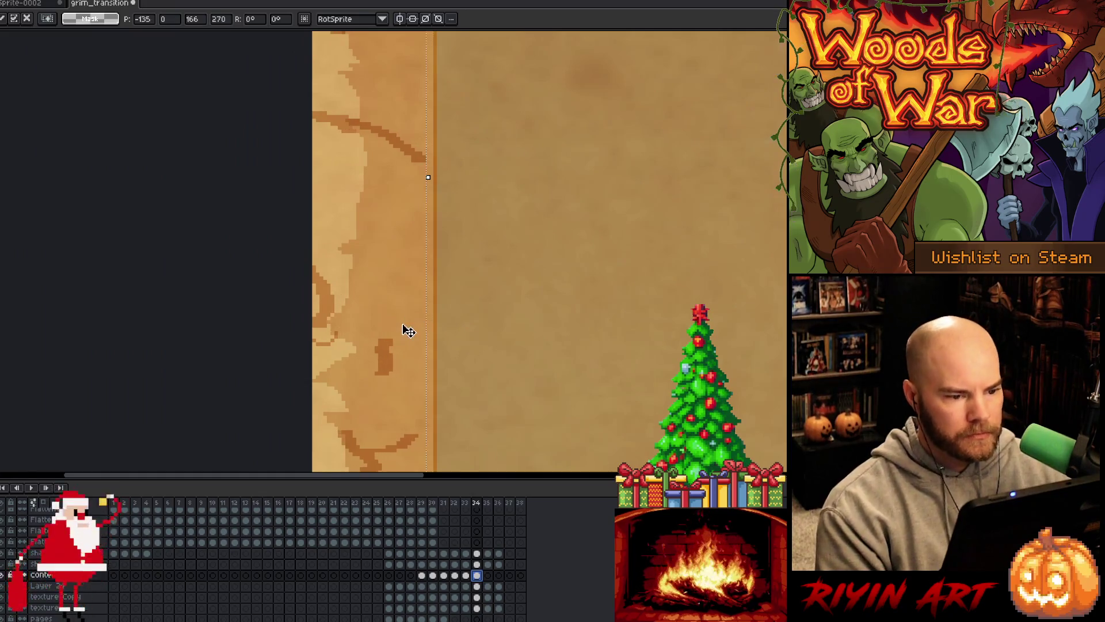
{"action": "key", "text": "Left"}
{"action": "key", "text": "Left"}
{"action": "key", "text": "Left"}
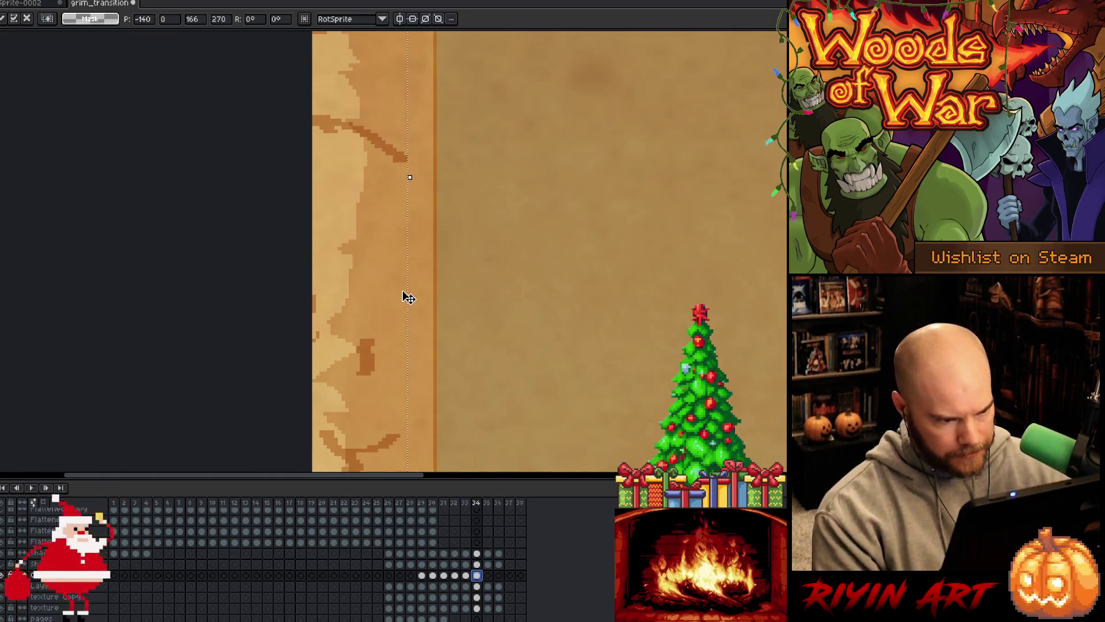
{"action": "key", "text": "Left"}
{"action": "key", "text": "Left"}
{"action": "key", "text": "Left"}
{"action": "scroll", "coordinate": [408, 297], "scroll_direction": "down", "scroll_amount": 3}
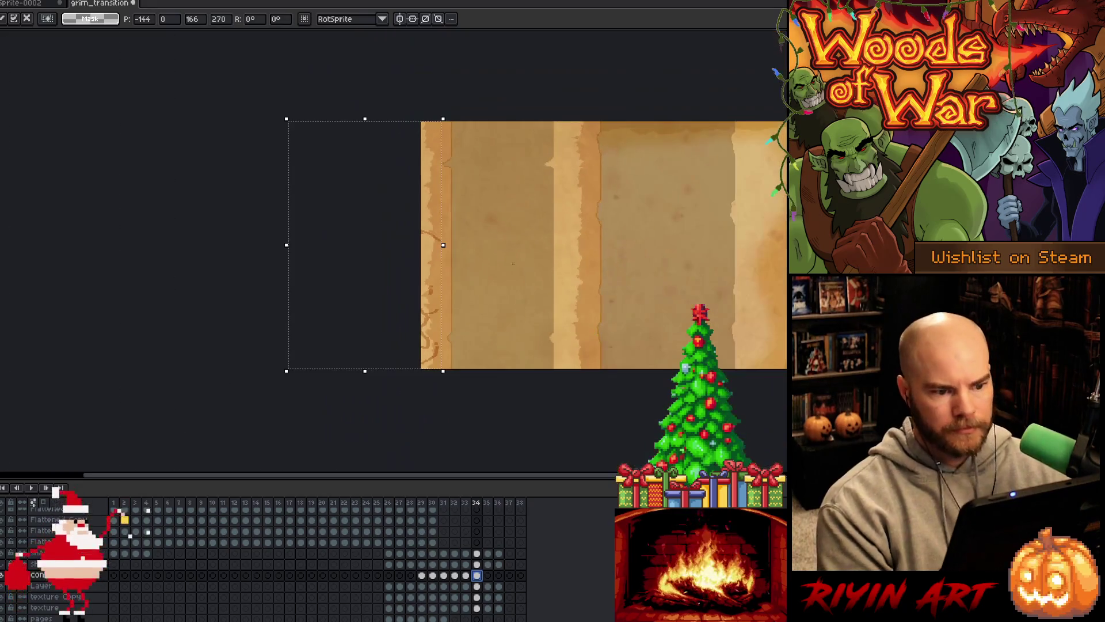
{"action": "key", "text": "Return"}
{"action": "left_click_drag", "start_coordinate": [609, 323], "coordinate": [408, 341]}
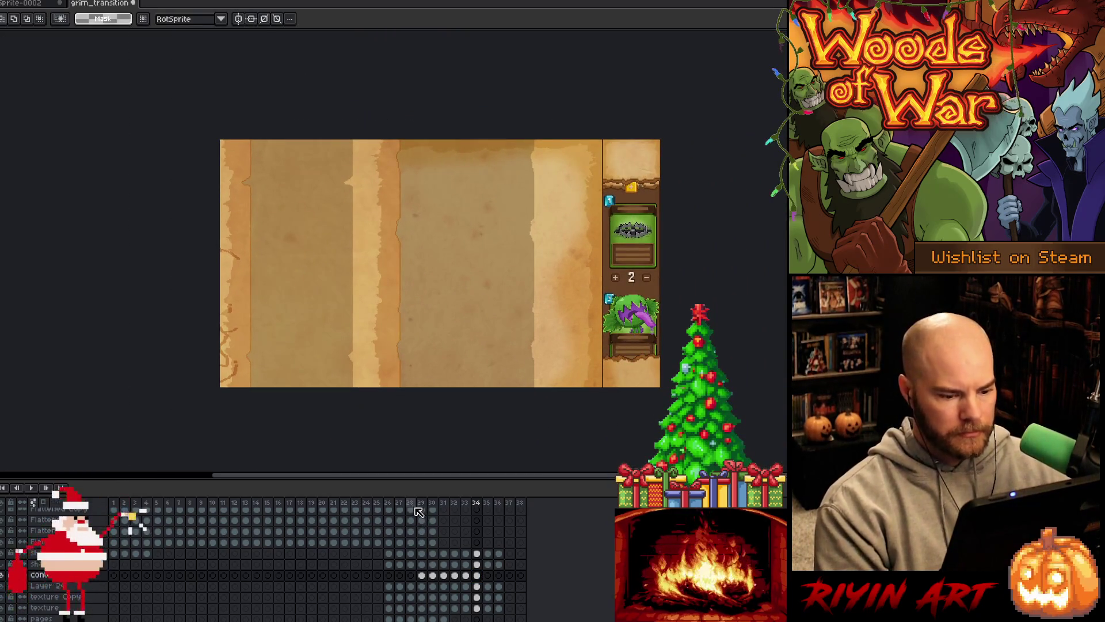
- Play and step through the page-turn around frame 28 to review the eye frame
{"action": "left_click", "coordinate": [409, 502]}
{"action": "key", "text": "Return"}
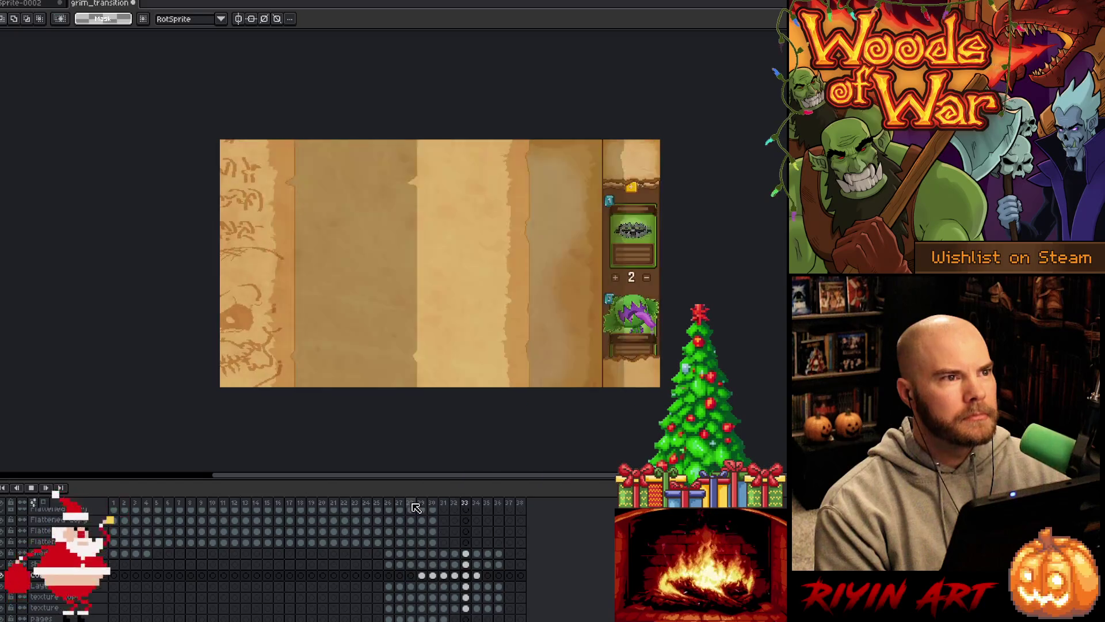
{"action": "left_click", "coordinate": [412, 503]}
{"action": "key", "text": "Right"}
{"action": "key", "text": "Right"}
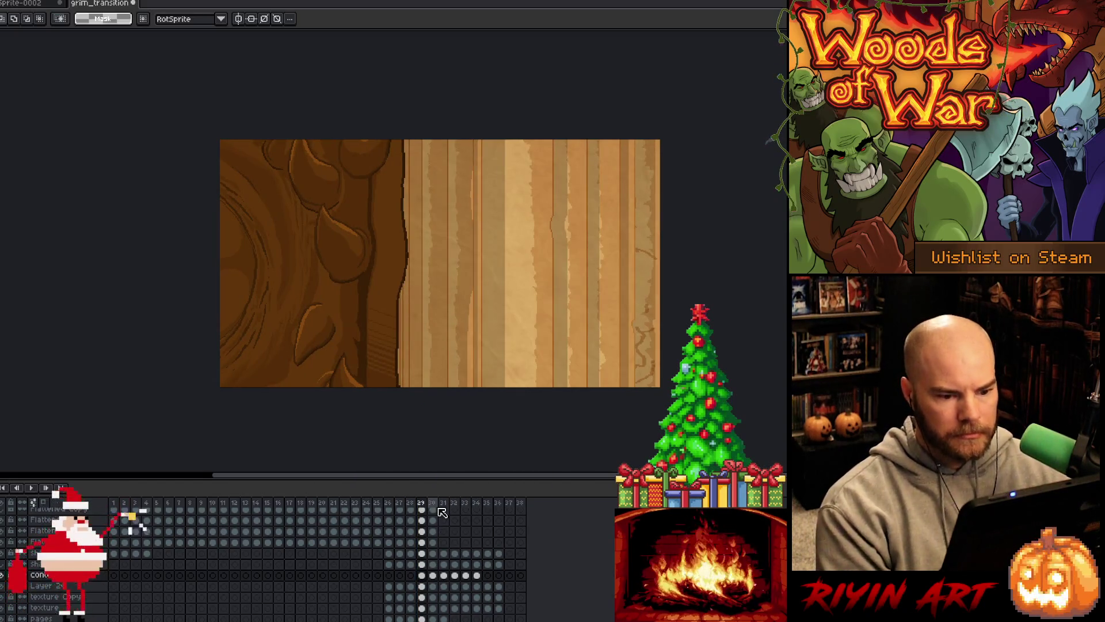
{"action": "key", "text": "Left"}
{"action": "key", "text": "Left"}
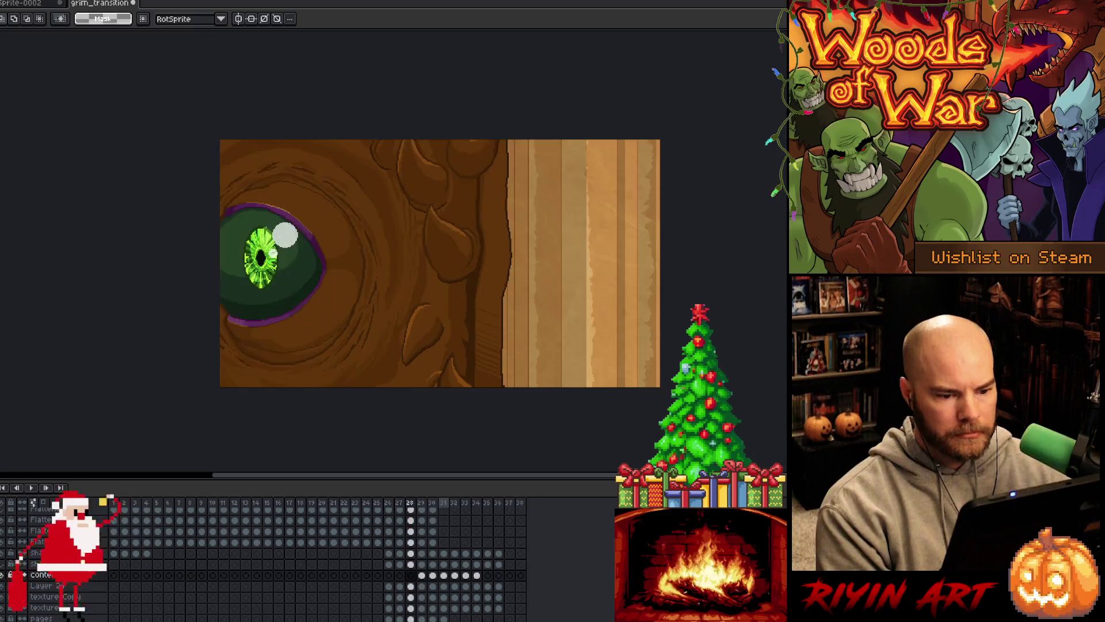
{"action": "key", "text": "Left"}
{"action": "key", "text": "Right"}
{"action": "key", "text": "Right"}
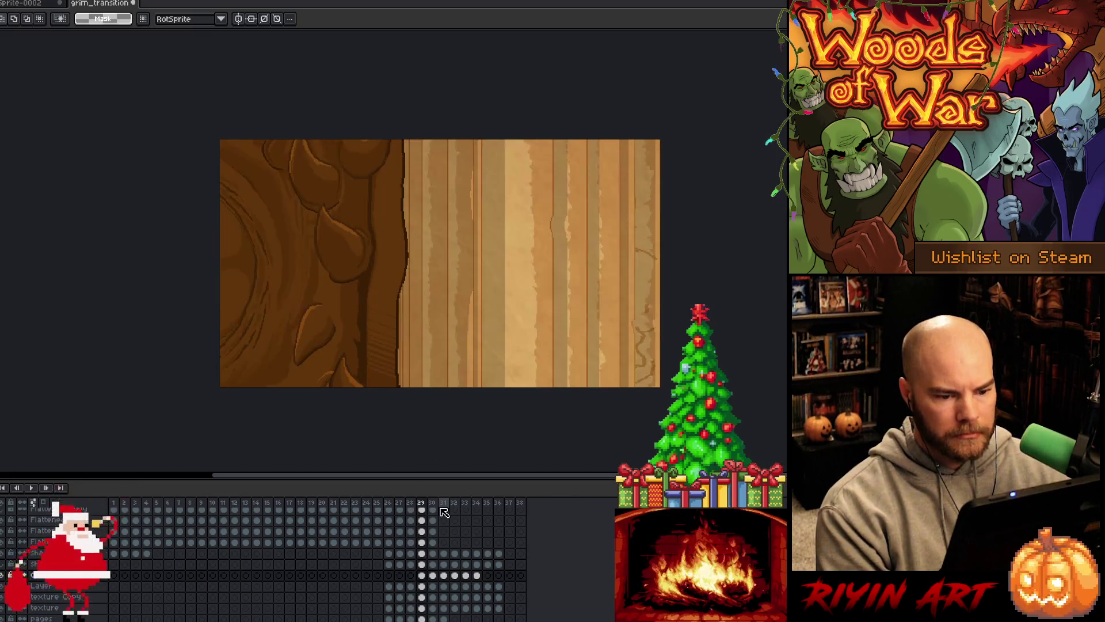
{"action": "key", "text": "Left"}
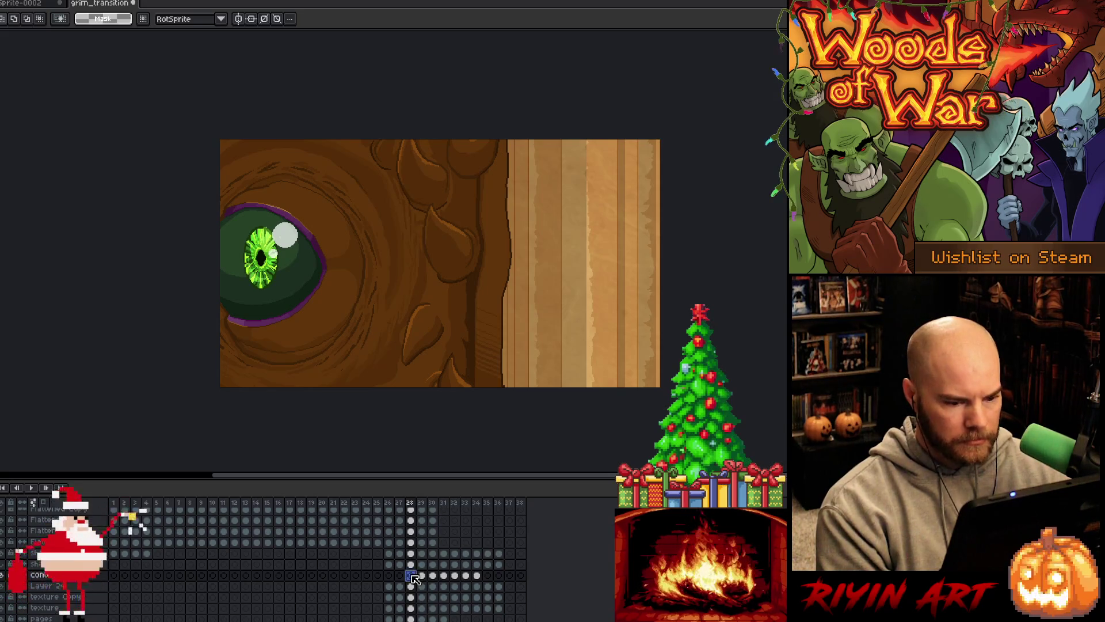
{"action": "left_click_drag", "start_coordinate": [646, 355], "coordinate": [597, 389]}
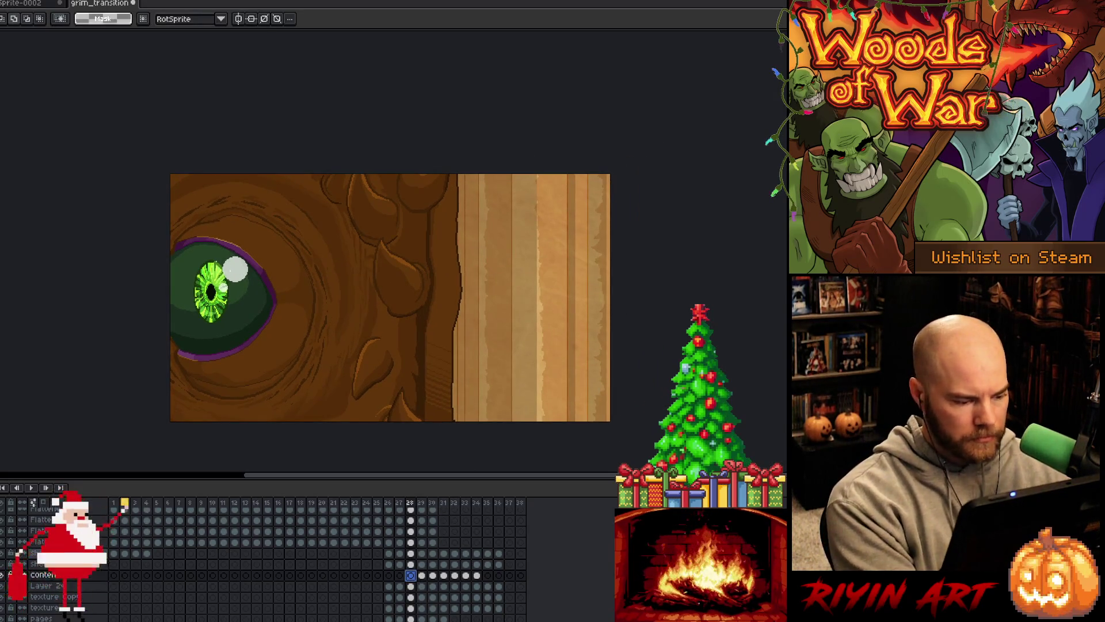
- Duplicate the texture layer and return to frame 28's content cel
{"action": "right_click", "coordinate": [67, 583]}
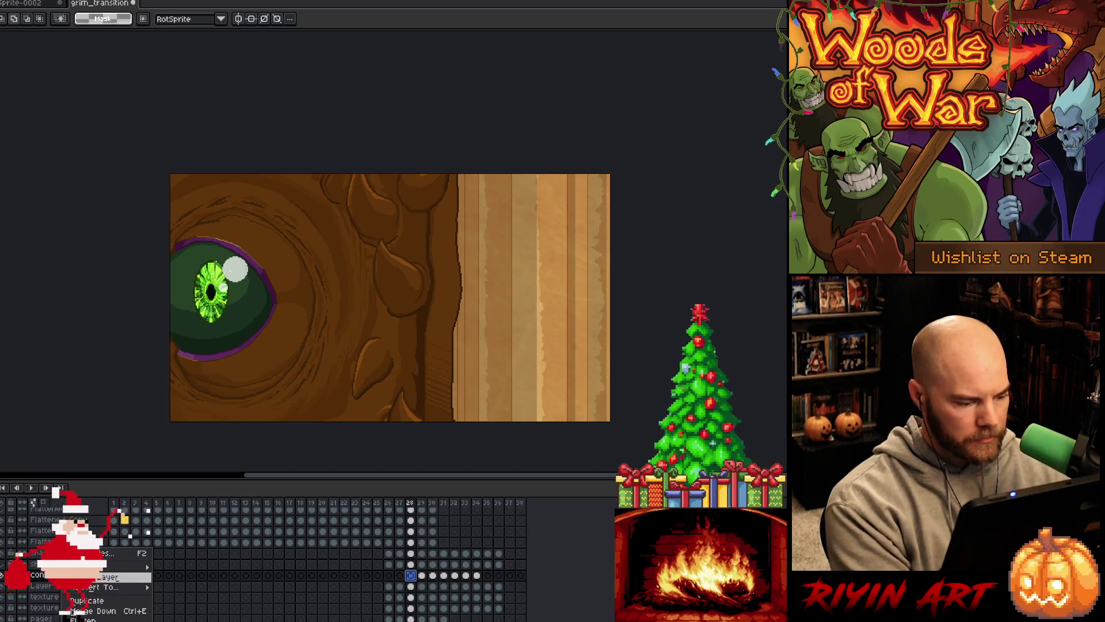
{"action": "left_click", "coordinate": [94, 601]}
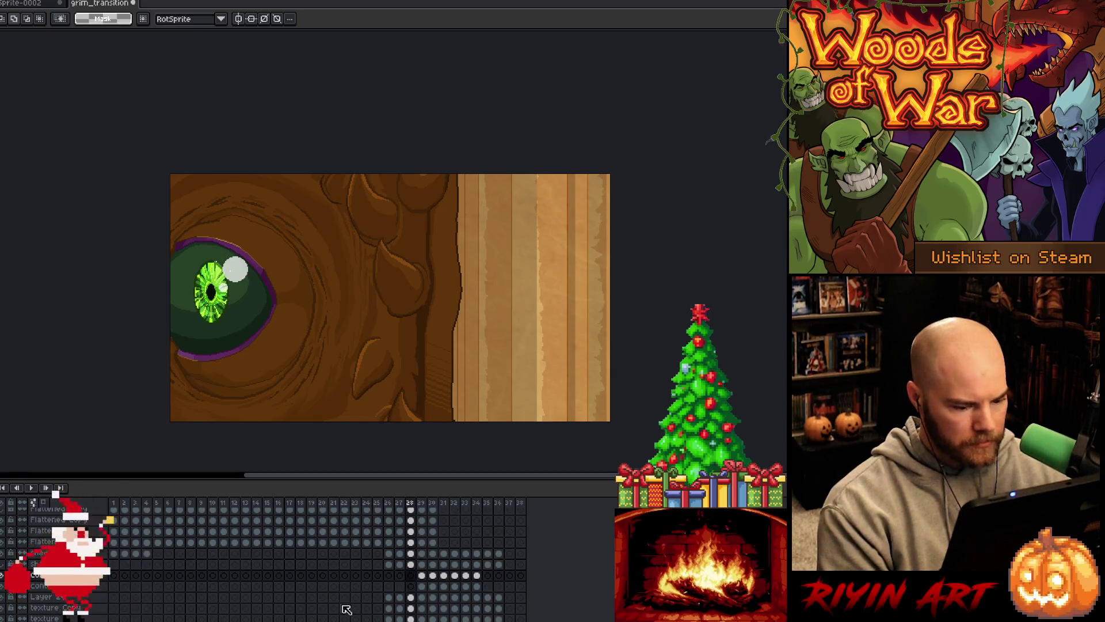
{"action": "left_click_drag", "start_coordinate": [476, 575], "coordinate": [428, 580]}
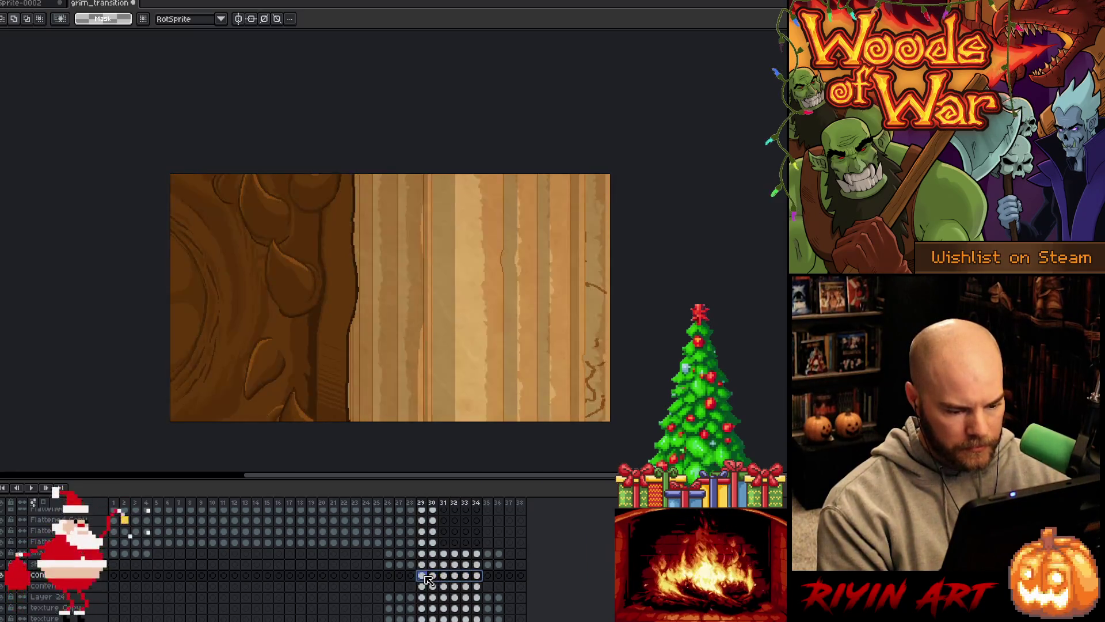
{"action": "left_click", "coordinate": [411, 575]}
{"action": "mouse_move", "coordinate": [549, 316]}
{"action": "left_mouse_down"}
{"action": "mouse_move", "coordinate": [500, 337]}
{"action": "mouse_move", "coordinate": [489, 331]}
{"action": "left_mouse_up"}
- Sketch a first rune stroke on the paper strip beside the eye with the Pencil
{"action": "key", "text": "b"}
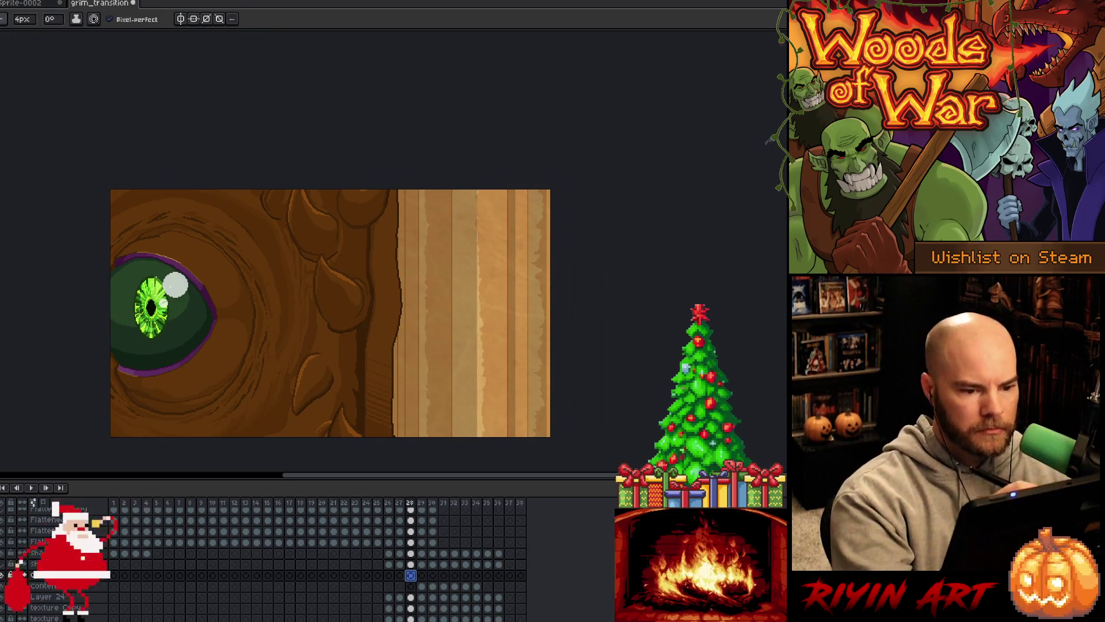
{"action": "left_click_drag", "start_coordinate": [458, 209], "coordinate": [462, 223]}
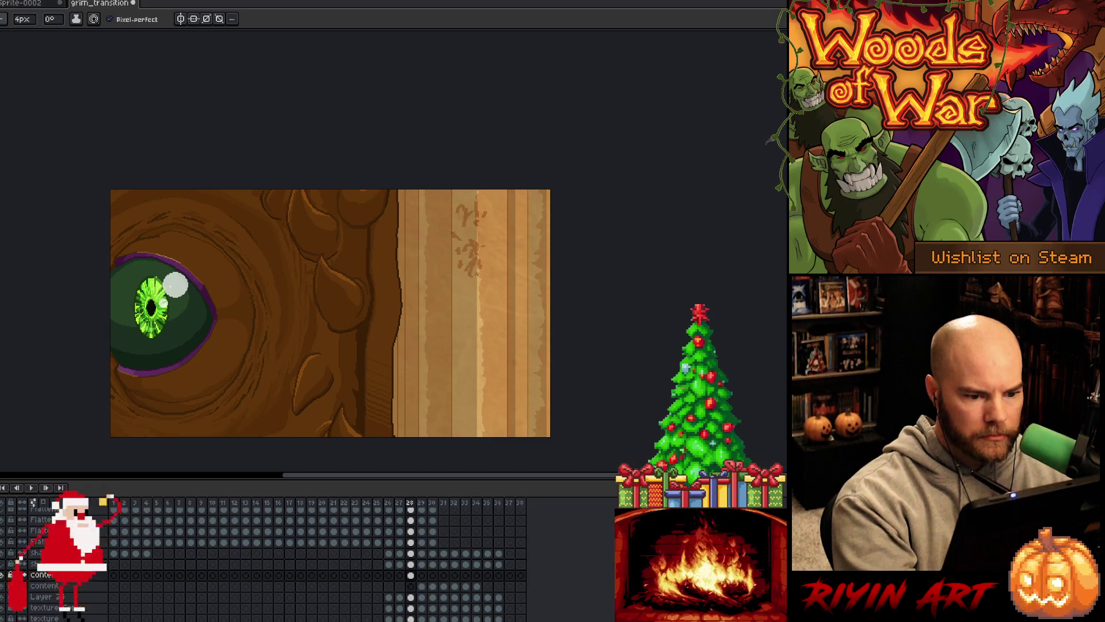
{"action": "left_click_drag", "start_coordinate": [481, 301], "coordinate": [486, 259]}
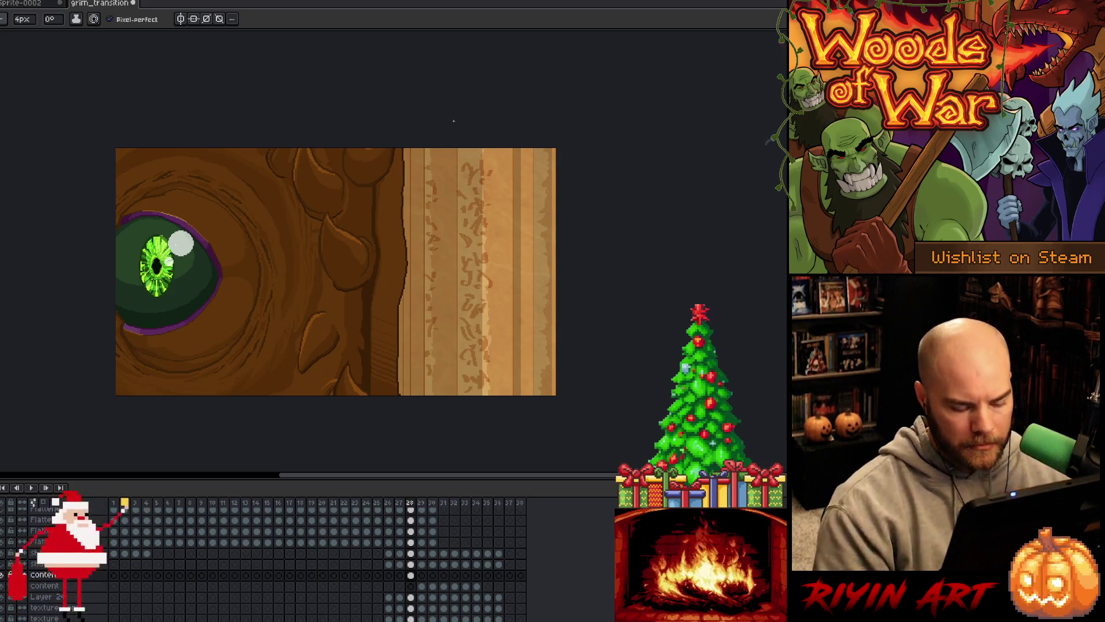
- Select a full-height page column and compare frames 28 and 29
{"action": "key", "text": "m"}
{"action": "scroll", "coordinate": [426, 186], "scroll_direction": "up", "scroll_amount": 1}
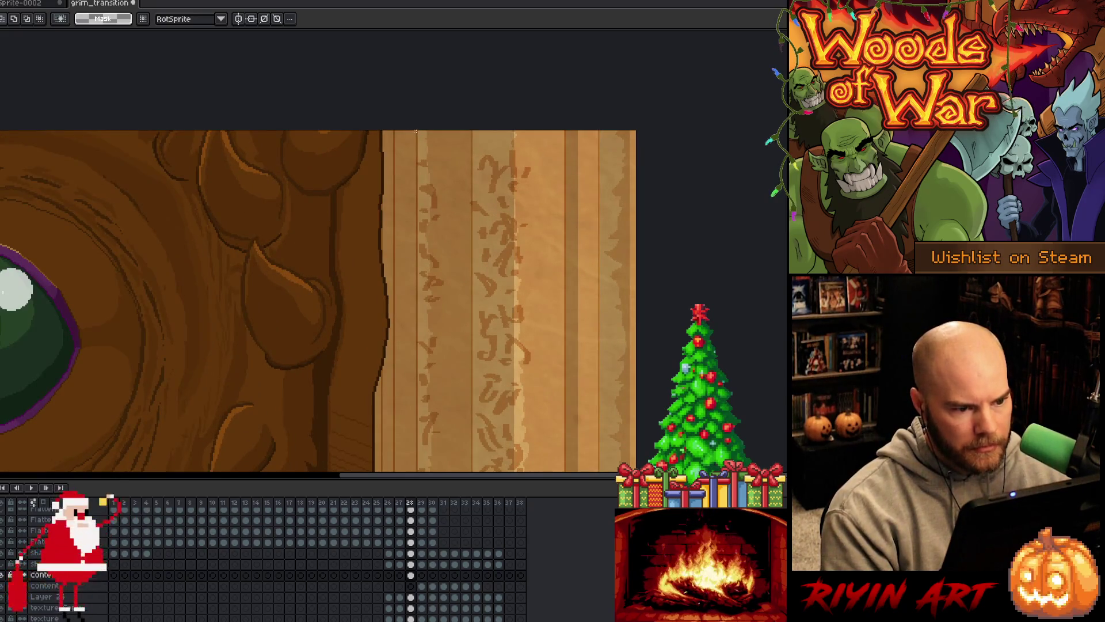
{"action": "scroll", "coordinate": [416, 128], "scroll_direction": "down", "scroll_amount": 2}
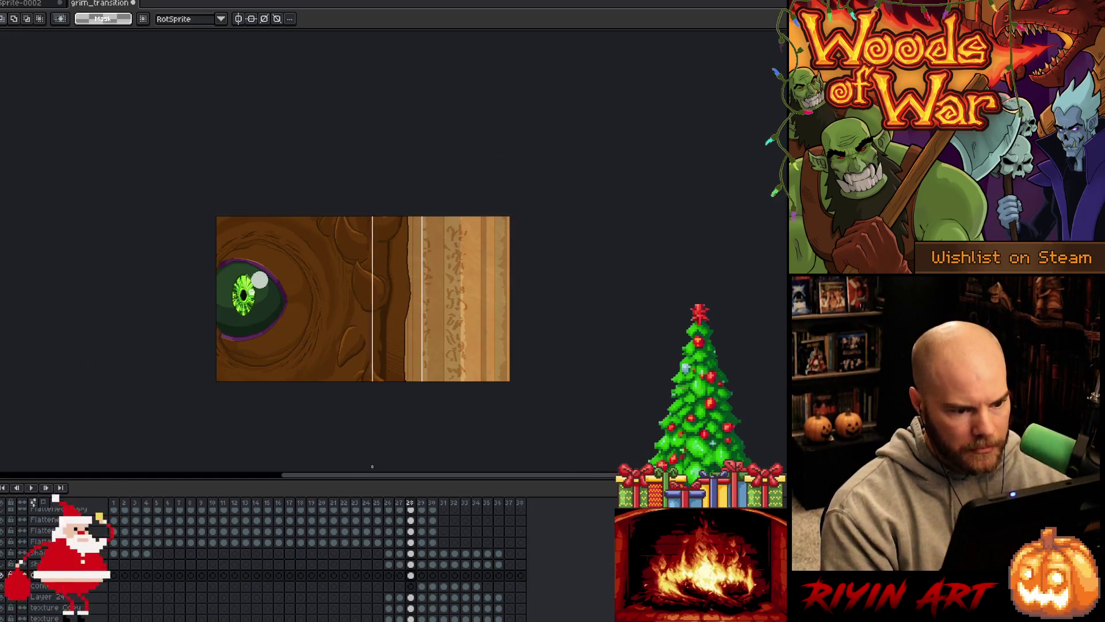
{"action": "left_click_drag", "start_coordinate": [361, 214], "coordinate": [428, 381]}
{"action": "scroll", "coordinate": [453, 232], "scroll_direction": "up", "scroll_amount": 2}
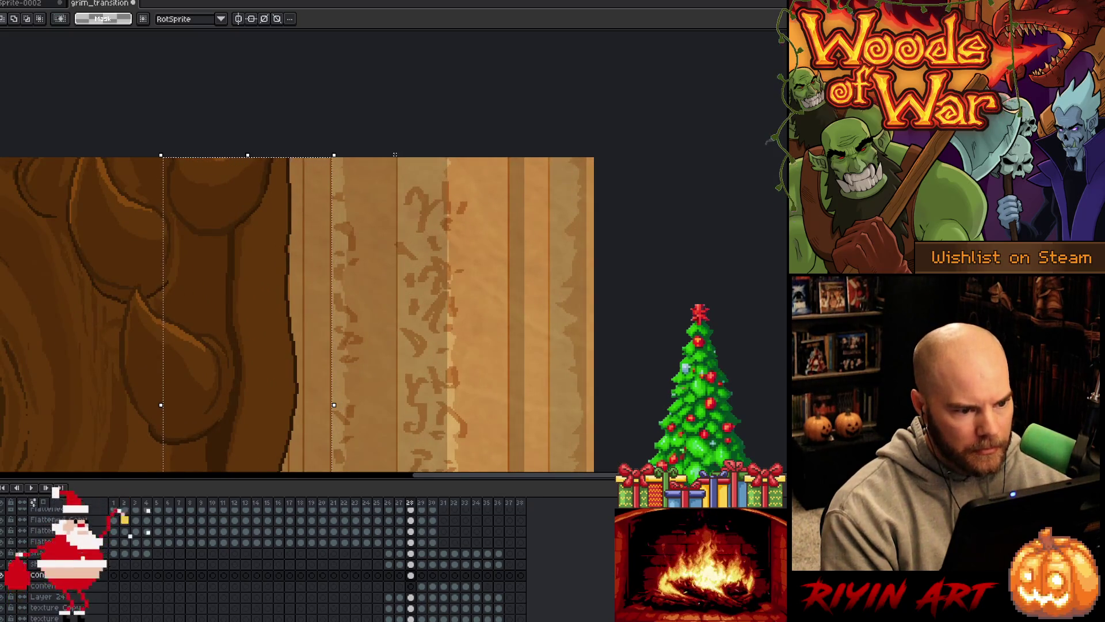
{"action": "mouse_move", "coordinate": [396, 155]}
{"action": "left_mouse_down"}
{"action": "mouse_move", "coordinate": [403, 455]}
{"action": "mouse_move", "coordinate": [377, 314]}
{"action": "mouse_move", "coordinate": [391, 315]}
{"action": "left_mouse_up"}
{"action": "scroll", "coordinate": [391, 315], "scroll_direction": "down", "scroll_amount": 1}
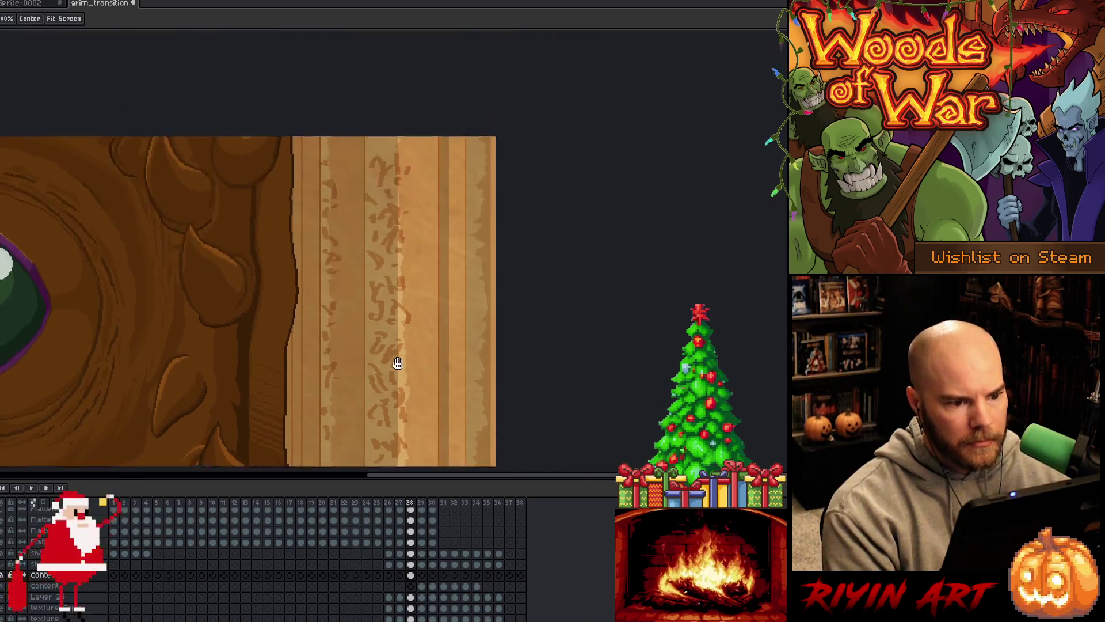
{"action": "key", "text": "period"}
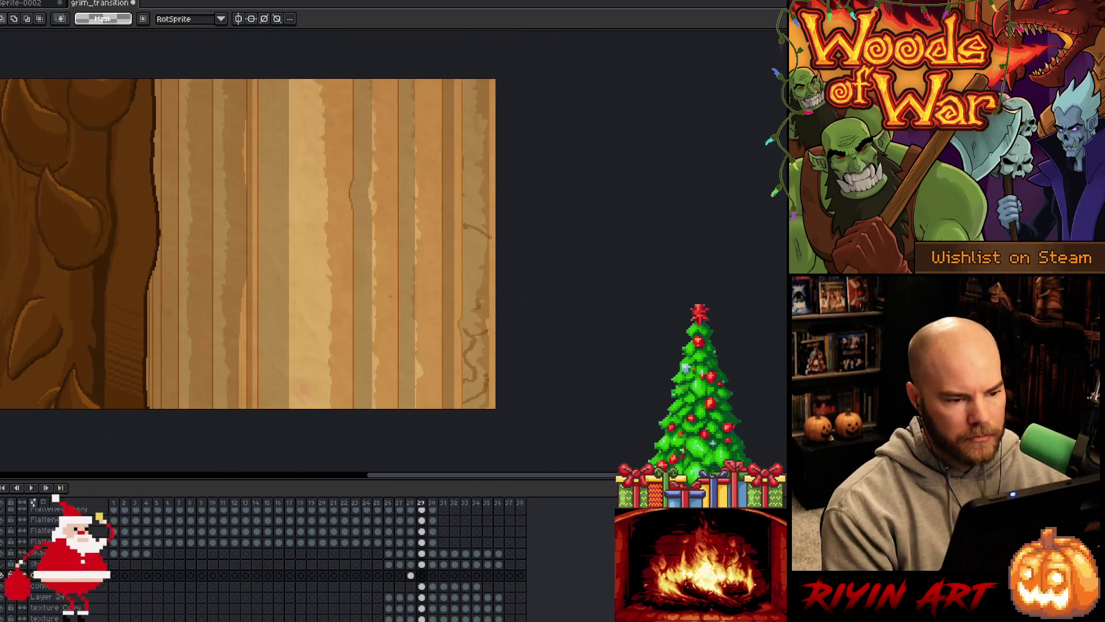
{"action": "key", "text": "comma"}
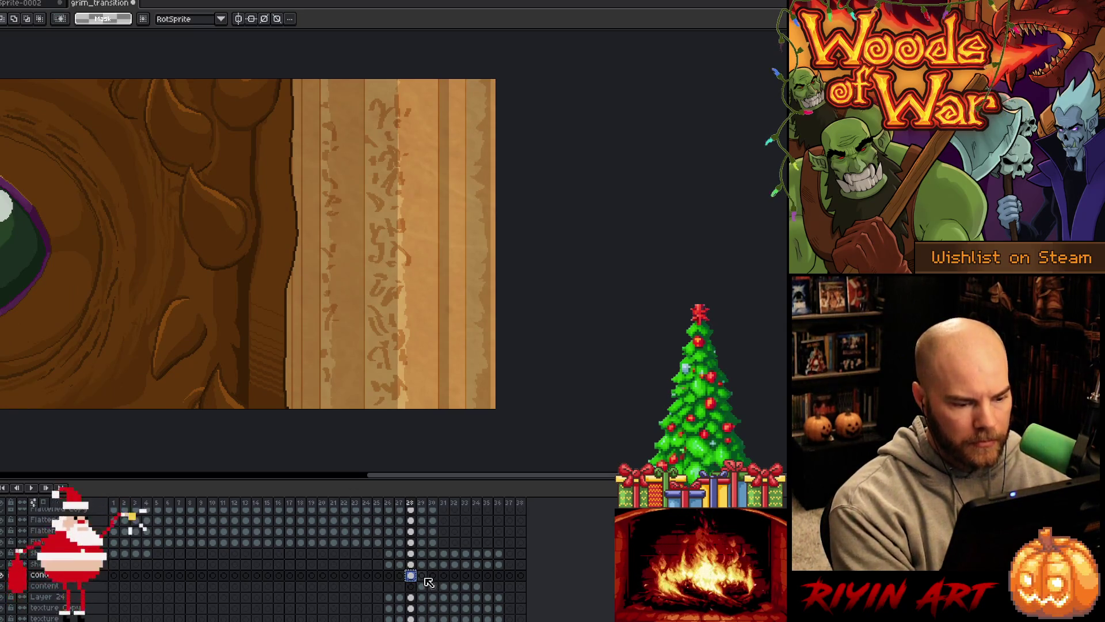
- Drag frame 29's runic text left onto the leftmost paper strip
{"action": "left_click", "coordinate": [422, 576]}
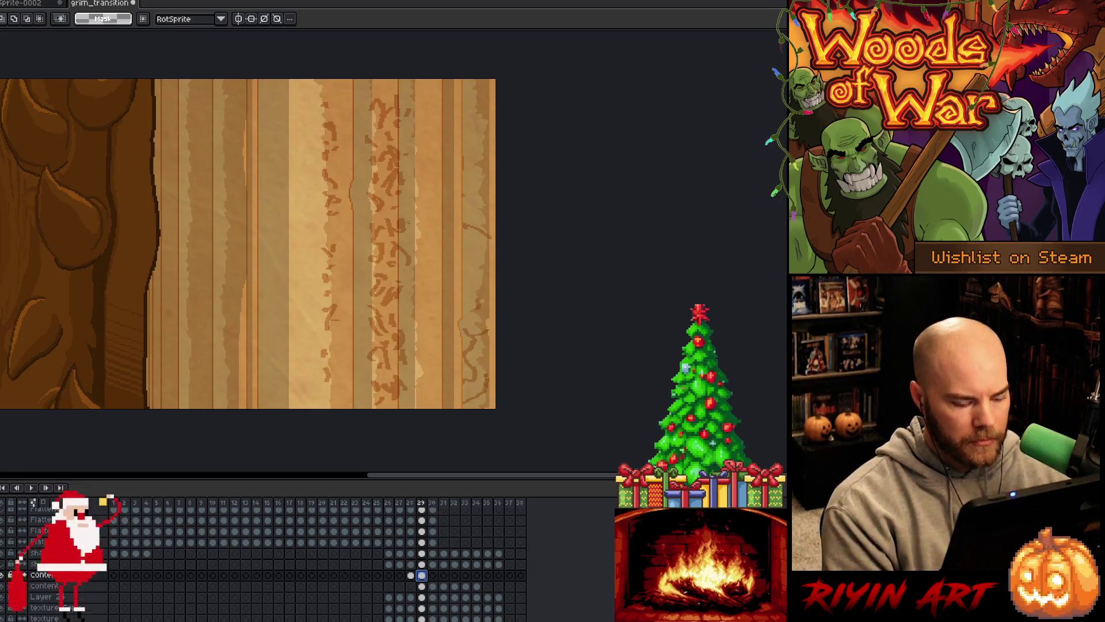
{"action": "key", "text": "v"}
{"action": "left_click_drag", "start_coordinate": [395, 185], "coordinate": [222, 196]}
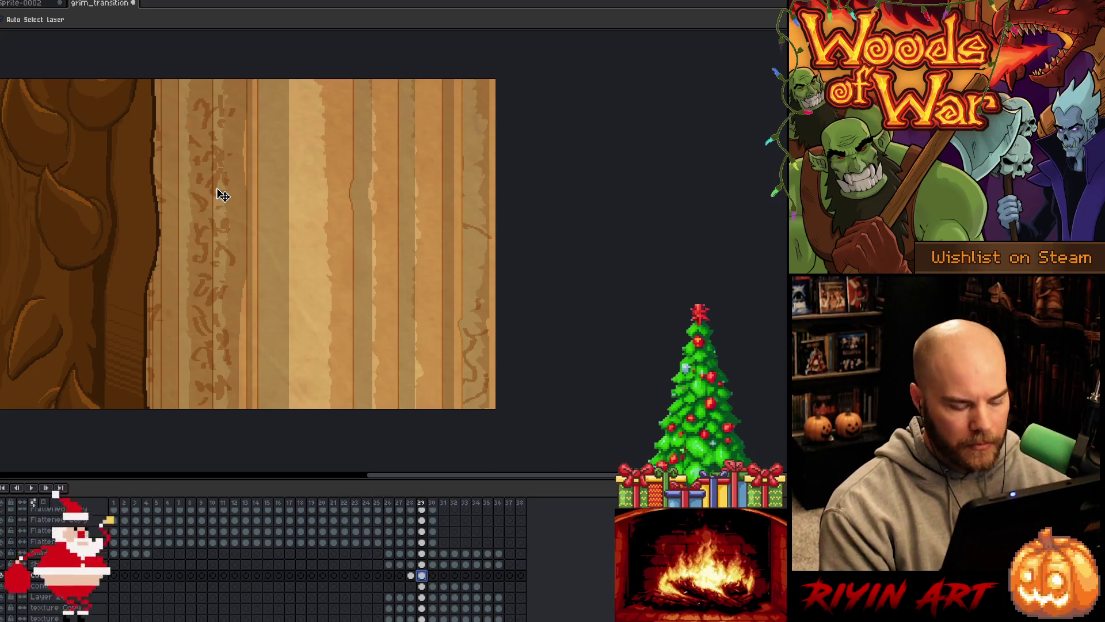
{"action": "key", "text": "ctrl+z"}
{"action": "key", "text": "ctrl+y"}
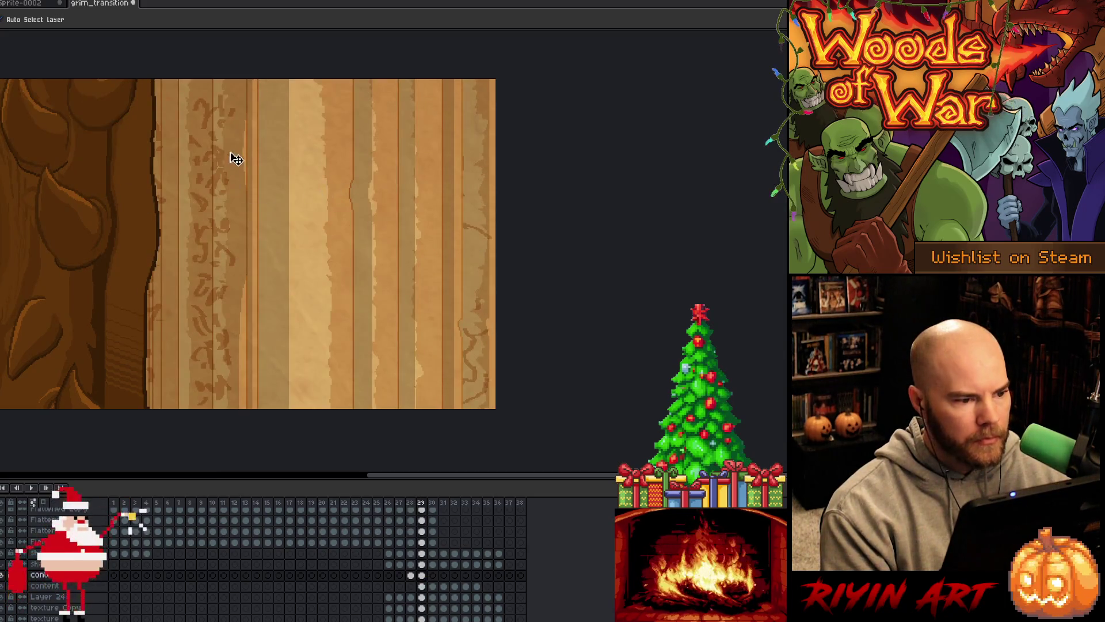
- Nudge the runic text 2 px left with a transform, then reselect and drop the selection
{"action": "left_click", "coordinate": [219, 121]}
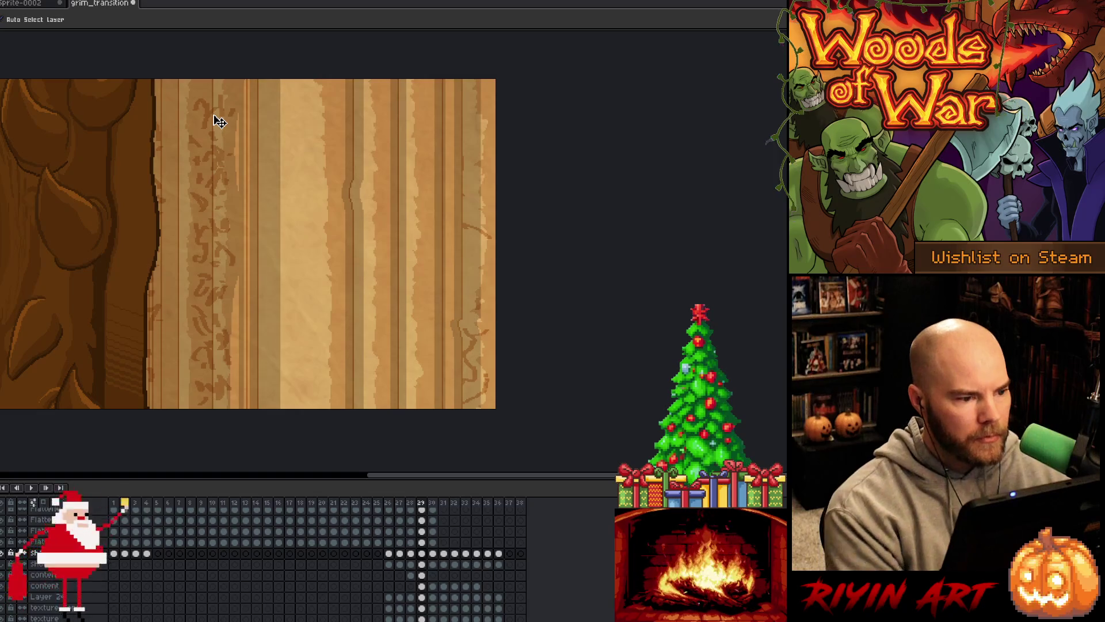
{"action": "left_click", "coordinate": [421, 575]}
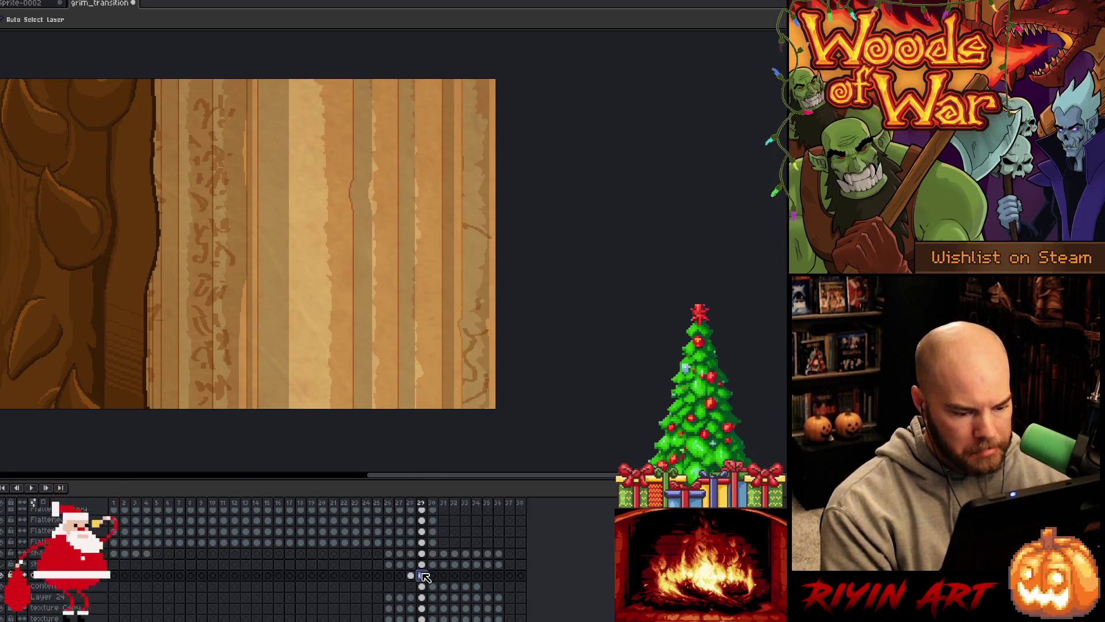
{"action": "key", "text": "ctrl+t"}
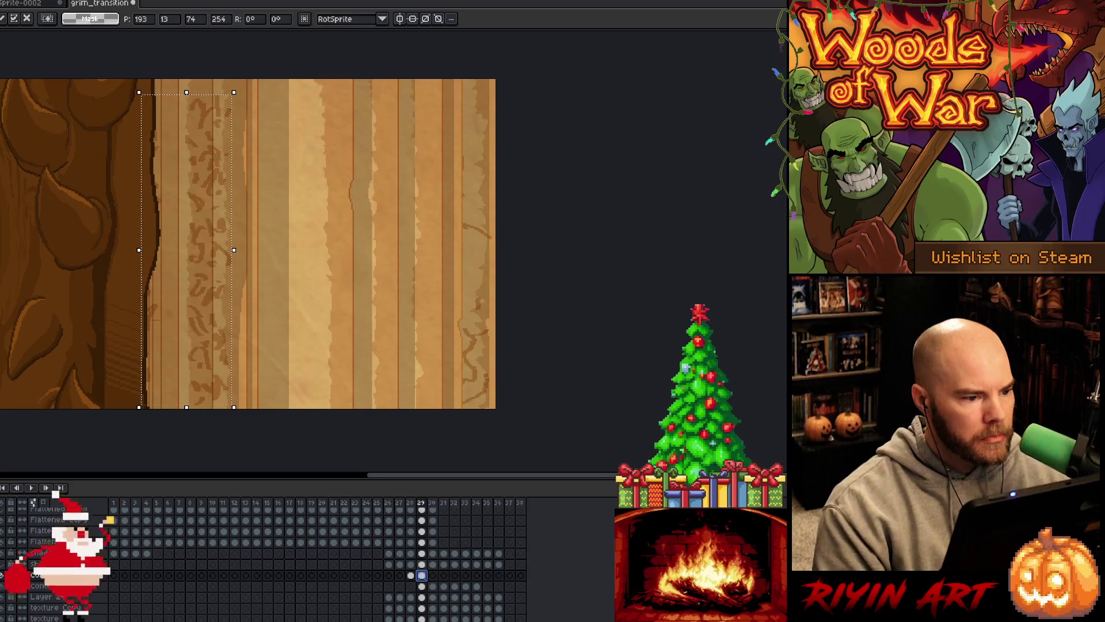
{"action": "key", "text": "Left"}
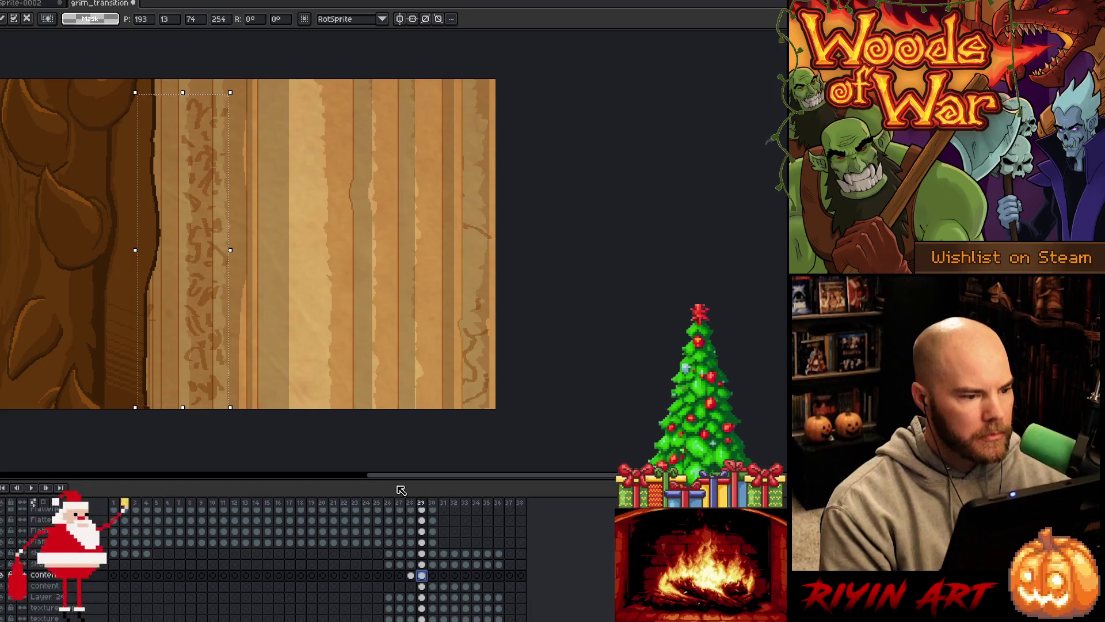
{"action": "mouse_move", "coordinate": [62, 81]}
{"action": "left_mouse_down"}
{"action": "mouse_move", "coordinate": [155, 457]}
{"action": "mouse_move", "coordinate": [173, 461]}
{"action": "left_mouse_up"}
{"action": "key", "text": "ctrl+d"}
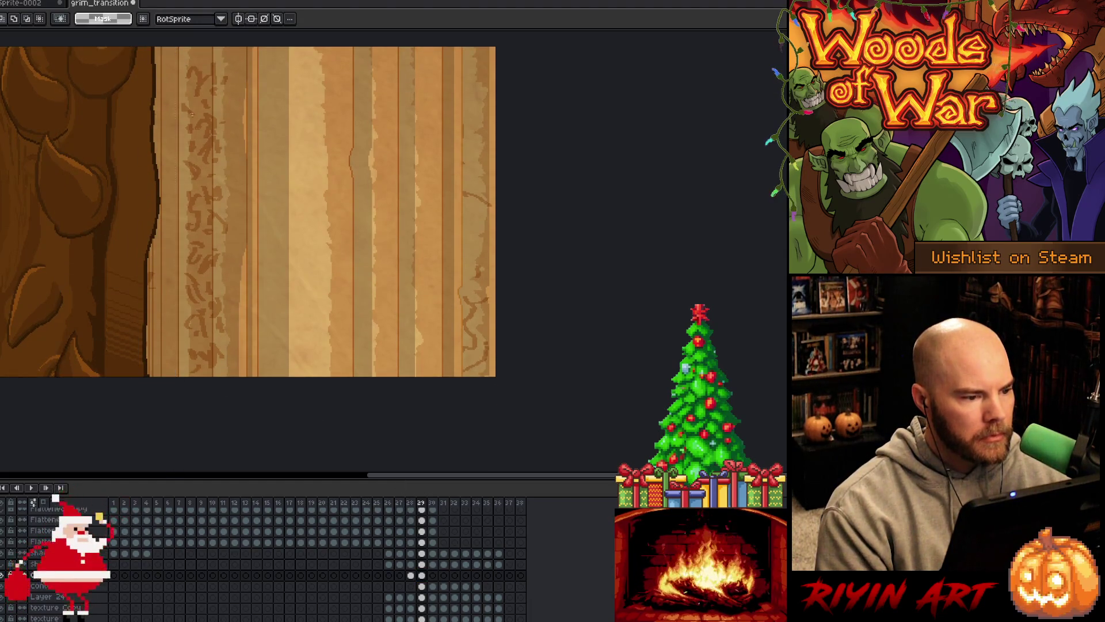
{"action": "left_click_drag", "start_coordinate": [170, 49], "coordinate": [213, 399]}
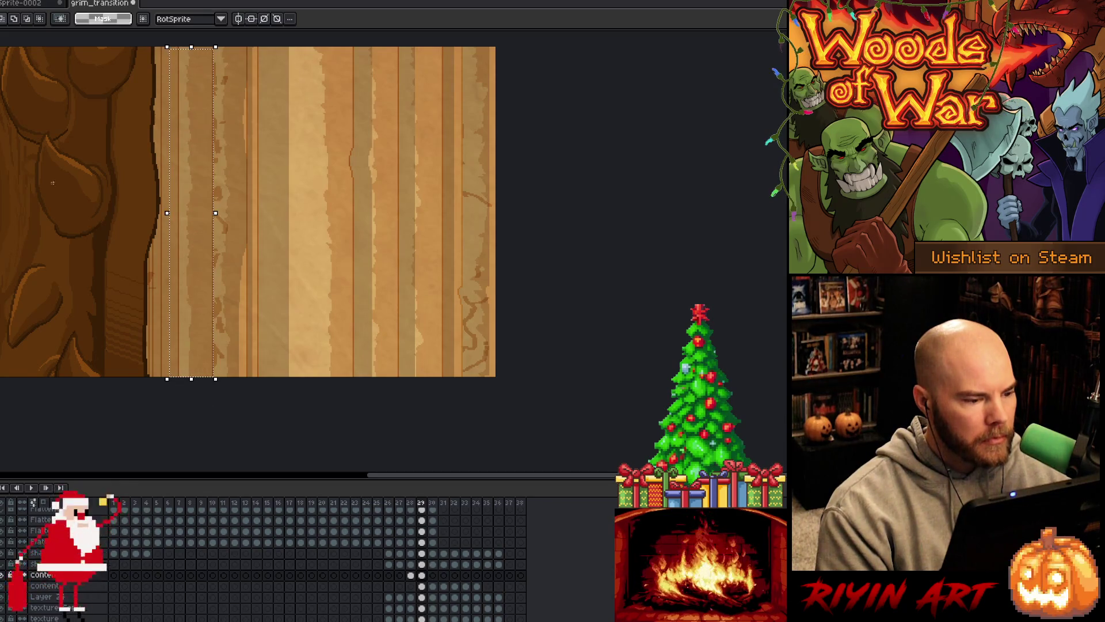
{"action": "mouse_move", "coordinate": [62, 432]}
{"action": "left_mouse_down"}
{"action": "mouse_move", "coordinate": [62, 35]}
{"action": "mouse_move", "coordinate": [184, 35]}
{"action": "left_mouse_up"}
{"action": "key", "text": "Return"}
{"action": "scroll", "coordinate": [248, 329], "scroll_direction": "down", "scroll_amount": 3}
{"action": "key", "text": "Left"}
{"action": "scroll", "coordinate": [218, 276], "scroll_direction": "up", "scroll_amount": 4}
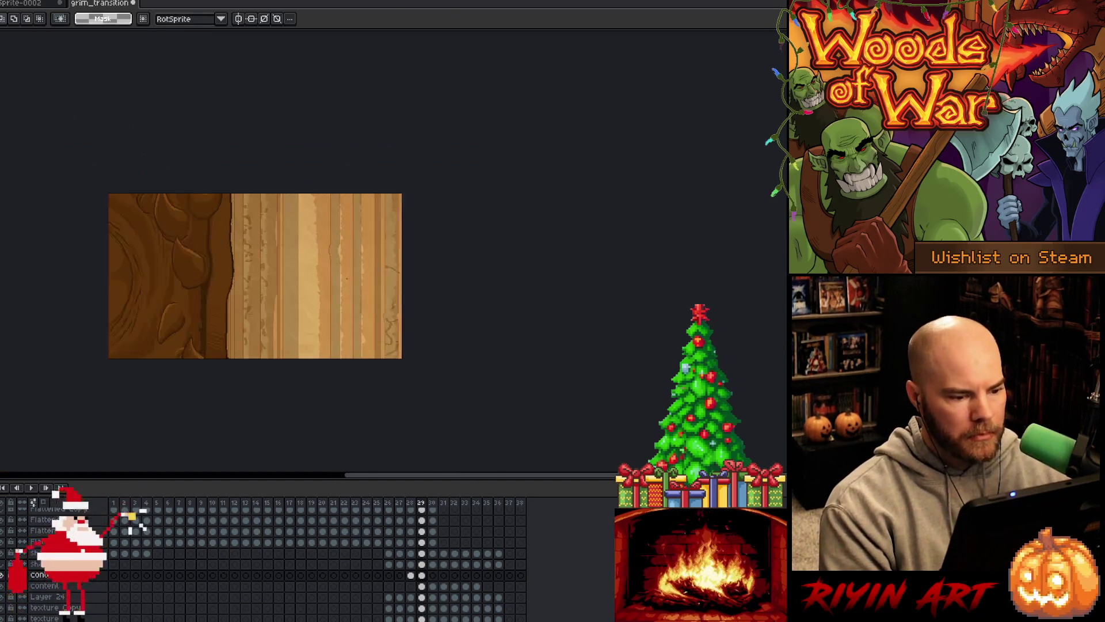
- Flip between frames 28–30 to check the page turn, landing on blank frame 29
{"action": "key", "text": "Right"}
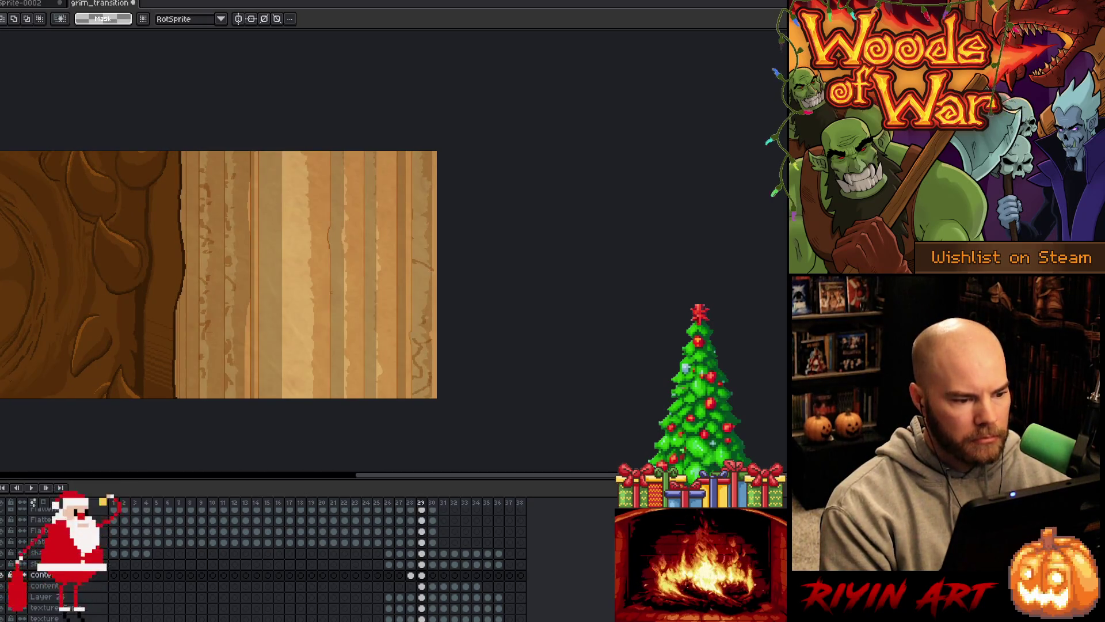
{"action": "key", "text": "Left"}
{"action": "key", "text": "Right"}
{"action": "key", "text": "Right"}
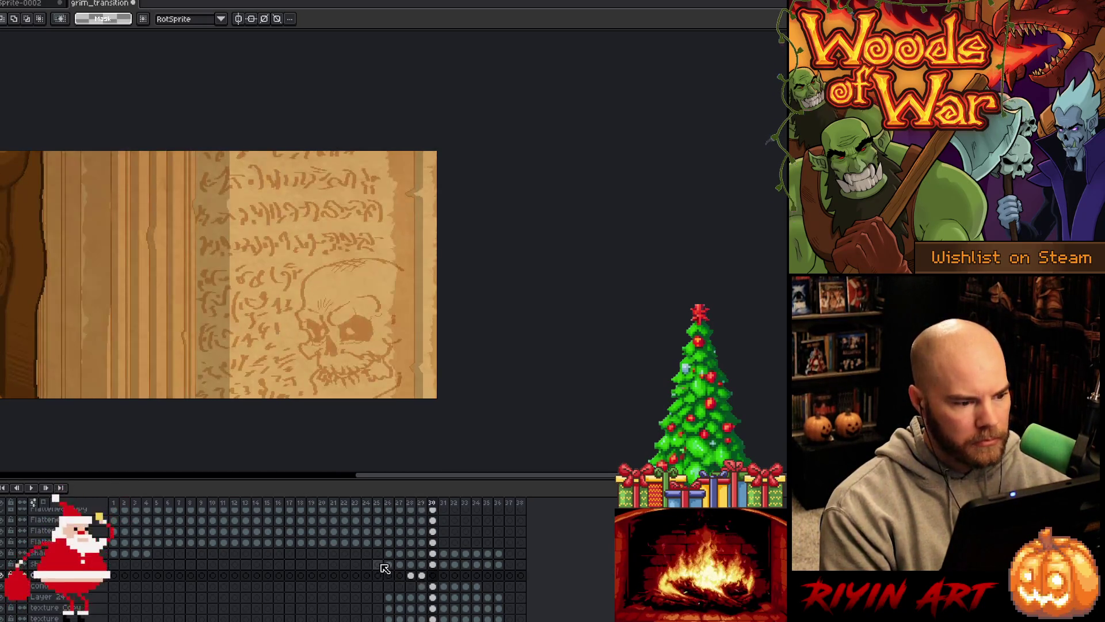
{"action": "key", "text": "Left"}
{"action": "key", "text": "Right"}
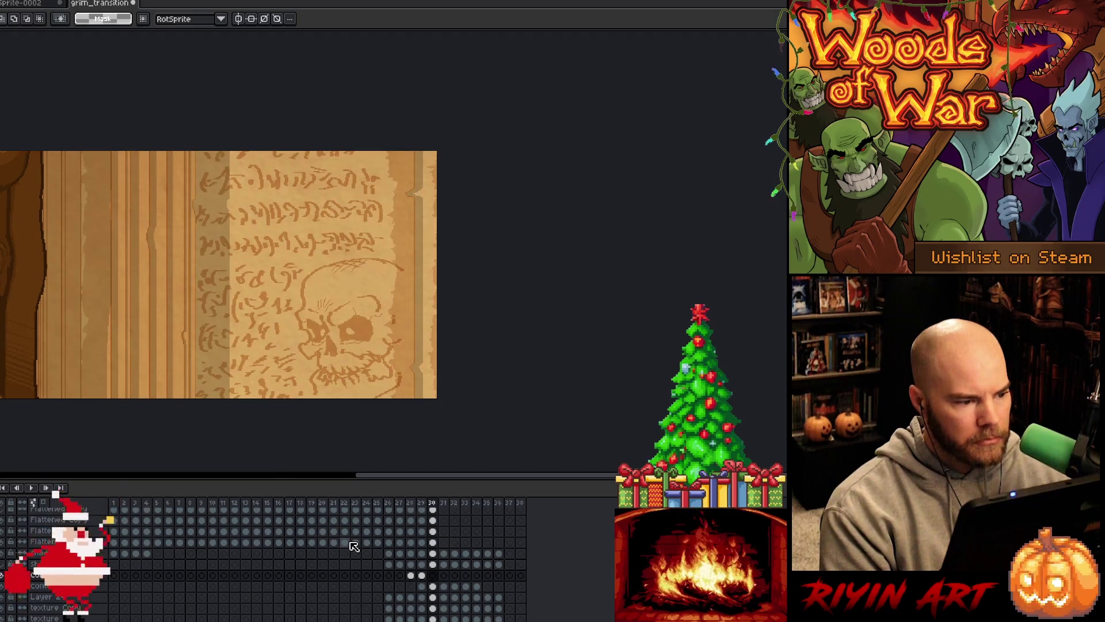
{"action": "key", "text": "Left"}
{"action": "key", "text": "Left"}
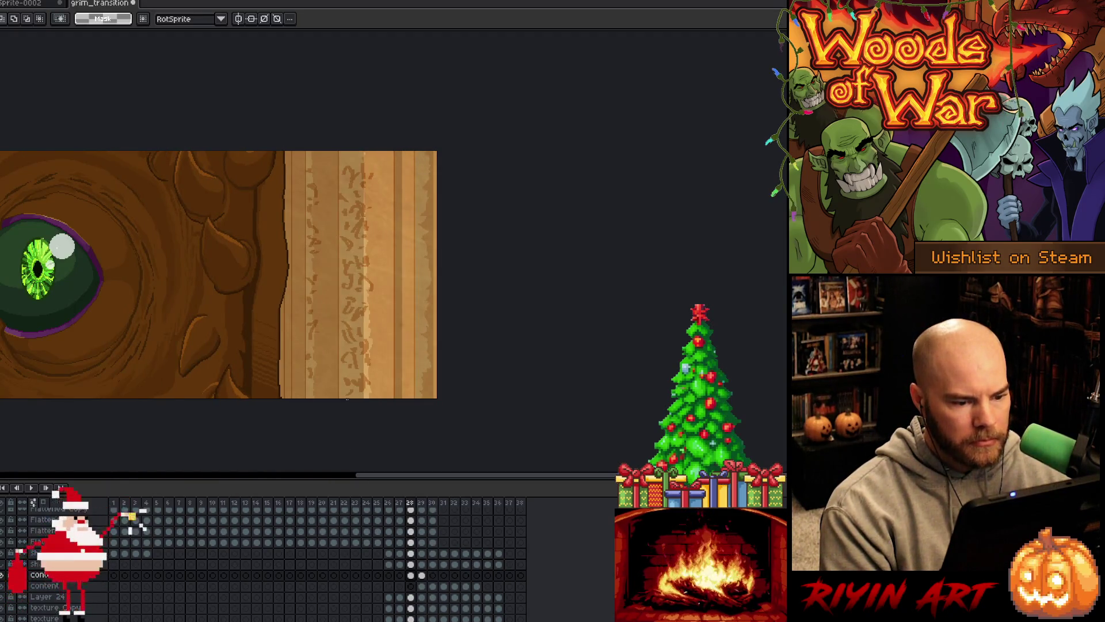
{"action": "key", "text": "Right"}
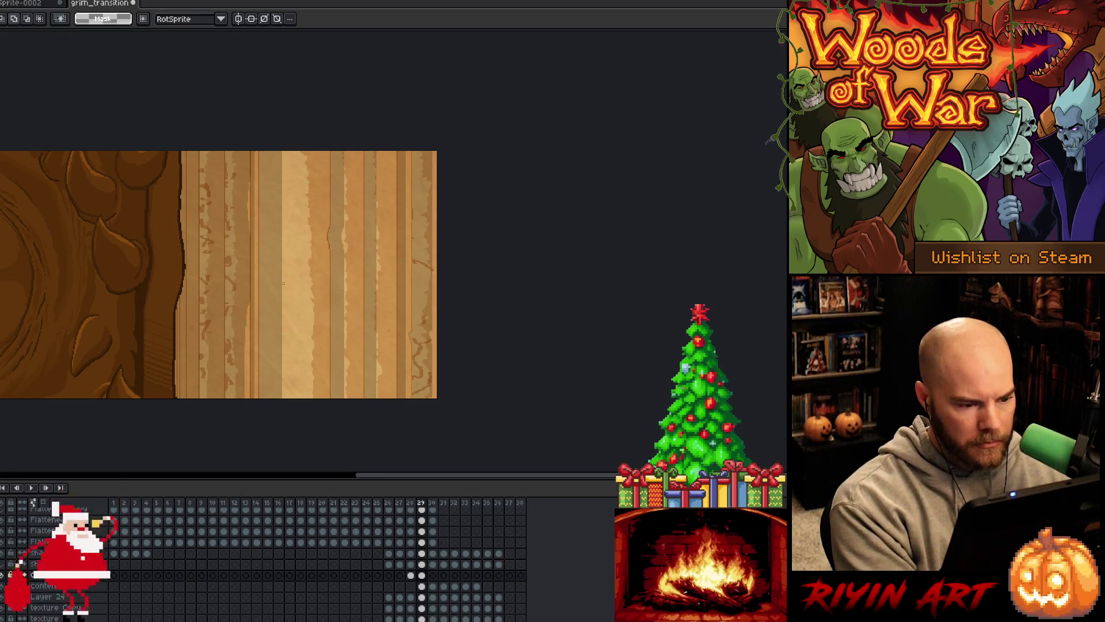
- Add a new layer above the content layer and ready its frame-29 cel for Pencil drawing
{"action": "key", "text": "shift+n"}
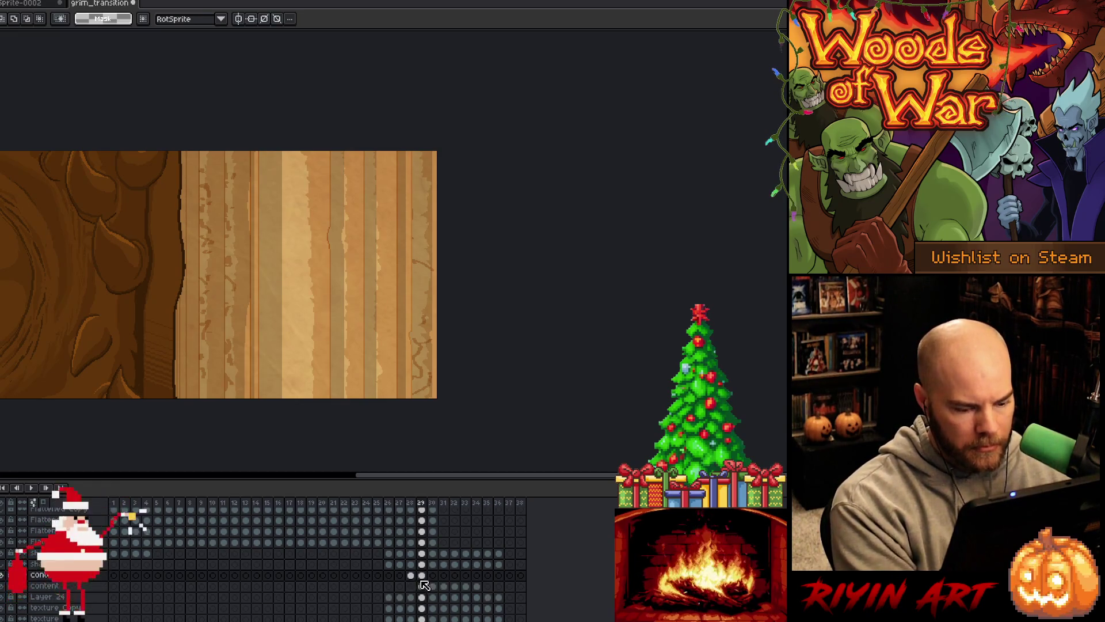
{"action": "left_click", "coordinate": [422, 575]}
{"action": "left_click_drag", "start_coordinate": [323, 274], "coordinate": [362, 289]}
{"action": "scroll", "coordinate": [365, 282], "scroll_direction": "up", "scroll_amount": 1}
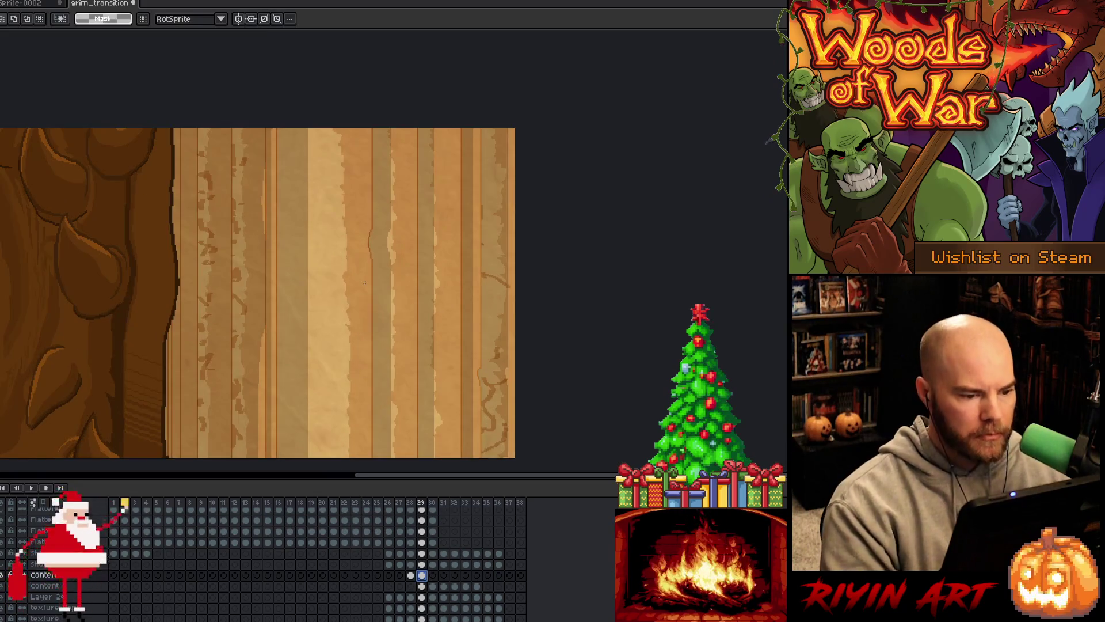
{"action": "key", "text": "b"}
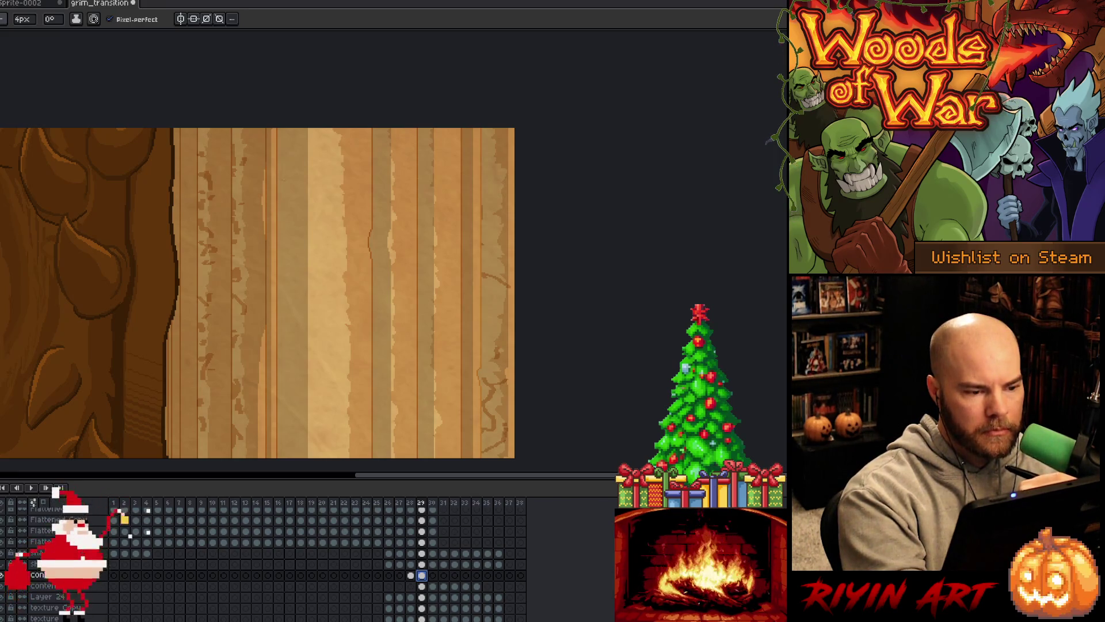
{"action": "mouse_move", "coordinate": [285, 178]}
{"action": "left_mouse_down"}
{"action": "mouse_move", "coordinate": [308, 163]}
{"action": "mouse_move", "coordinate": [336, 178]}
{"action": "mouse_move", "coordinate": [337, 201]}
{"action": "left_mouse_up"}
{"action": "key", "text": "ctrl+z"}
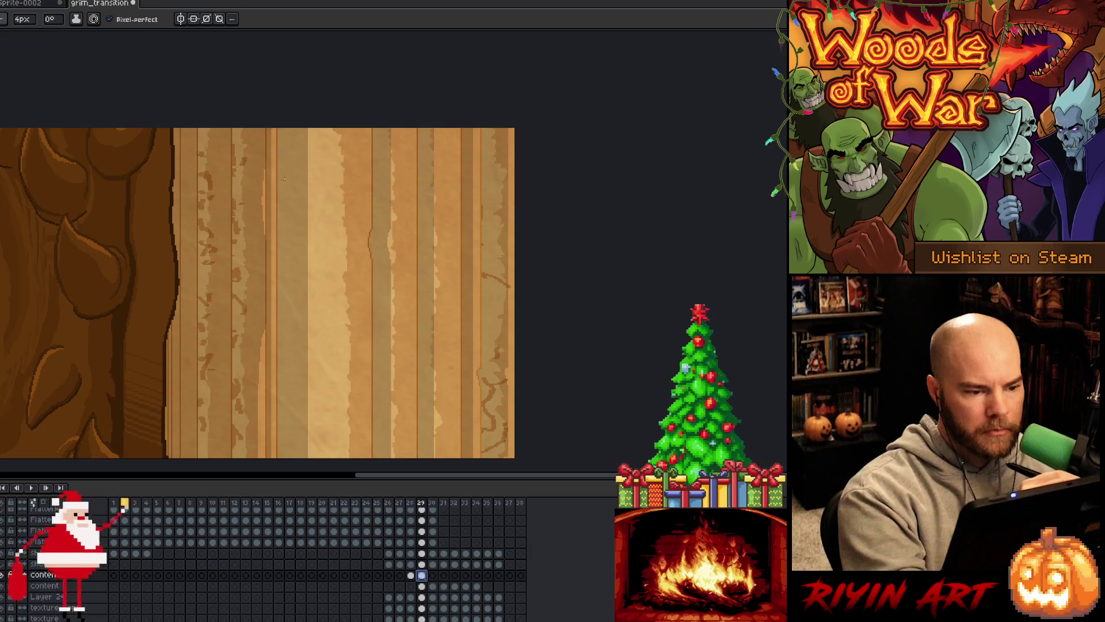
- Discard trial strokes and set the Pencil size to 2px
{"action": "mouse_move", "coordinate": [284, 177]}
{"action": "left_mouse_down"}
{"action": "mouse_move", "coordinate": [333, 192]}
{"action": "mouse_move", "coordinate": [317, 172]}
{"action": "mouse_move", "coordinate": [338, 192]}
{"action": "mouse_move", "coordinate": [334, 223]}
{"action": "mouse_move", "coordinate": [299, 241]}
{"action": "mouse_move", "coordinate": [277, 228]}
{"action": "mouse_move", "coordinate": [271, 201]}
{"action": "mouse_move", "coordinate": [283, 172]}
{"action": "mouse_move", "coordinate": [321, 215]}
{"action": "mouse_move", "coordinate": [321, 192]}
{"action": "mouse_move", "coordinate": [303, 181]}
{"action": "mouse_move", "coordinate": [303, 208]}
{"action": "mouse_move", "coordinate": [282, 200]}
{"action": "mouse_move", "coordinate": [300, 229]}
{"action": "mouse_move", "coordinate": [324, 224]}
{"action": "left_mouse_up"}
{"action": "key", "text": "ctrl+z"}
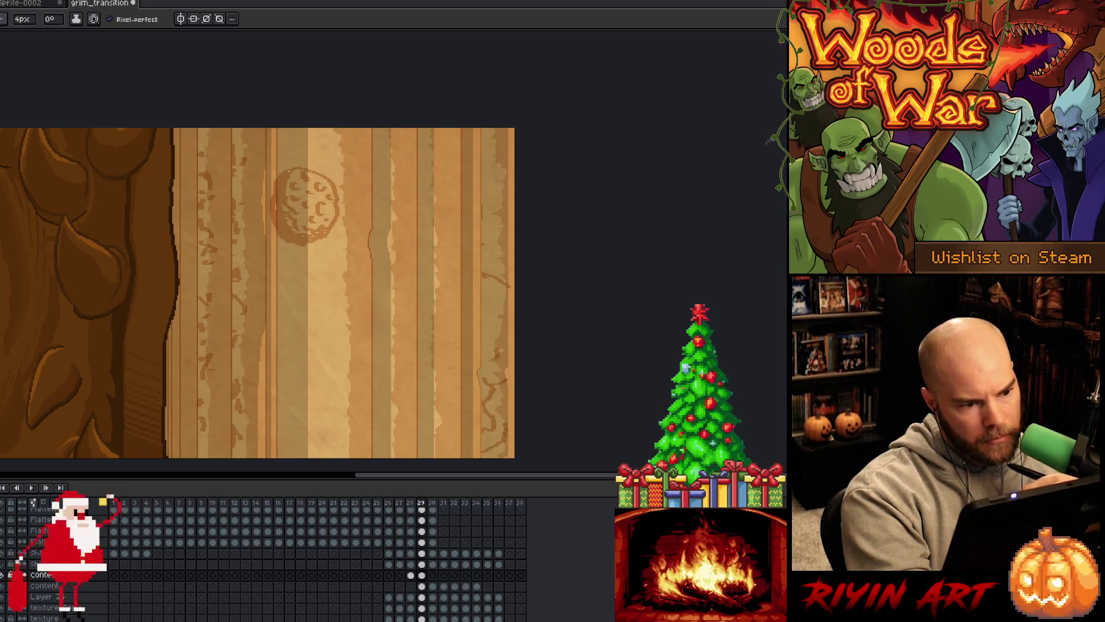
{"action": "left_click_drag", "start_coordinate": [339, 180], "coordinate": [337, 241]}
{"action": "key", "text": "ctrl+z"}
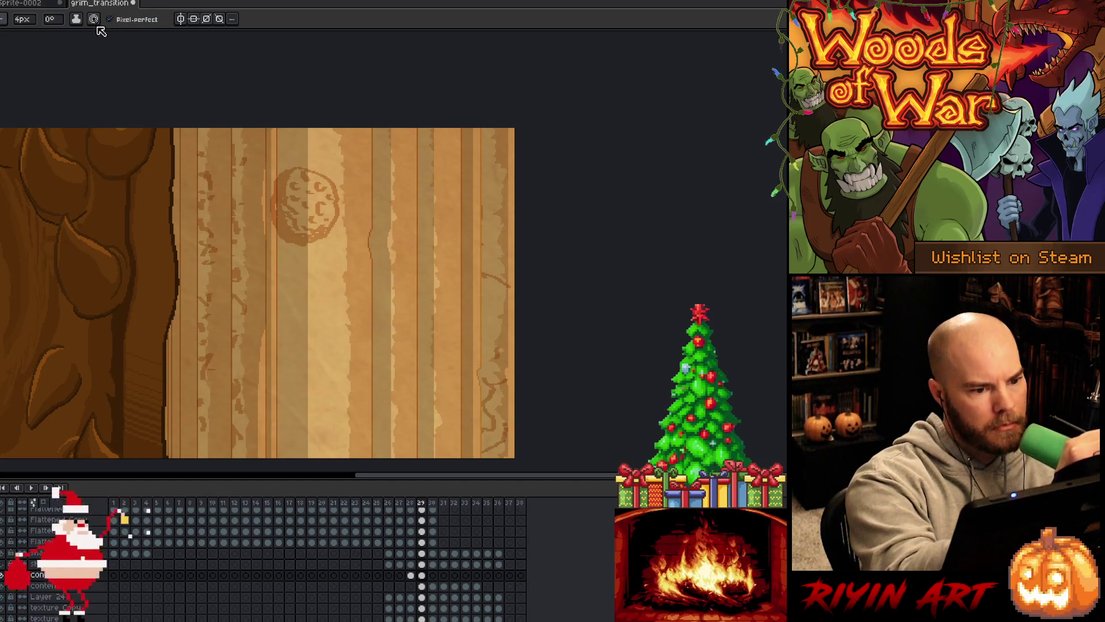
{"action": "left_click", "coordinate": [23, 19]}
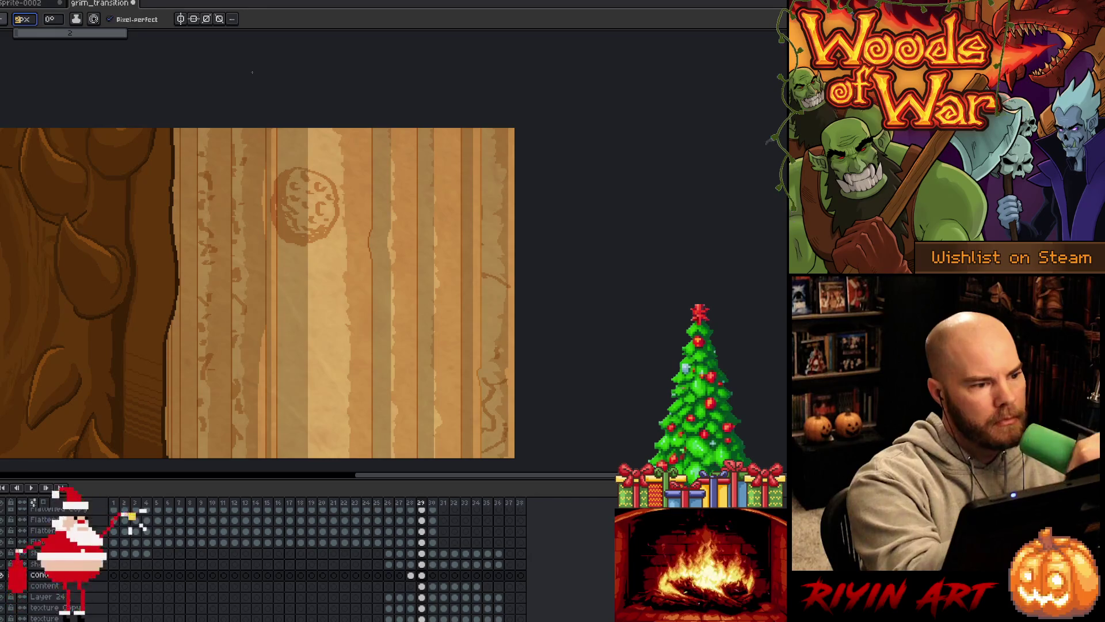
{"action": "mouse_move", "coordinate": [341, 185]}
{"action": "left_mouse_down"}
{"action": "mouse_move", "coordinate": [347, 201]}
{"action": "mouse_move", "coordinate": [323, 253]}
{"action": "mouse_move", "coordinate": [286, 296]}
{"action": "left_mouse_up"}
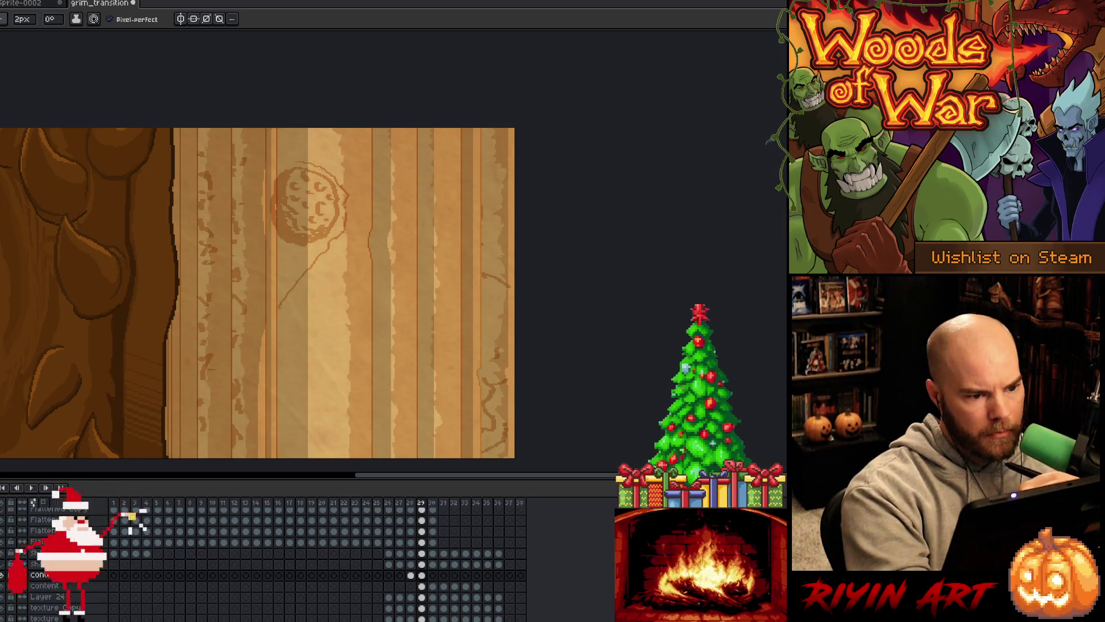
- Sketch the orb's upper-left edge and a darkened staff below it, saving the file
{"action": "left_click_drag", "start_coordinate": [281, 166], "coordinate": [270, 176]}
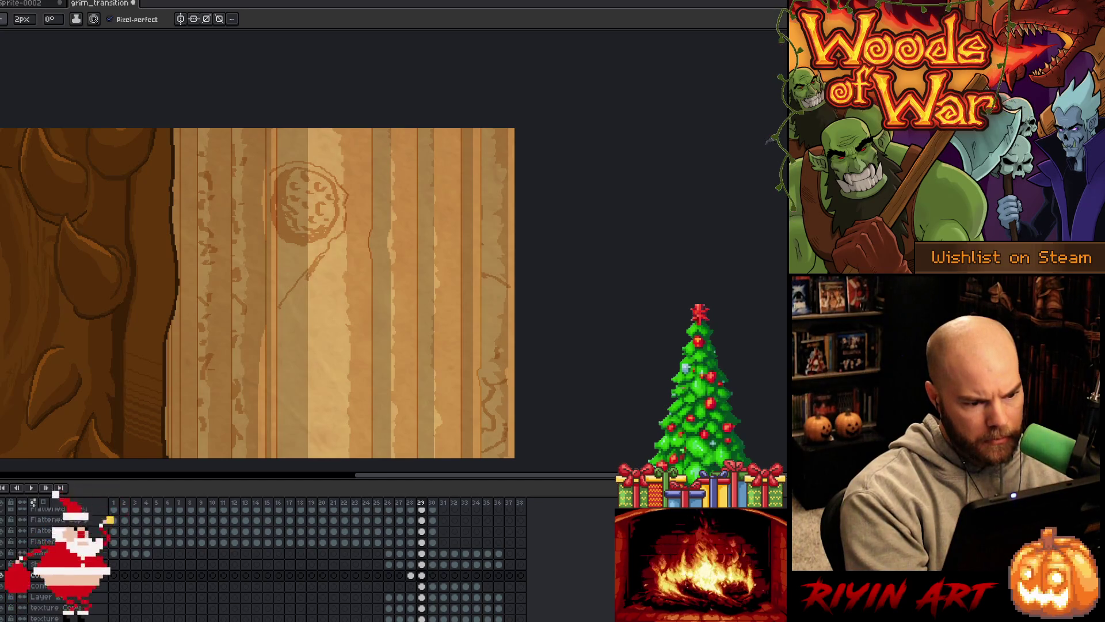
{"action": "left_click_drag", "start_coordinate": [308, 272], "coordinate": [280, 311]}
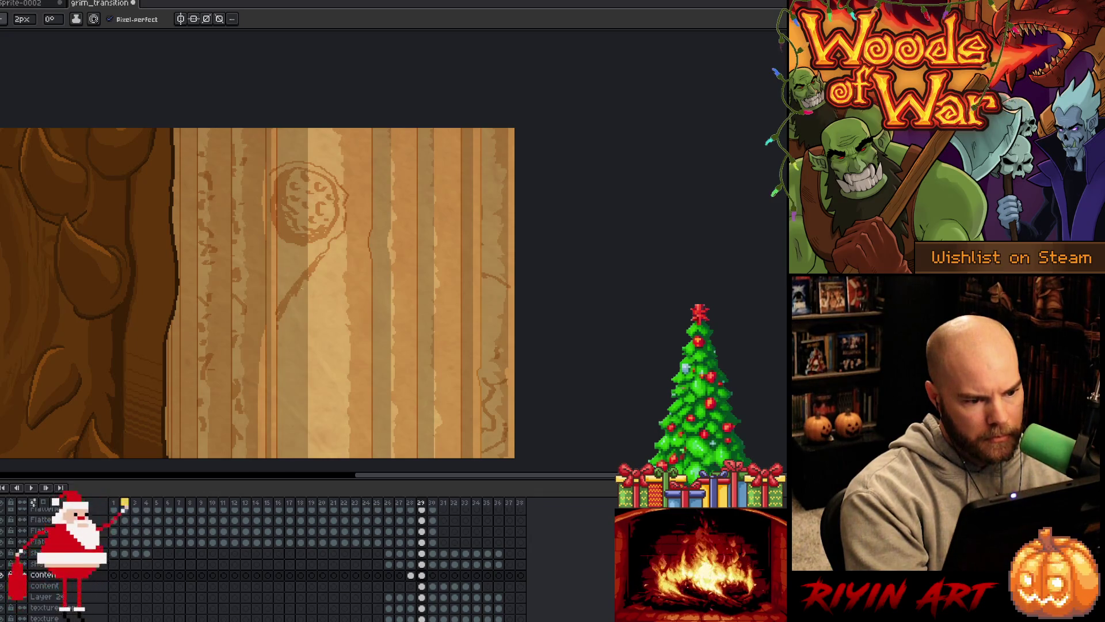
{"action": "left_click_drag", "start_coordinate": [305, 284], "coordinate": [319, 271]}
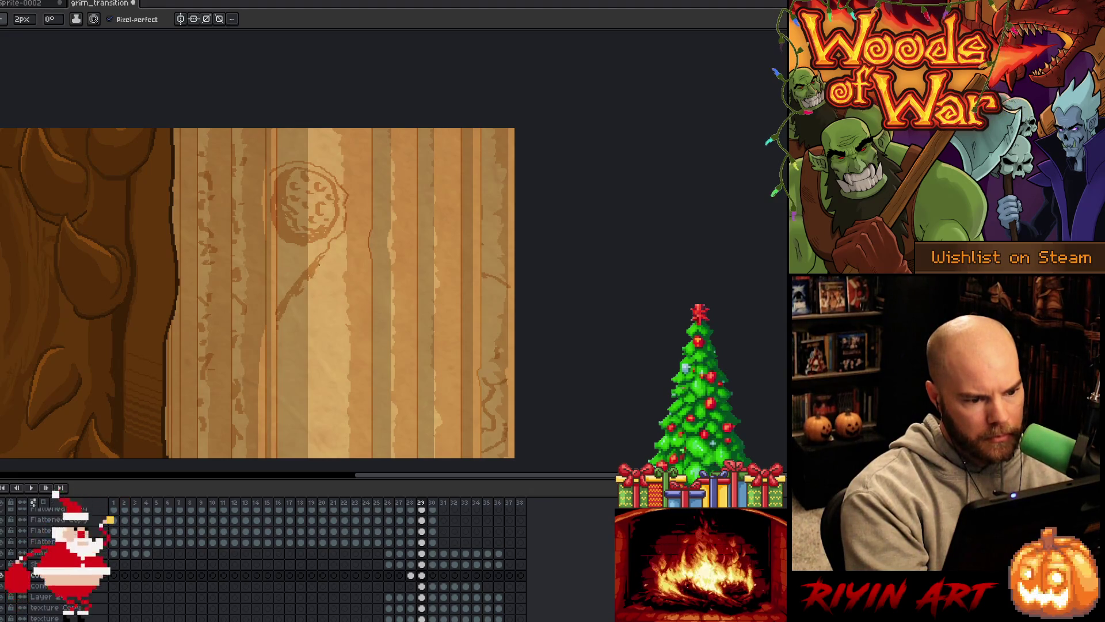
{"action": "key", "text": "ctrl+s"}
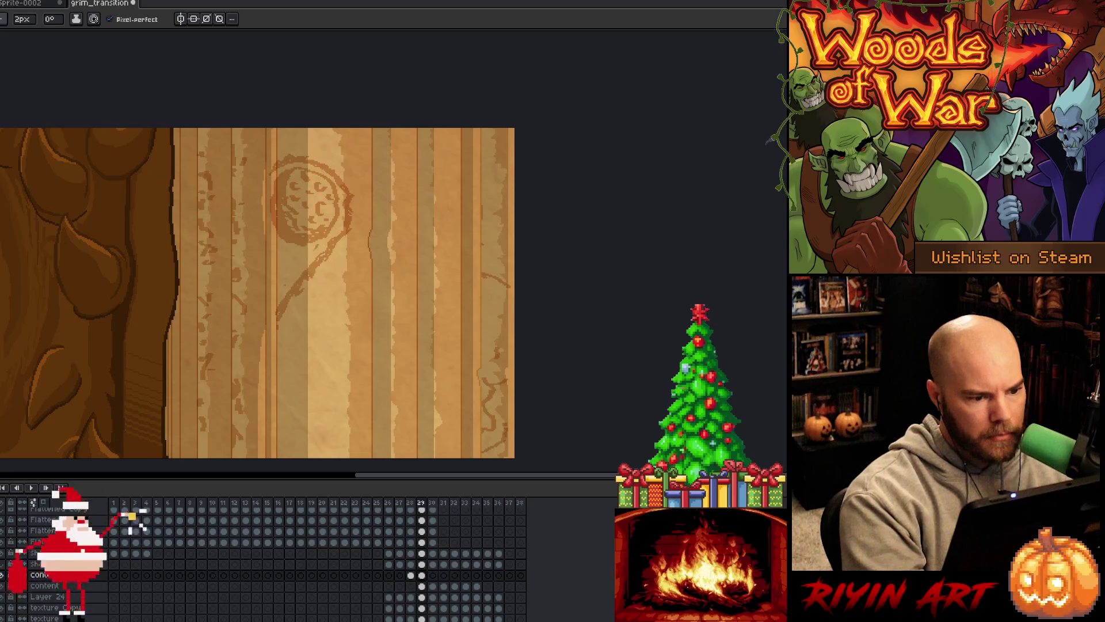
{"action": "left_click_drag", "start_coordinate": [313, 251], "coordinate": [271, 308]}
{"action": "left_click", "coordinate": [22, 19]}
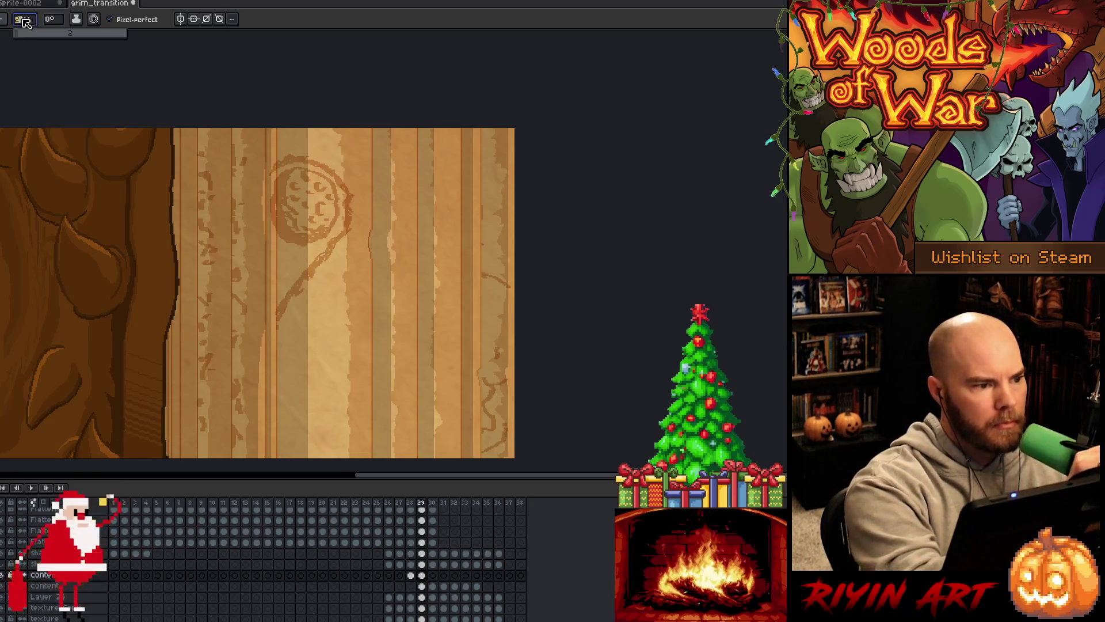
- Set the Pencil to 1px and hatch diagonal shading along the staff
{"action": "key", "text": "Return"}
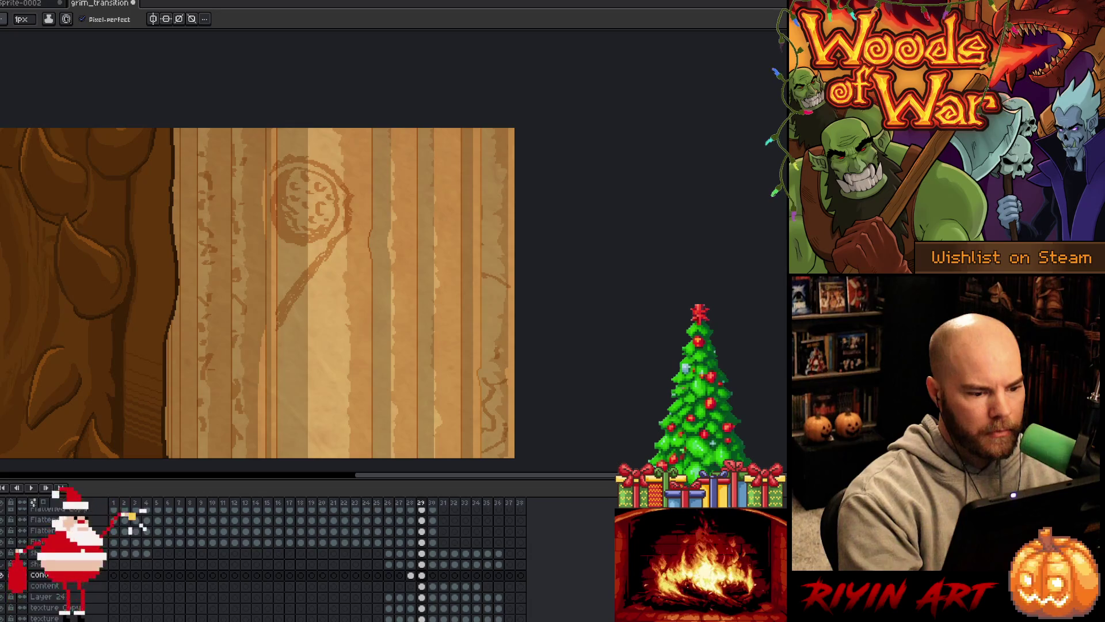
{"action": "left_click_drag", "start_coordinate": [272, 312], "coordinate": [325, 238]}
{"action": "left_click_drag", "start_coordinate": [285, 280], "coordinate": [305, 252]}
{"action": "mouse_move", "coordinate": [267, 296]}
{"action": "left_mouse_down"}
{"action": "mouse_move", "coordinate": [290, 271]}
{"action": "mouse_move", "coordinate": [296, 246]}
{"action": "mouse_move", "coordinate": [285, 244]}
{"action": "left_mouse_up"}
{"action": "key", "text": "ctrl+z"}
{"action": "key", "text": "ctrl+z"}
{"action": "left_click_drag", "start_coordinate": [277, 268], "coordinate": [295, 244]}
{"action": "left_click_drag", "start_coordinate": [260, 295], "coordinate": [276, 273]}
{"action": "key", "text": "ctrl+z"}
{"action": "left_click_drag", "start_coordinate": [283, 260], "coordinate": [344, 218]}
{"action": "key", "text": "ctrl+z"}
{"action": "key", "text": "ctrl+z"}
{"action": "left_click_drag", "start_coordinate": [323, 247], "coordinate": [342, 215]}
{"action": "key", "text": "ctrl+z"}
{"action": "key", "text": "ctrl+z"}
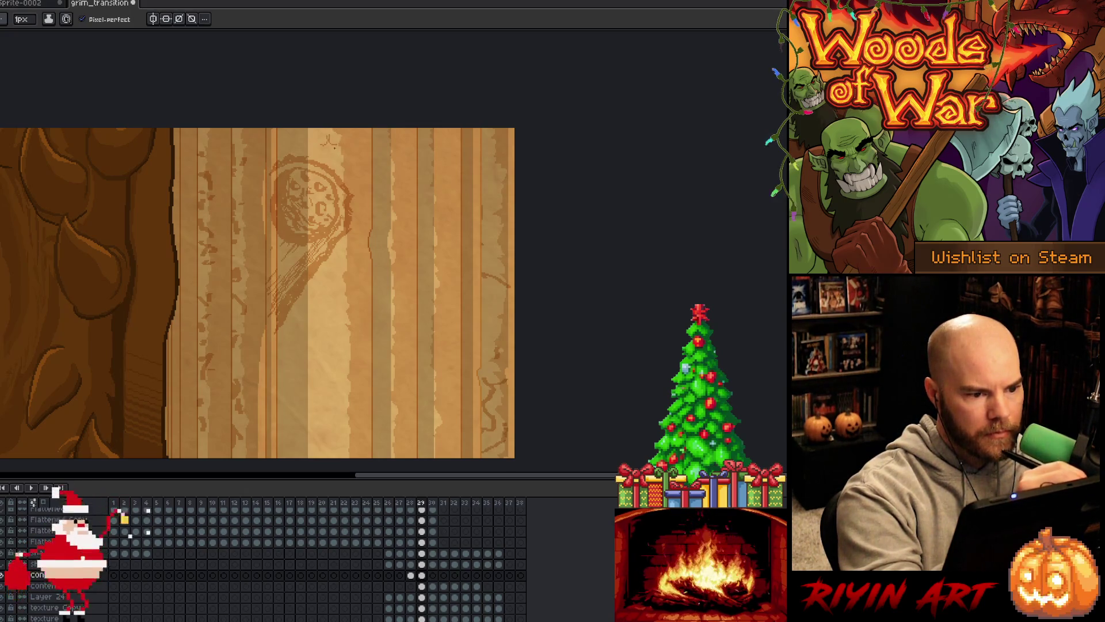
- Sketch a small sparkle mark above the orb, refining it with undo and redo
{"action": "left_click_drag", "start_coordinate": [326, 137], "coordinate": [338, 144]}
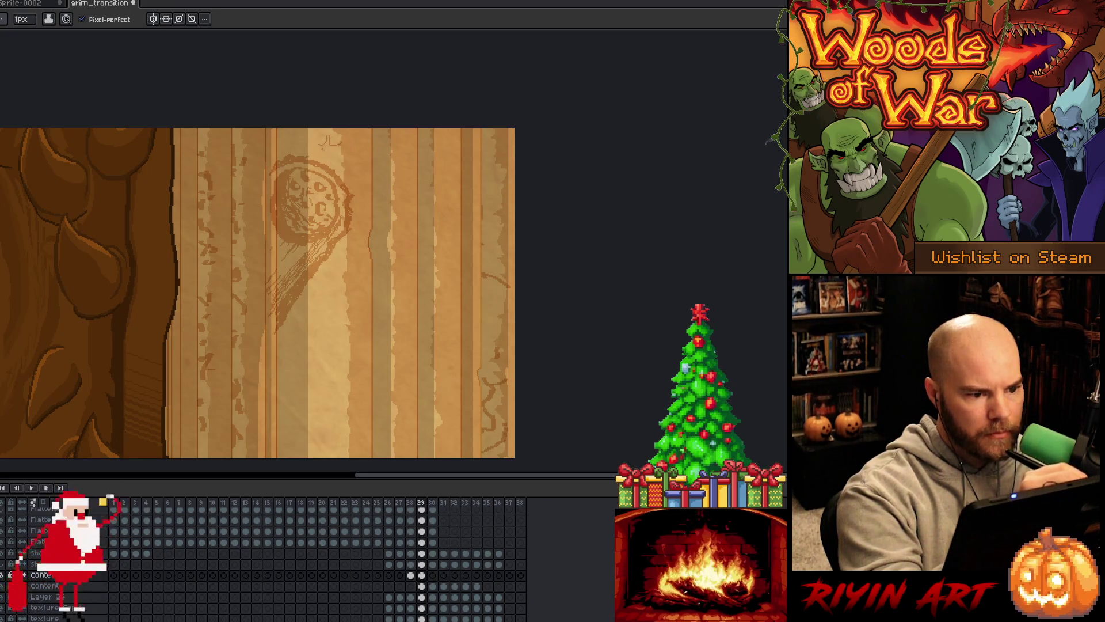
{"action": "key", "text": "ctrl+z"}
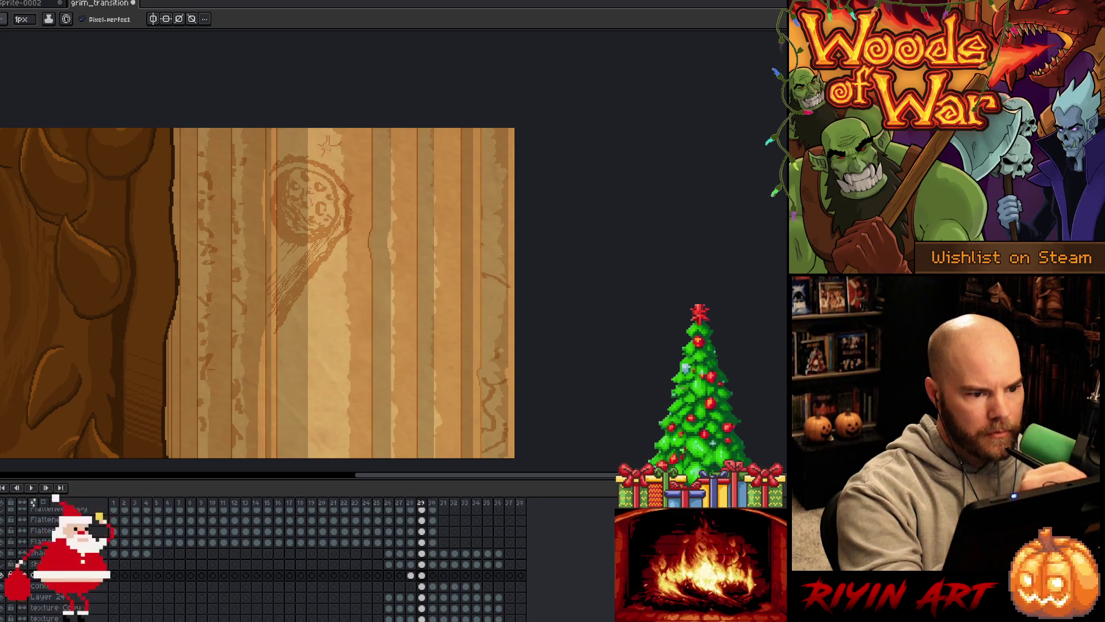
{"action": "key", "text": "ctrl+z"}
{"action": "key", "text": "ctrl+z"}
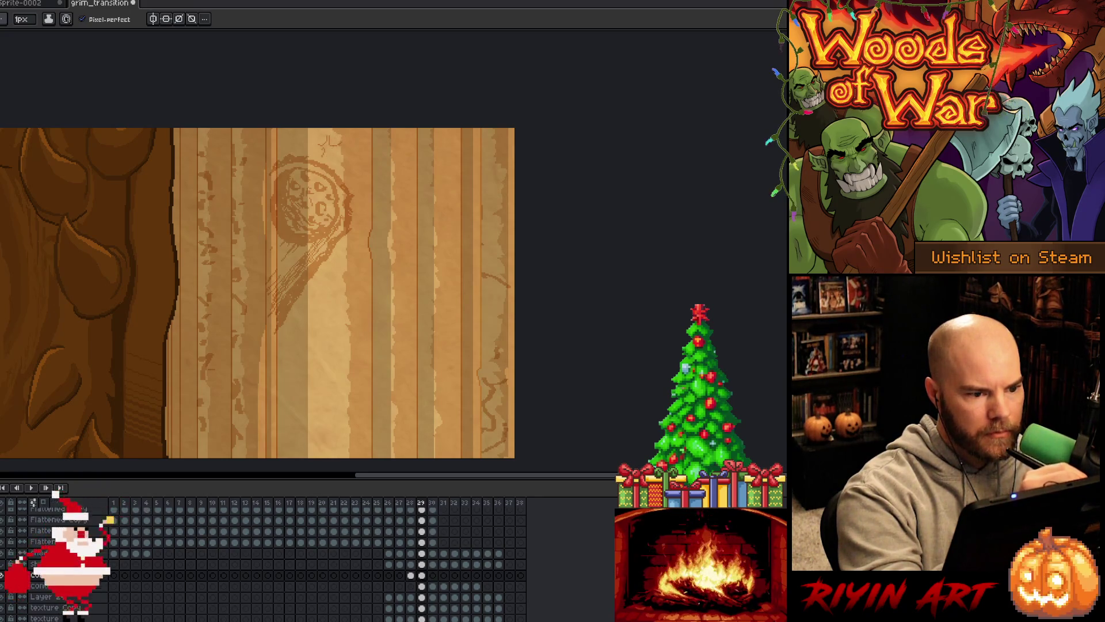
{"action": "key", "text": "ctrl+z"}
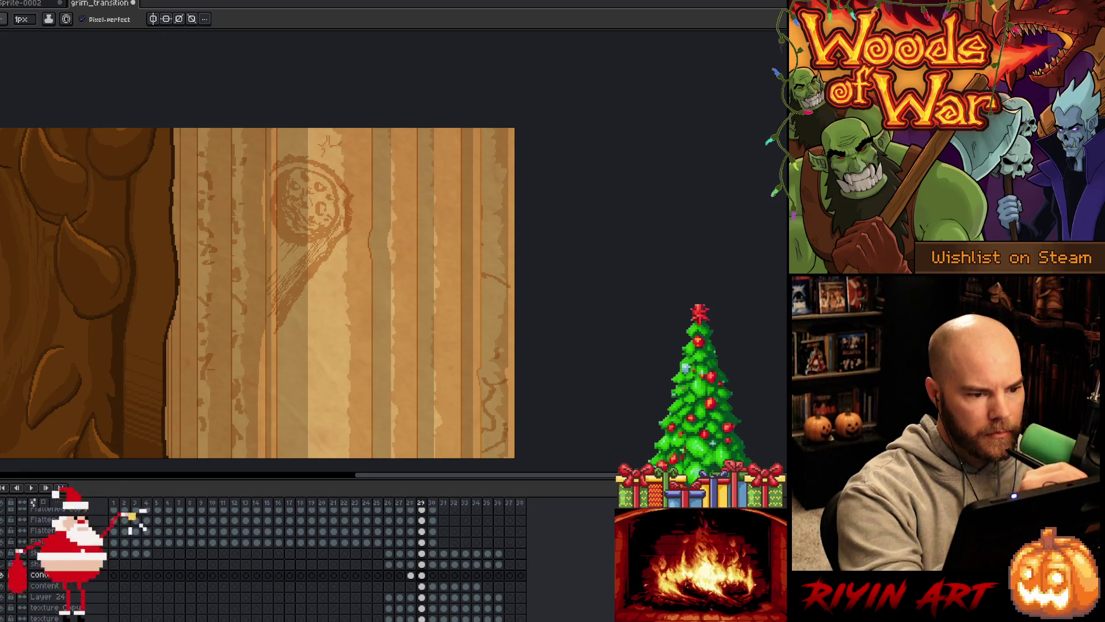
{"action": "key", "text": "ctrl+z"}
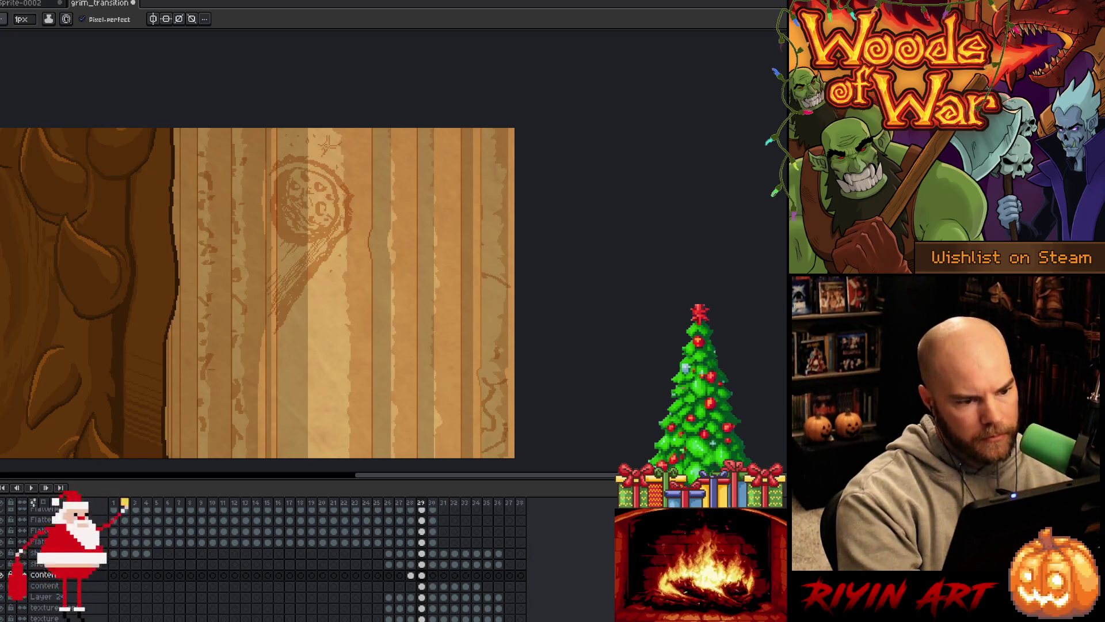
- Switch to a 4px Pencil and scribble rune marks below and beside the staff's lower end
{"action": "key", "text": "b"}
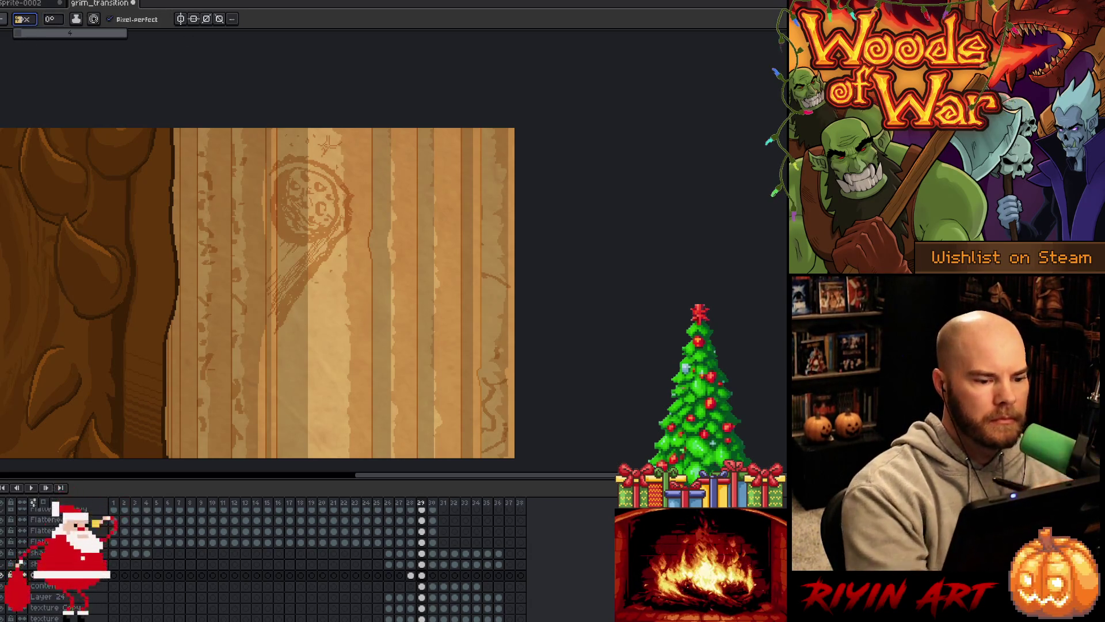
{"action": "left_click_drag", "start_coordinate": [303, 294], "coordinate": [317, 317]}
{"action": "left_click_drag", "start_coordinate": [316, 315], "coordinate": [334, 305]}
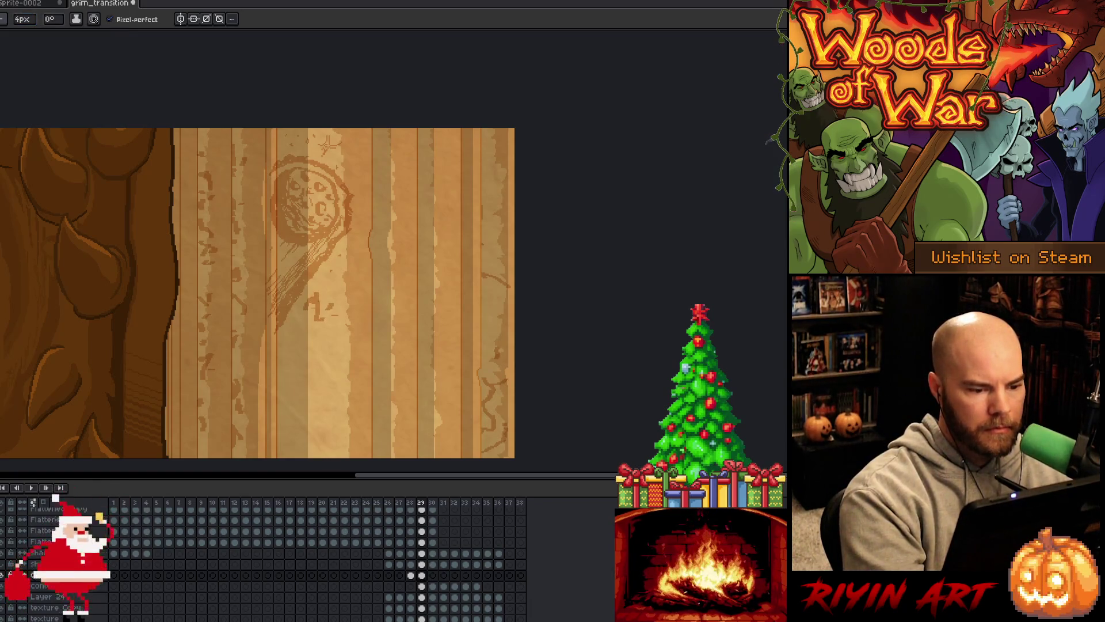
{"action": "left_click_drag", "start_coordinate": [278, 334], "coordinate": [298, 347]}
{"action": "left_click_drag", "start_coordinate": [296, 332], "coordinate": [305, 352]}
{"action": "left_click_drag", "start_coordinate": [302, 332], "coordinate": [309, 361]}
{"action": "mouse_move", "coordinate": [316, 340]}
{"action": "left_mouse_down"}
{"action": "mouse_move", "coordinate": [323, 354]}
{"action": "mouse_move", "coordinate": [337, 334]}
{"action": "left_mouse_up"}
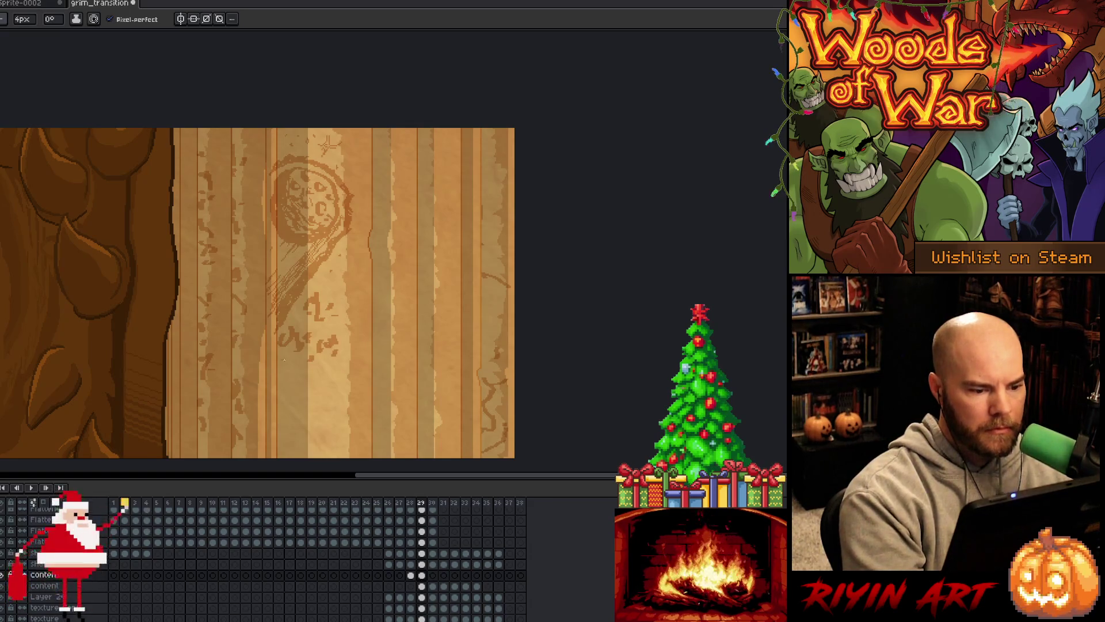